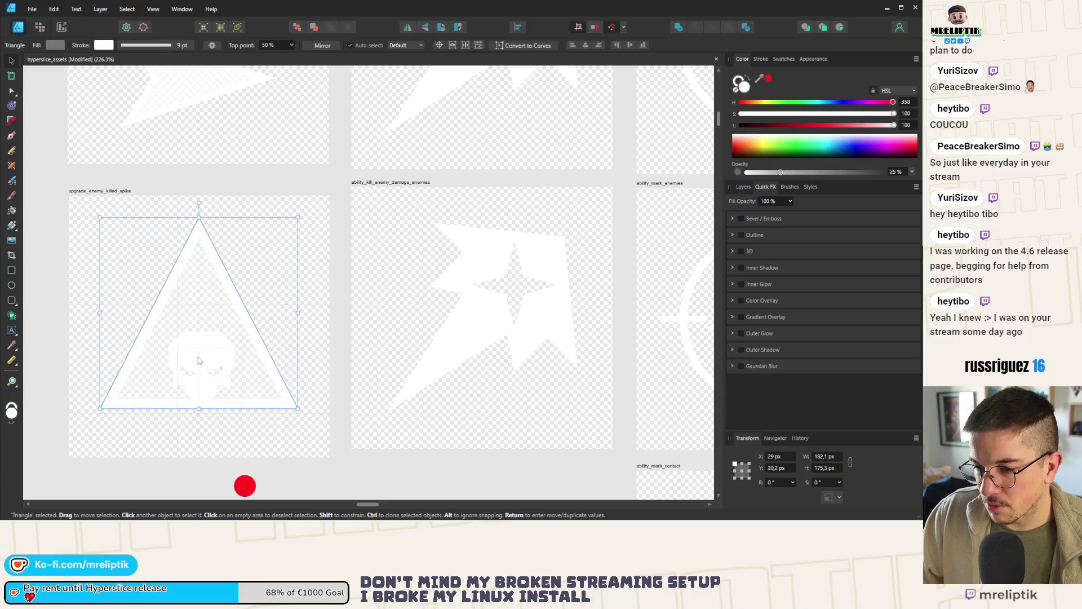
Stack the skull shape above the triangle inside the upgrade_enemy_killed_spike artboard.
left_click(743, 187)
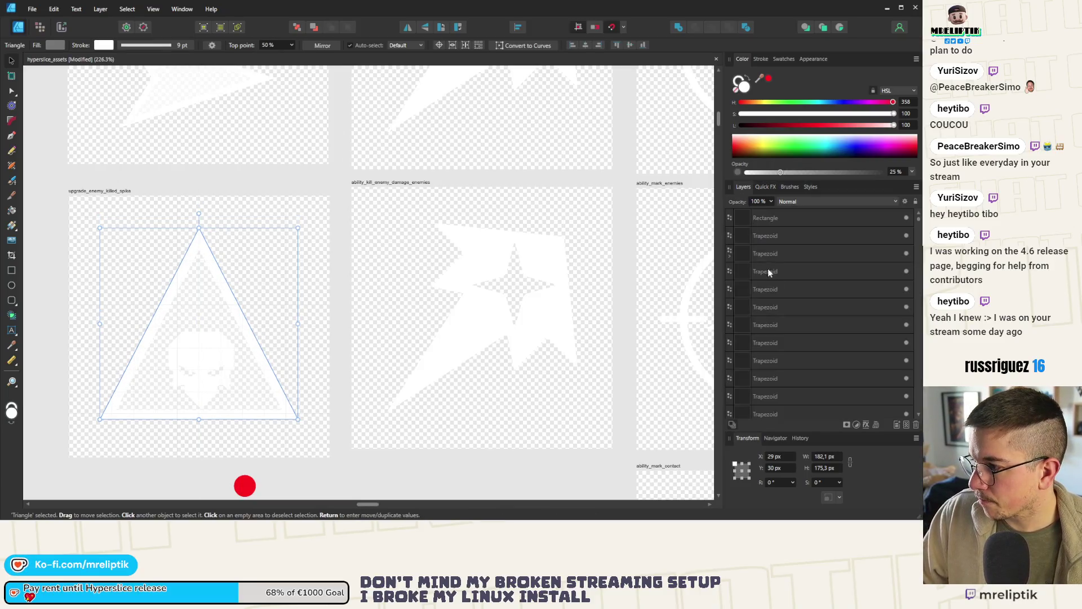
left_click(109, 190)
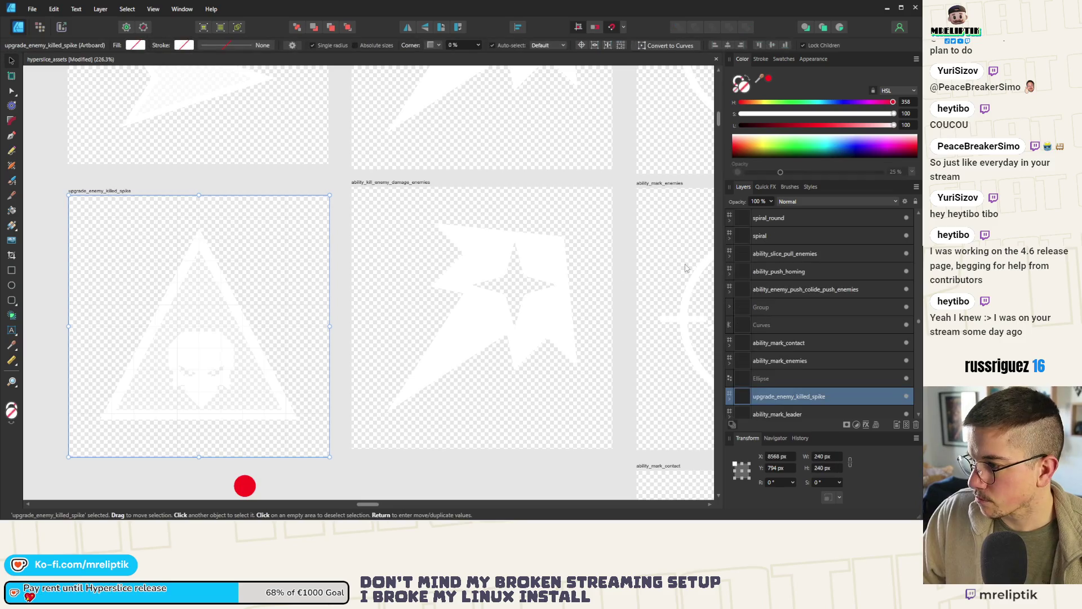
scroll(727, 345, "down", 1)
left_click(728, 346)
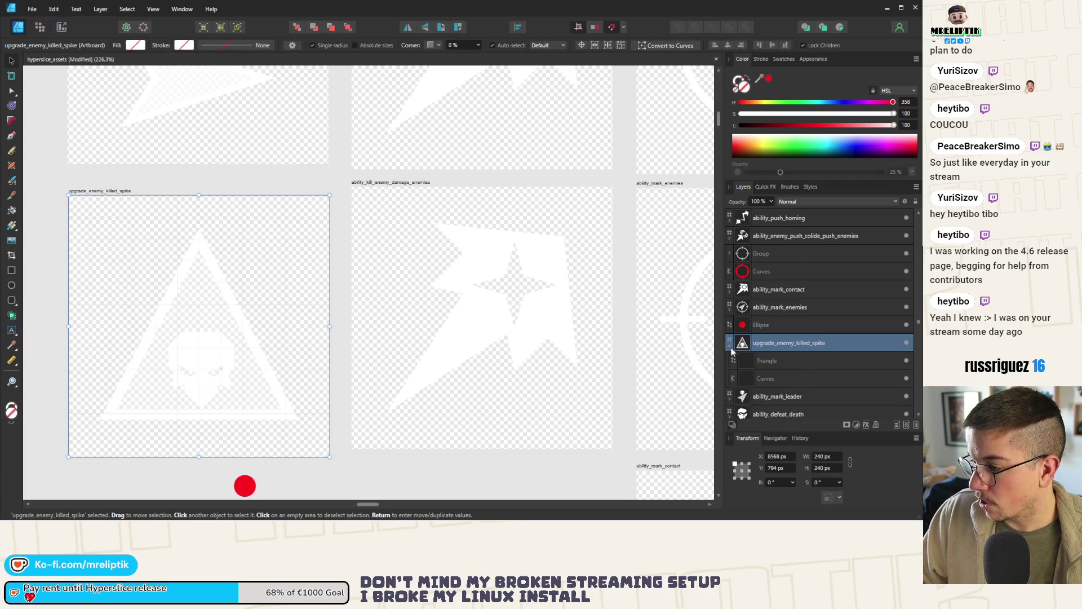
left_click(773, 379)
left_click_drag(770, 352, 770, 352)
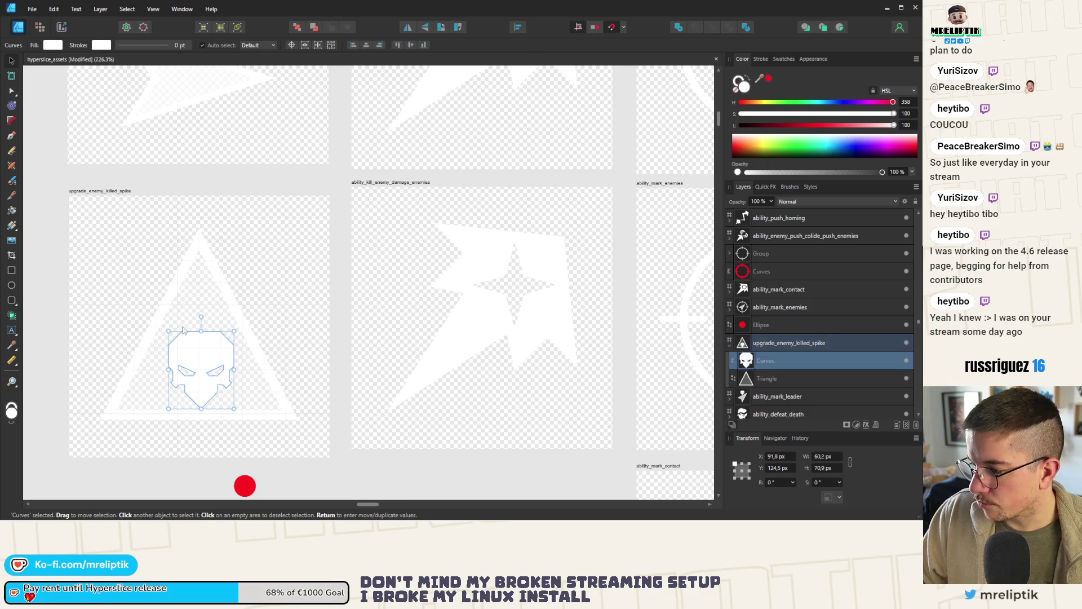
Enlarge the skull to 66.2 × 80.4 px and nudge it up and left.
left_click_drag(234, 331, 243, 321)
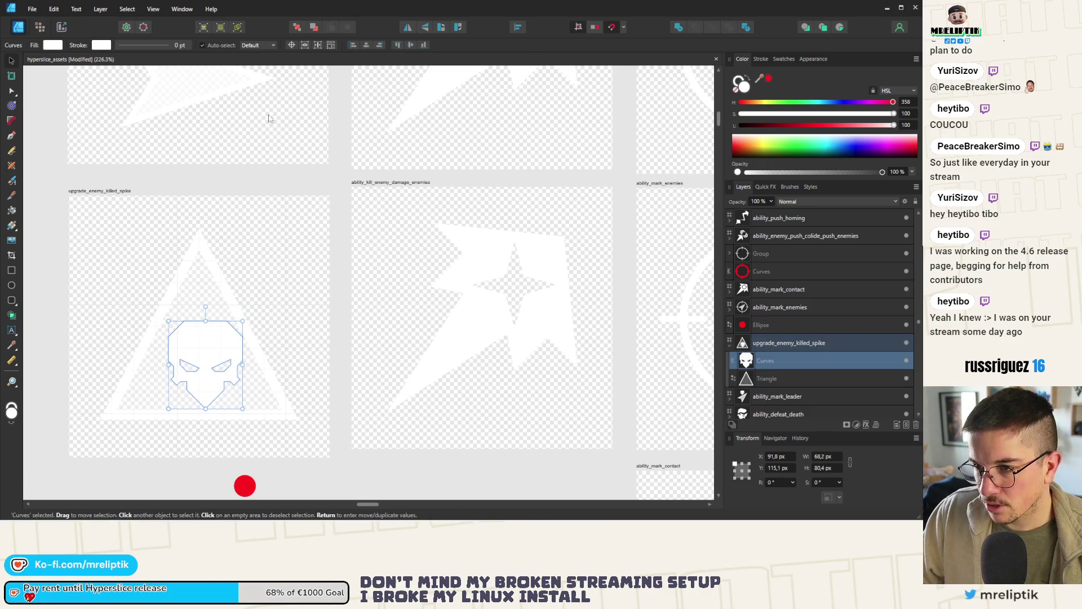
left_click_drag(210, 355, 202, 348)
scroll(203, 348, "up", 5)
Drag the upgrade_enemy_killed_spike artboard left into the empty slot beside ability_shield.
scroll(220, 339, "down", 5)
scroll(238, 320, "up", 3)
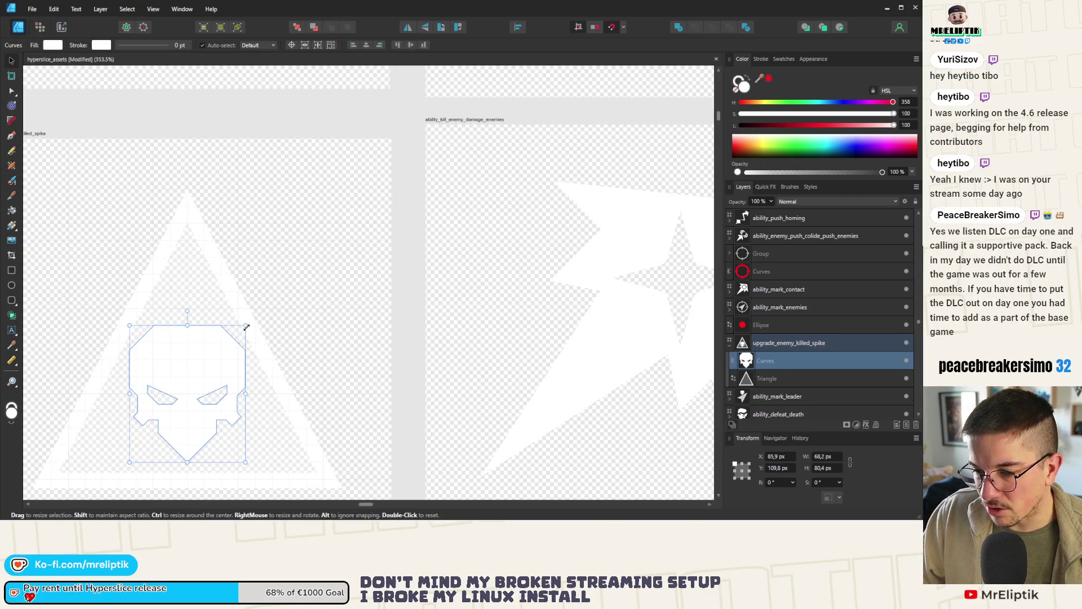
key("Escape")
scroll(248, 272, "down", 4)
scroll(211, 299, "up", 3)
scroll(236, 354, "down", 4)
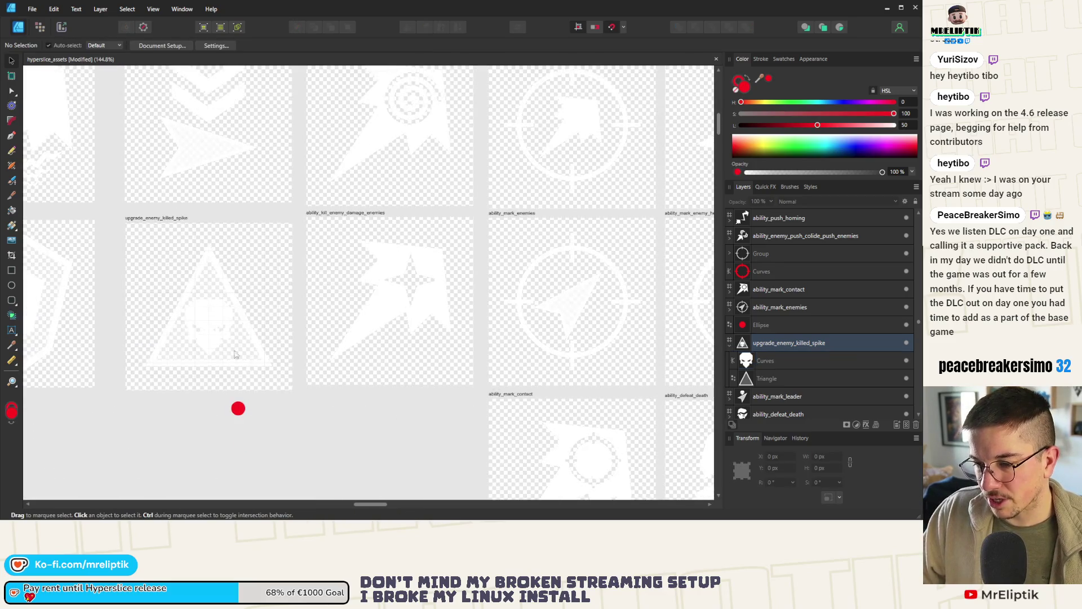
left_click(158, 218)
scroll(220, 293, "down", 9)
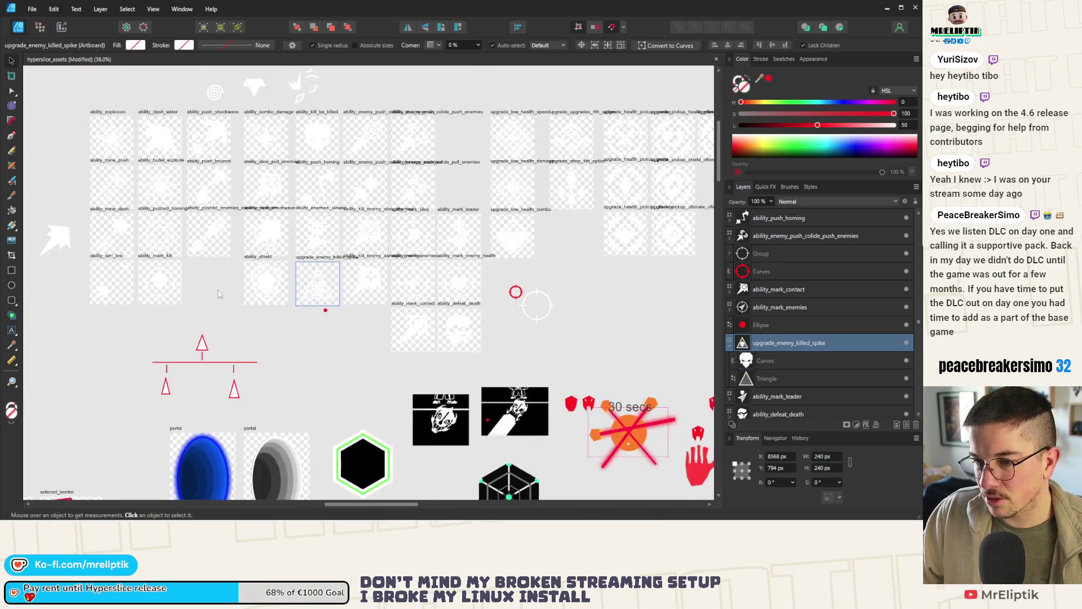
scroll(164, 282, "up", 2)
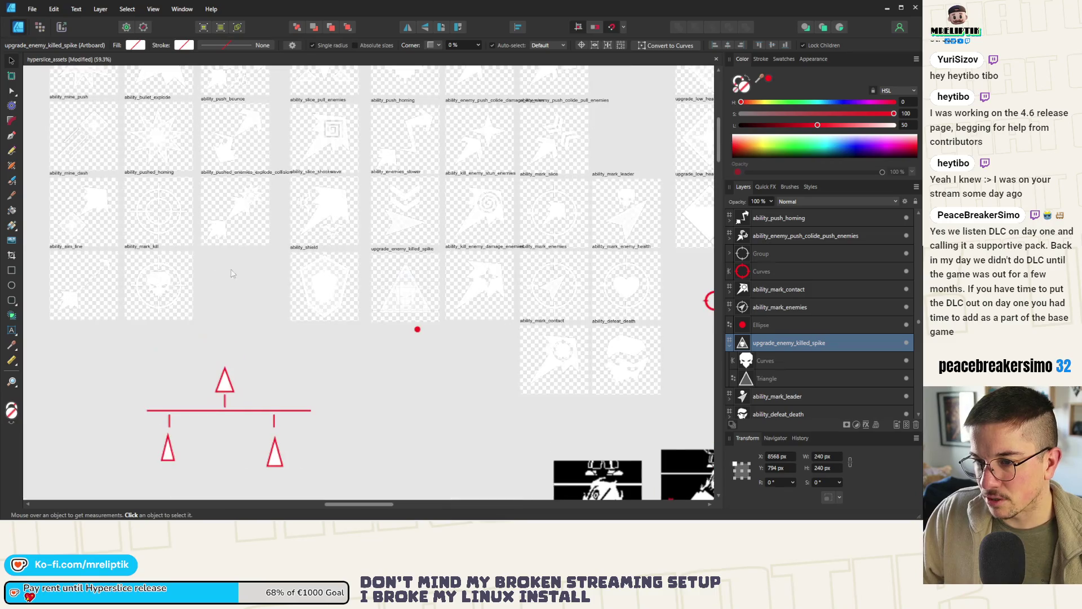
left_click(391, 260)
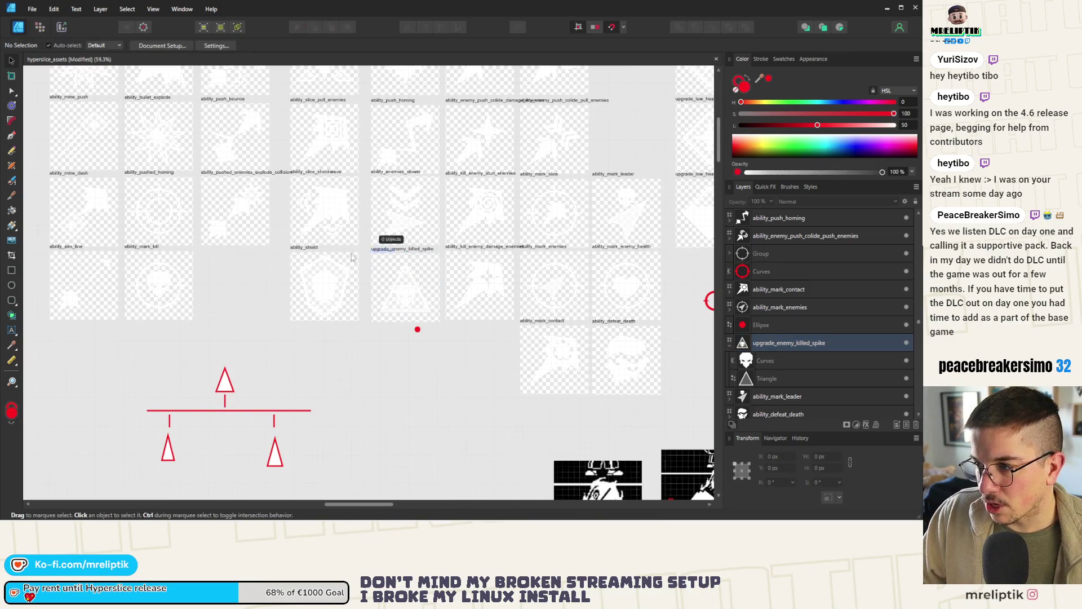
left_click(390, 255)
left_click_drag(382, 273, 209, 280)
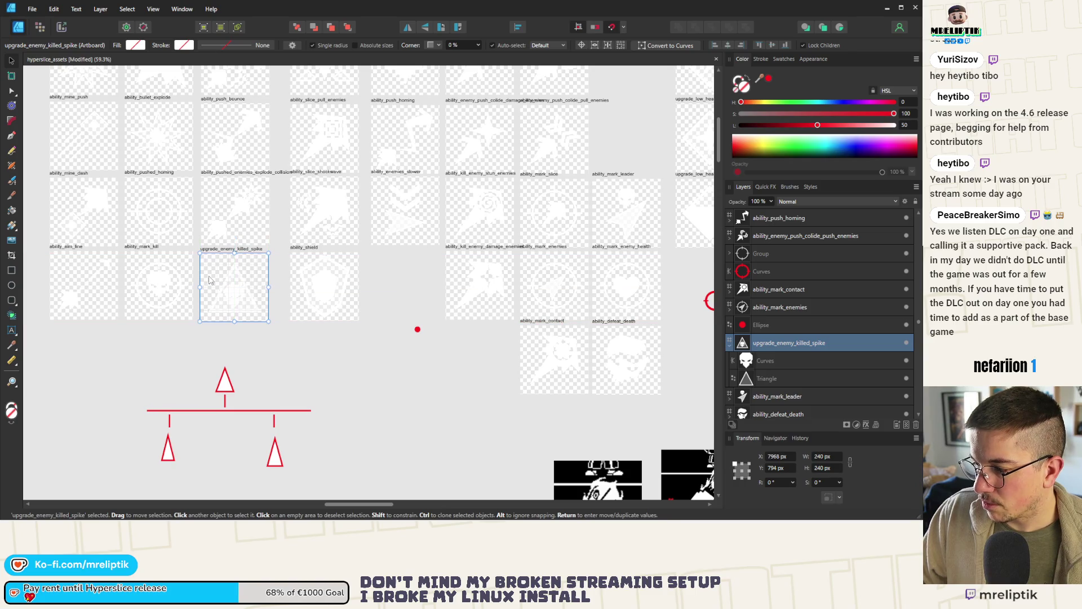
left_click(417, 330)
Drag the small red dot left so it sits just beneath the spike artboard.
left_click_drag(417, 331, 254, 328)
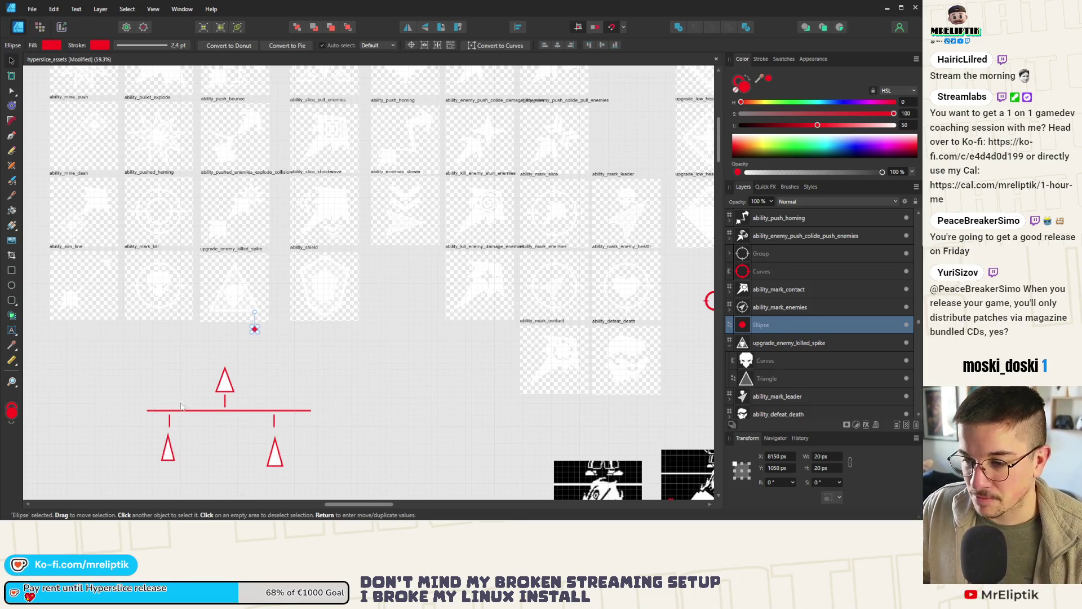
scroll(259, 284, "up", 5)
In the Export Persona, stop exporting the skull_bottom_512 slice.
left_click(168, 205)
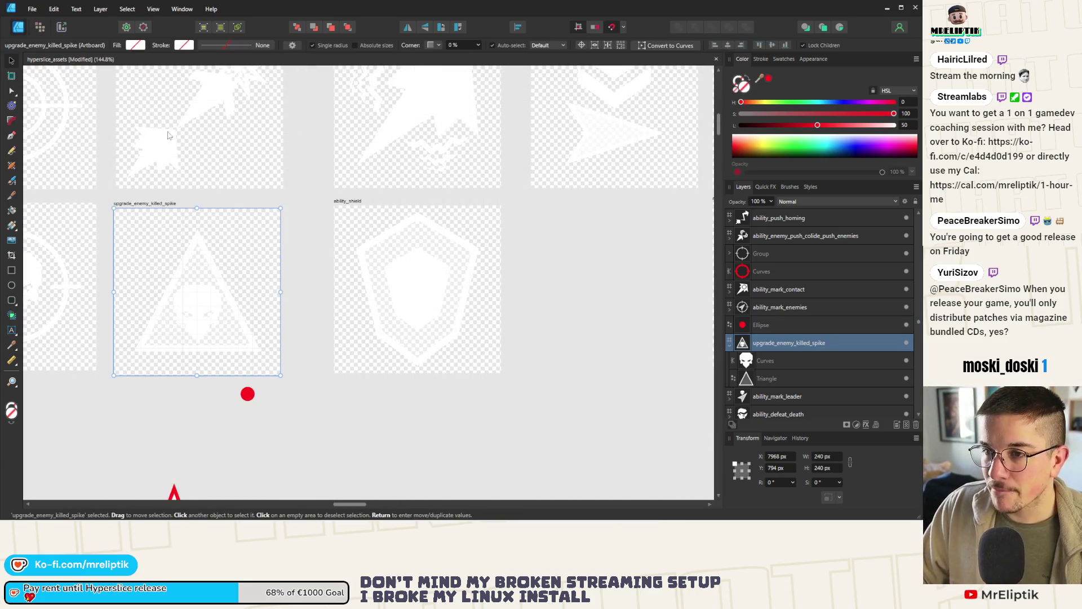
left_click(63, 29)
scroll(113, 242, "down", 6)
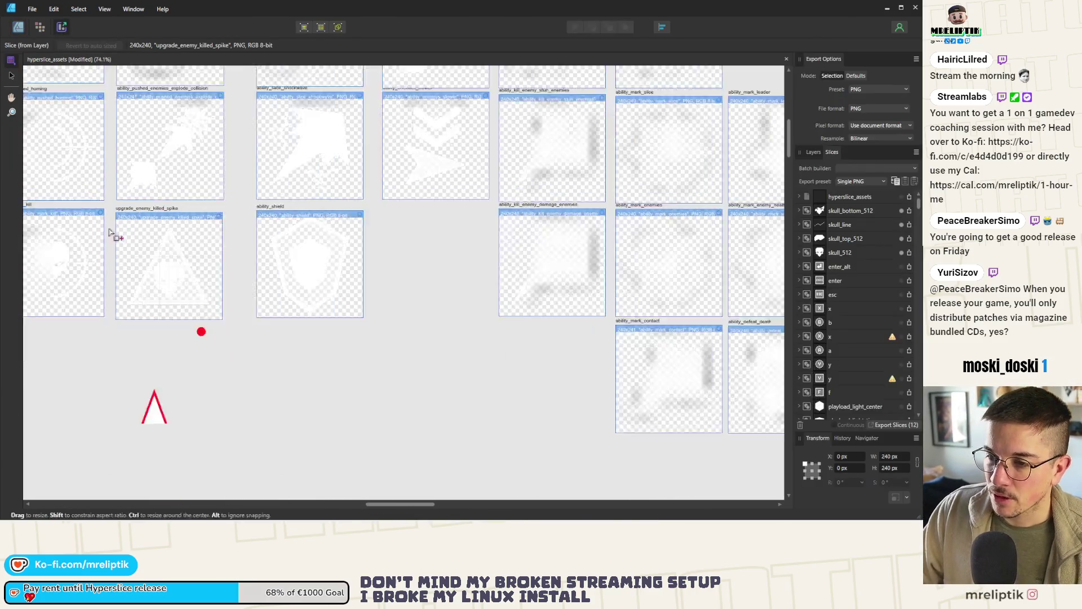
left_click(901, 211)
scroll(865, 251, "down", 15)
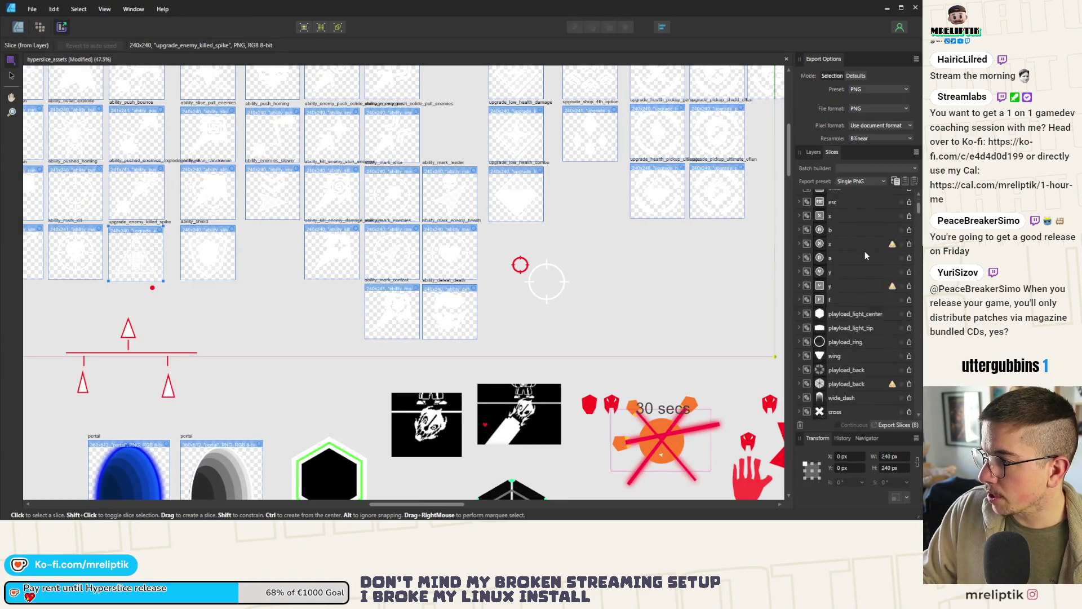
scroll(866, 304, "down", 10)
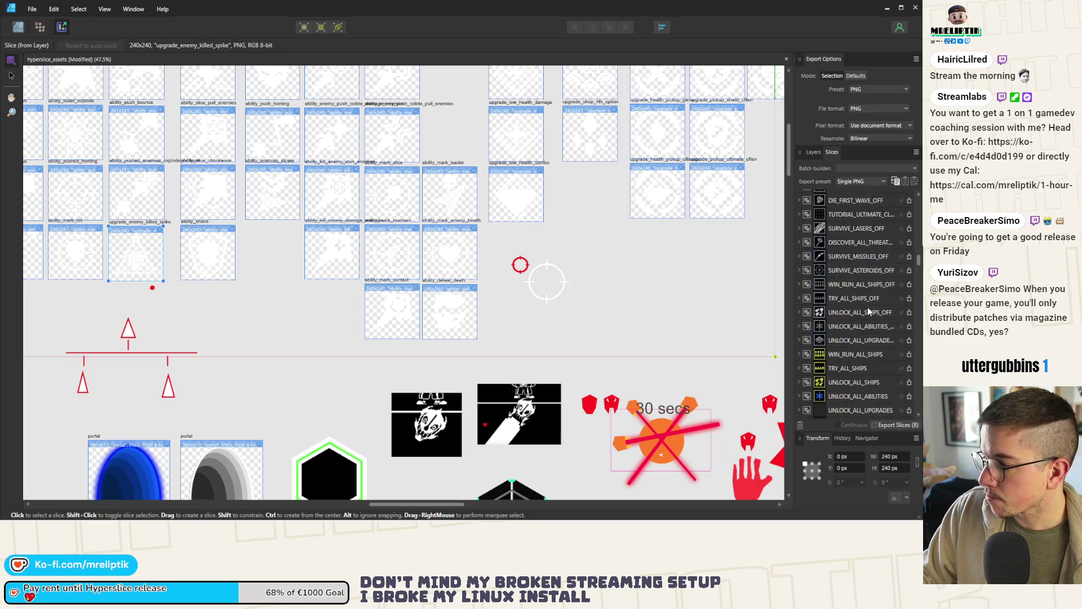
scroll(866, 314, "down", 10)
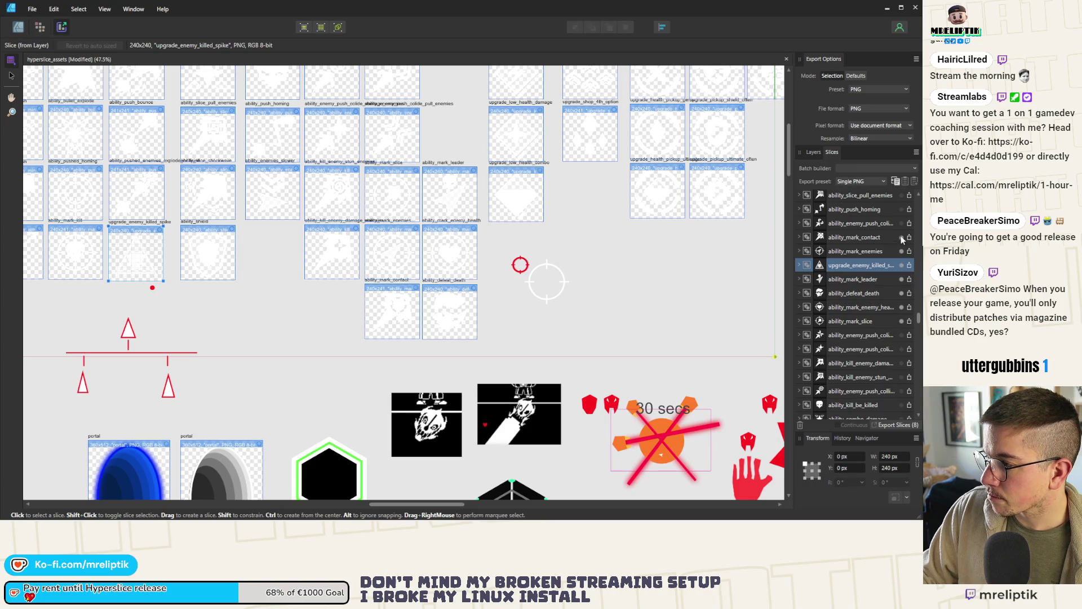
Unmark the ability_mark_leader, ability_defeat_death, ability_mark_slice and chevron slices from export.
left_click(901, 279)
left_click(901, 293)
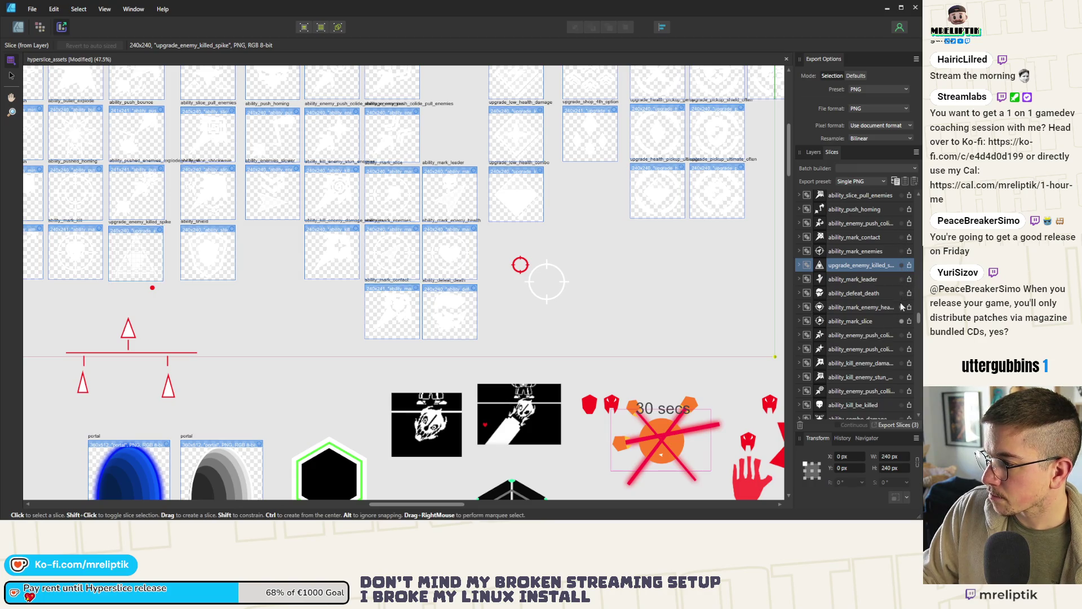
left_click(900, 321)
scroll(871, 333, "down", 10)
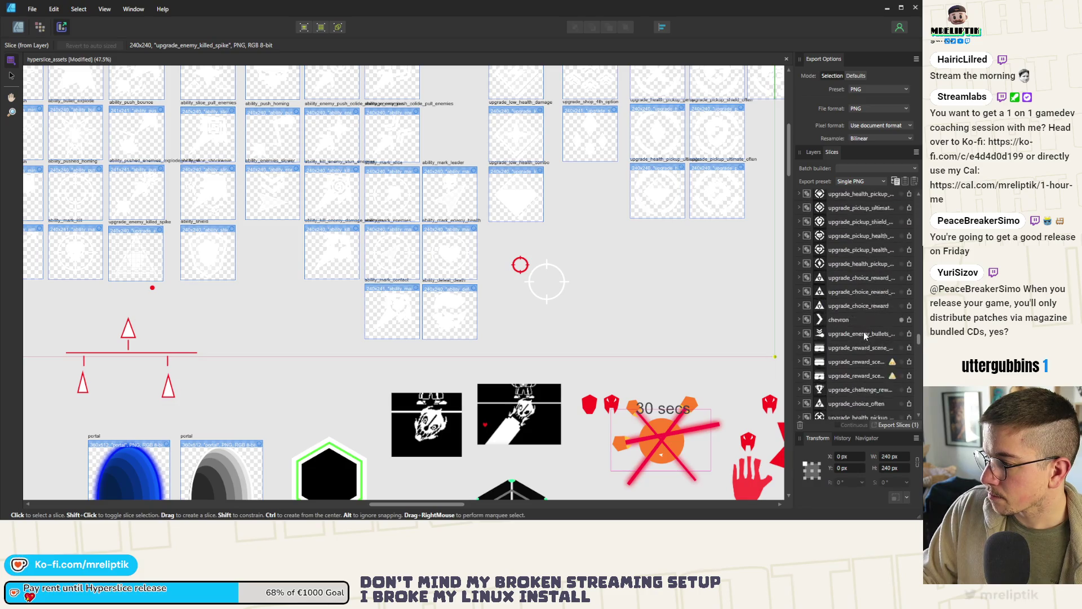
left_click(901, 297)
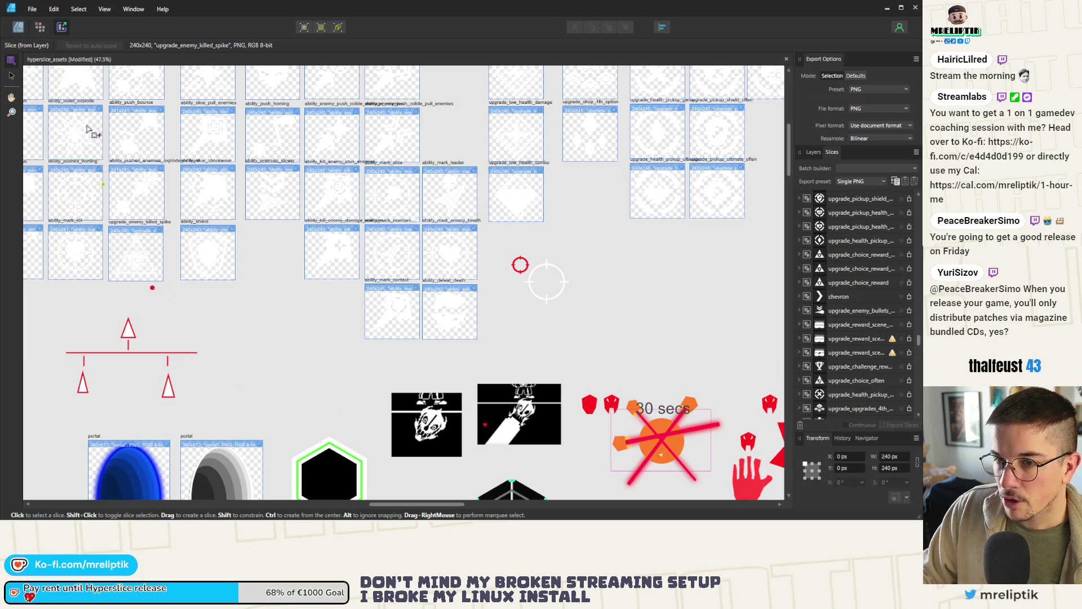
key("v")
scroll(152, 257, "up", 3)
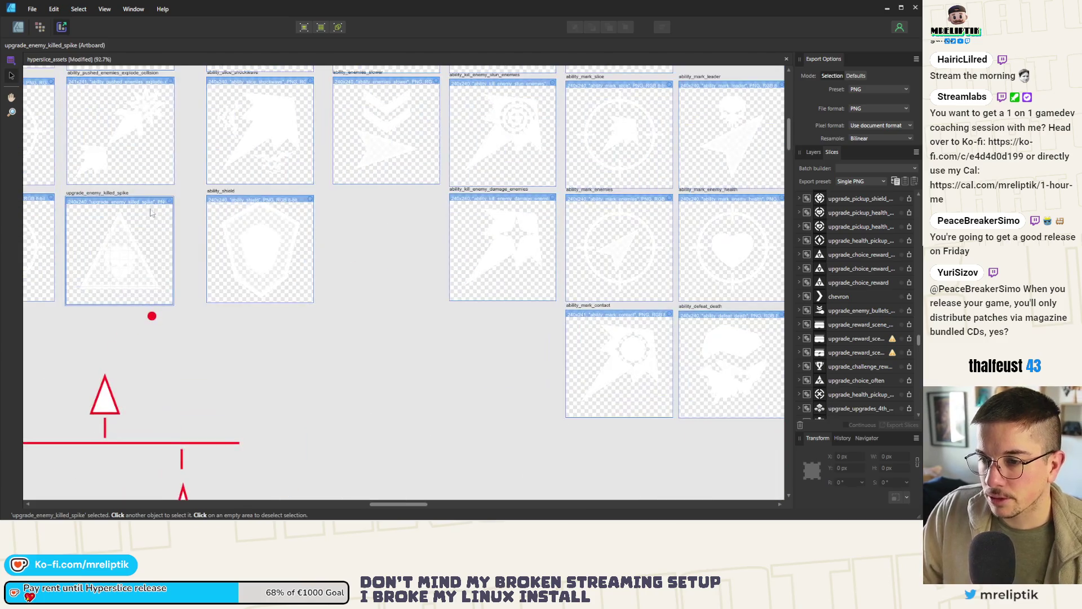
Queue the upgrade_enemy_killed_spike artboard as a slice to export.
mouse_move(192, 189)
left_mouse_down()
mouse_move(62, 308)
mouse_move(56, 341)
left_mouse_up()
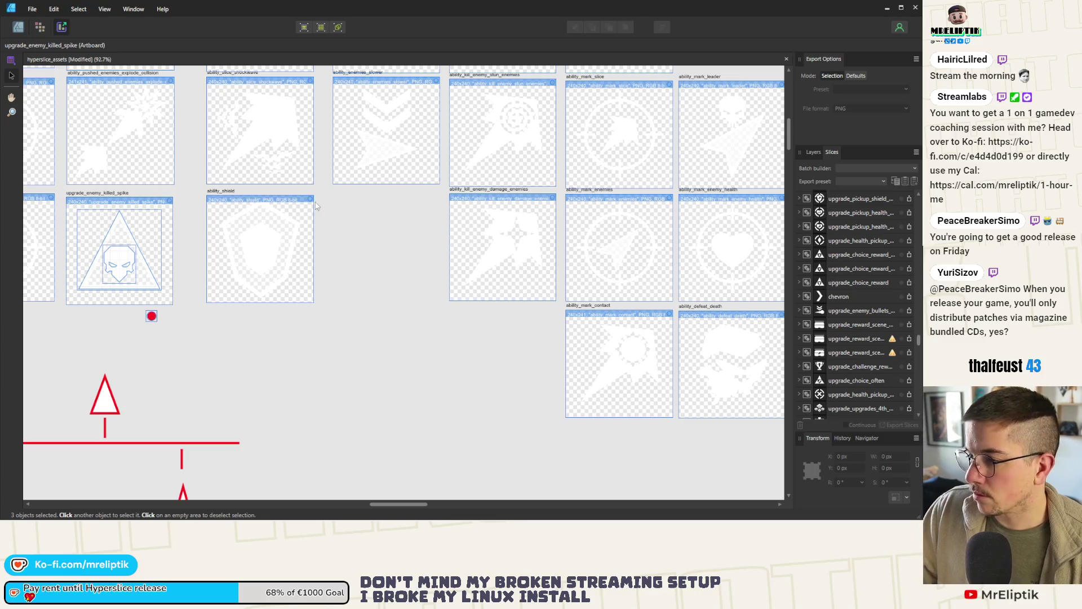
left_click(119, 194)
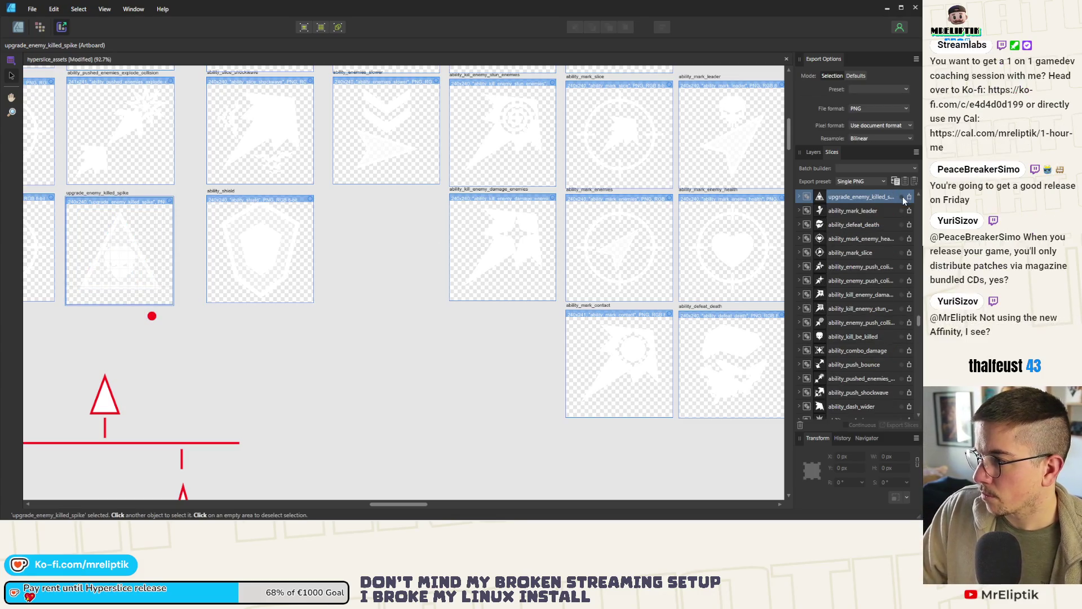
scroll(256, 277, "down", 5)
scroll(288, 277, "up", 8)
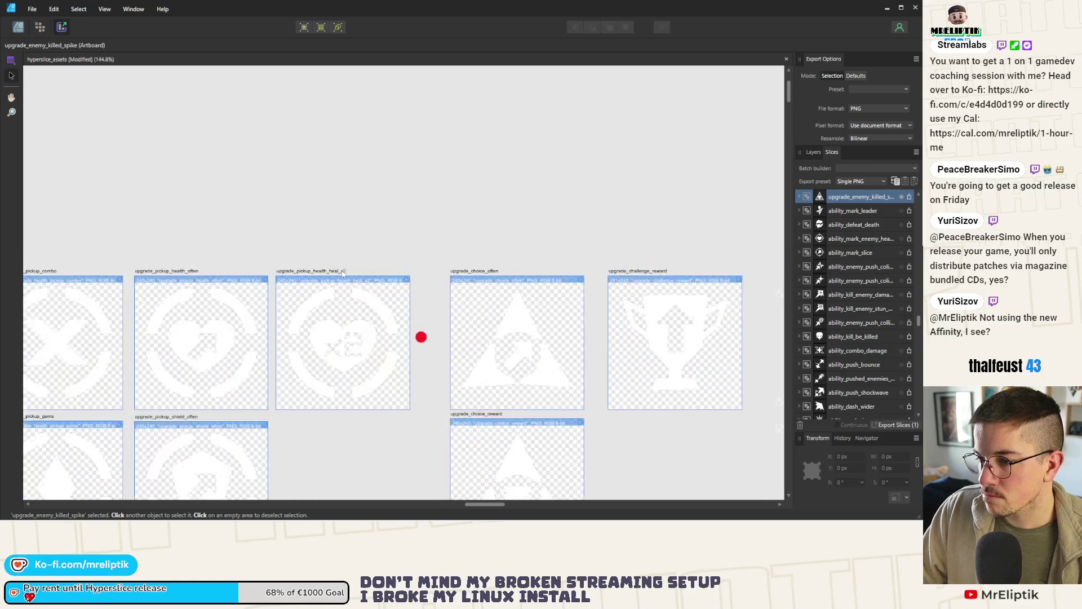
Queue the upgrade_pickup_health_heal_x2 artboard too, then return to the Designer Persona.
left_click(288, 277)
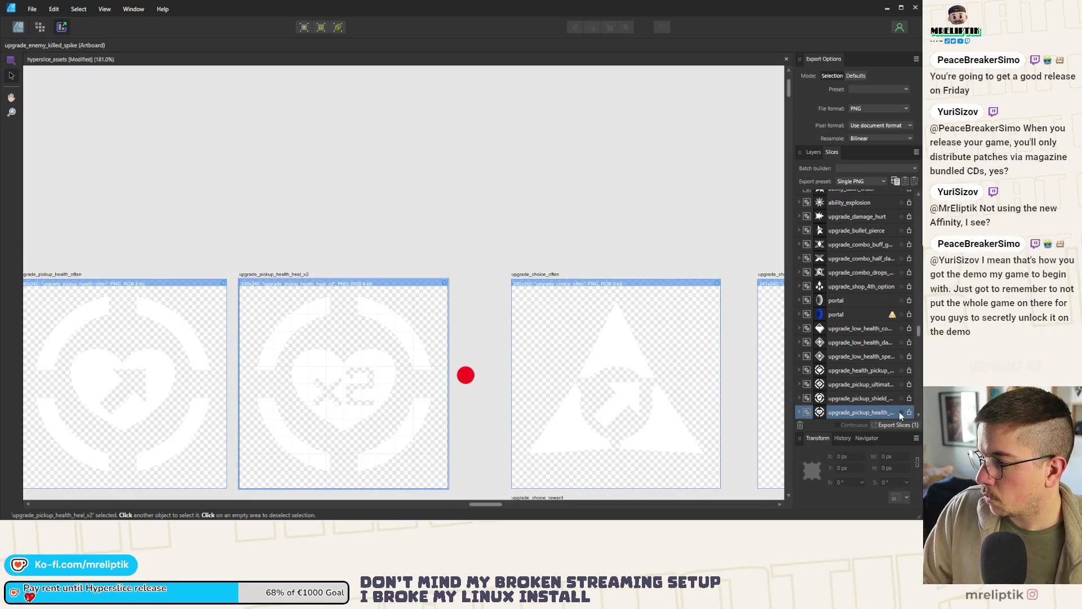
scroll(340, 152, "down", 4)
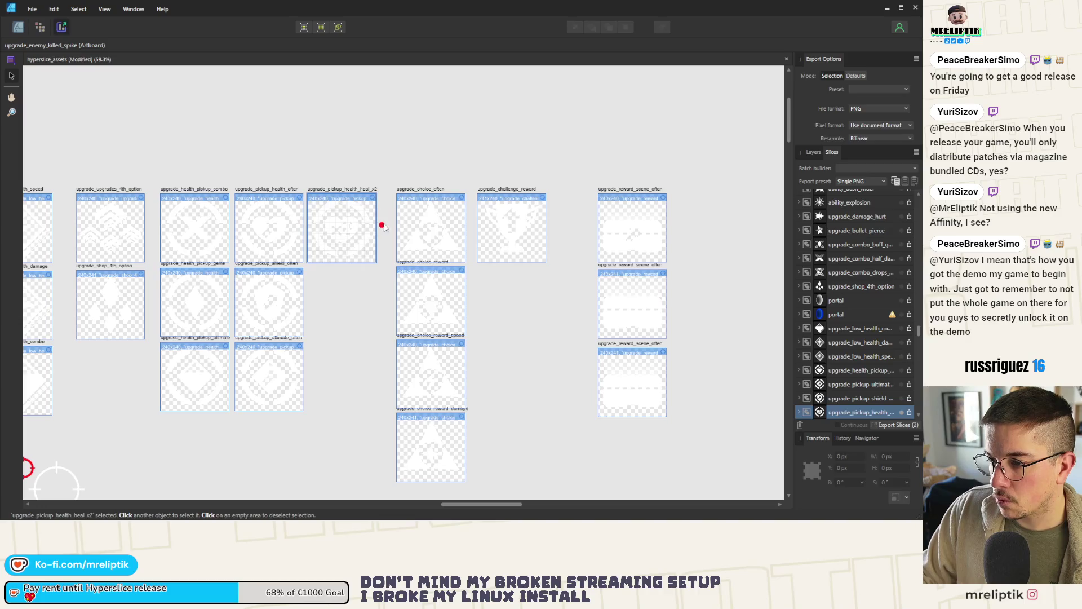
left_click(347, 214)
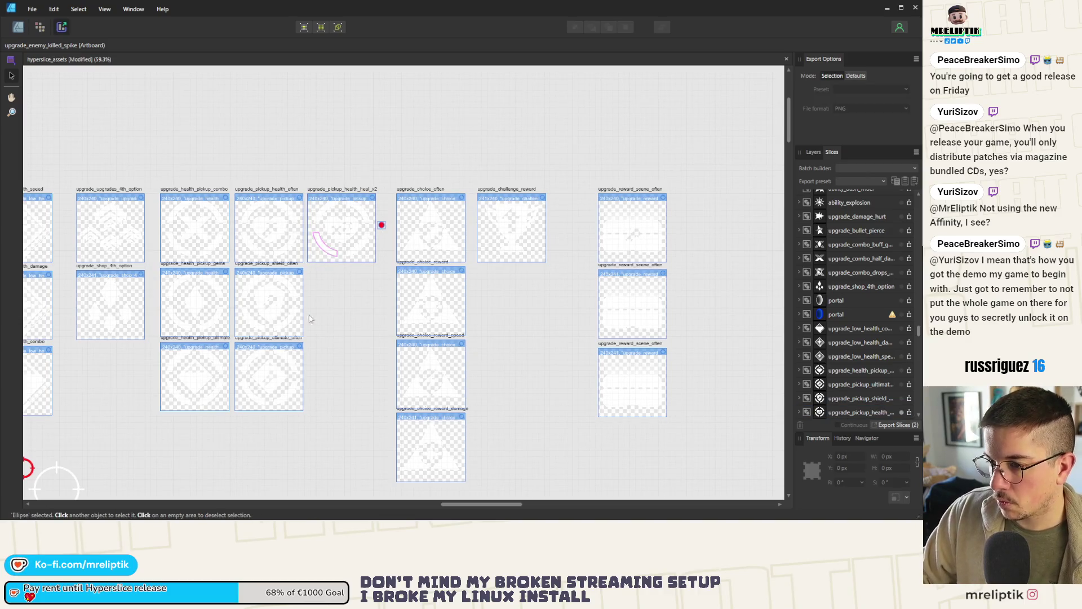
key("Escape")
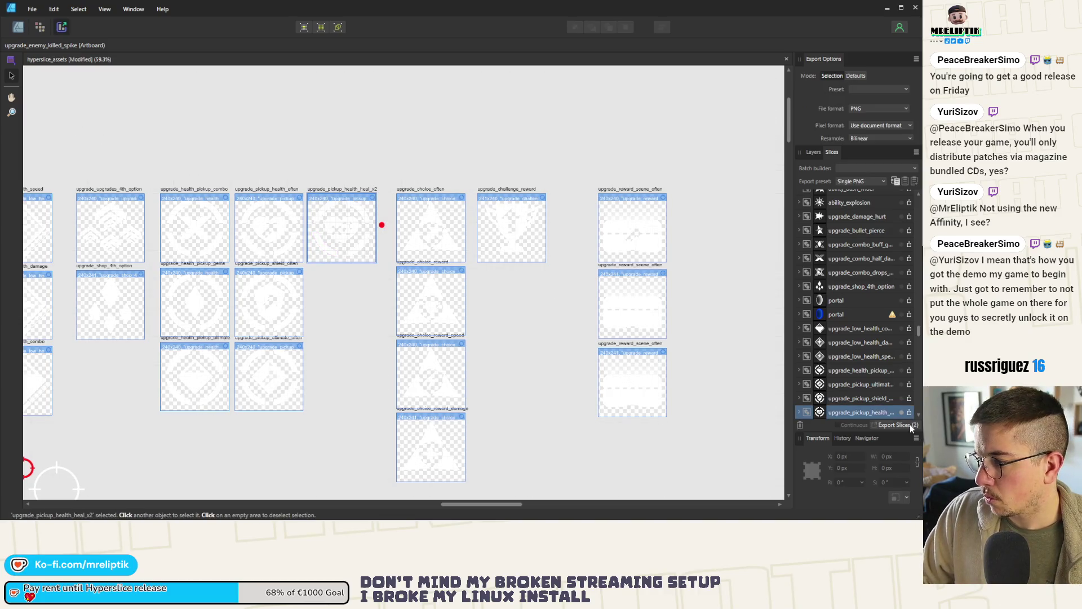
left_click(18, 26)
left_click(381, 225)
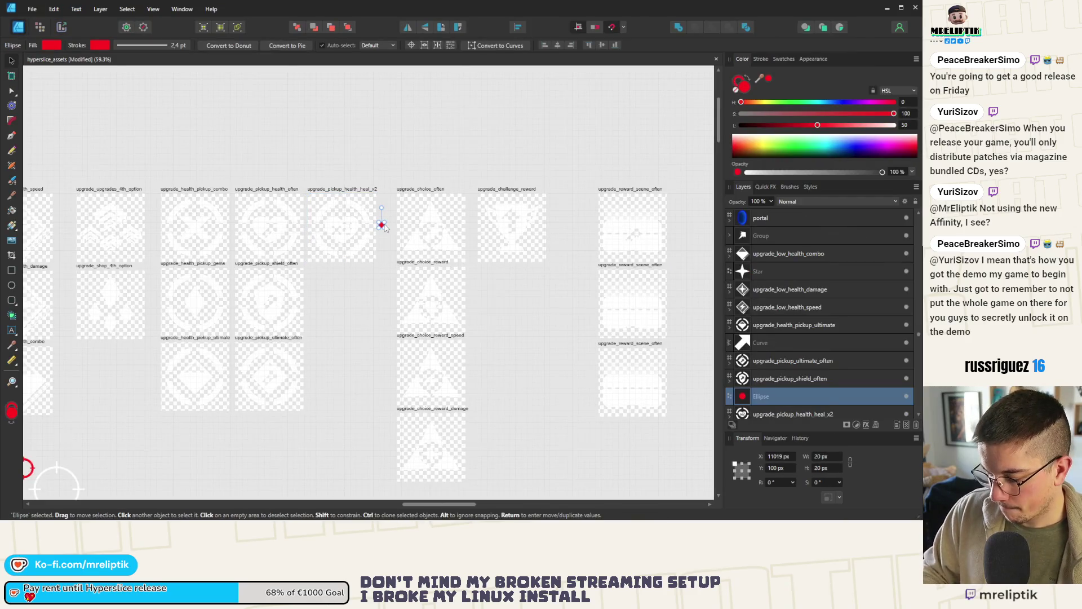
key("Delete")
scroll(108, 319, "down", 6)
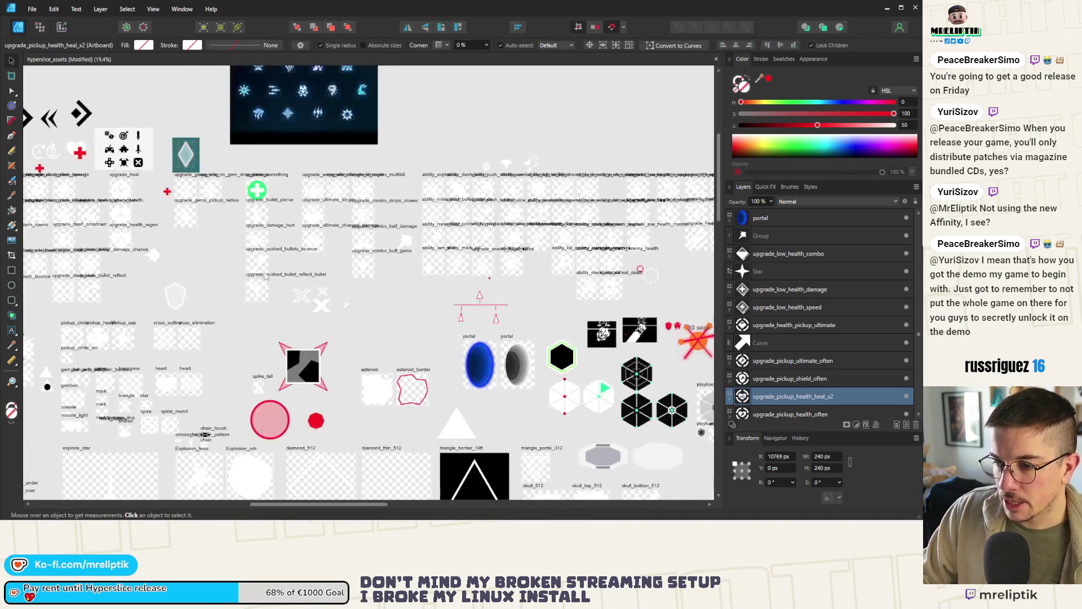
scroll(297, 308, "up", 10)
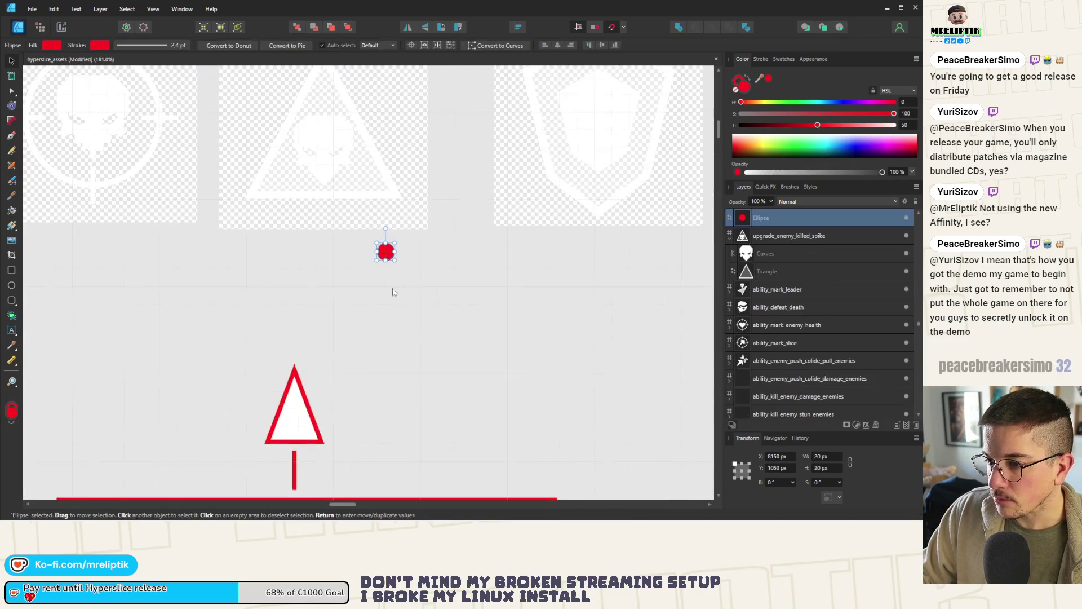
scroll(392, 285, "up", 2)
scroll(397, 324, "down", 2)
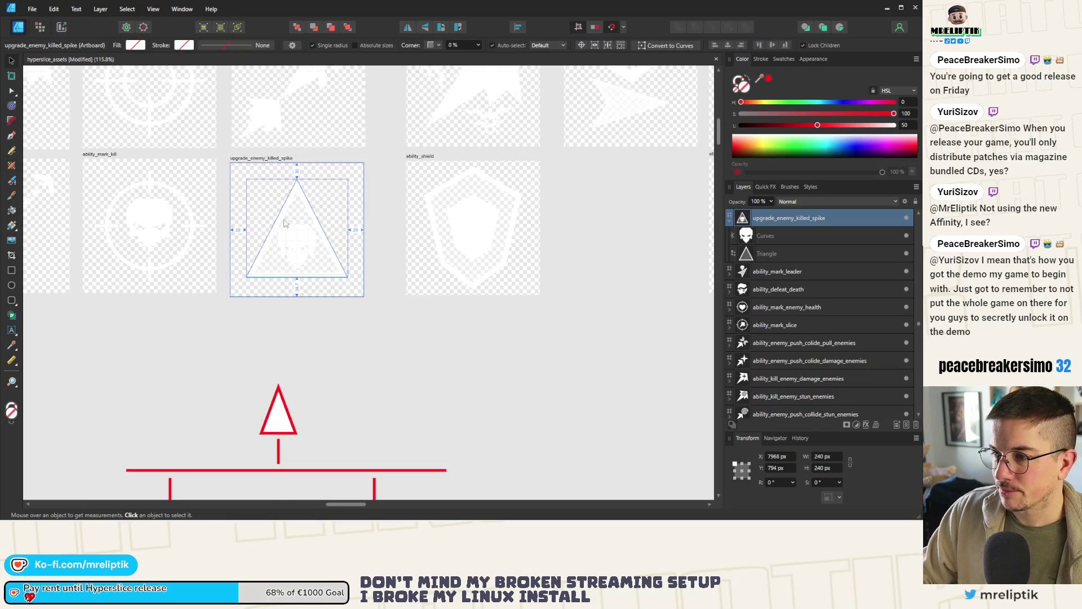
left_click(304, 212)
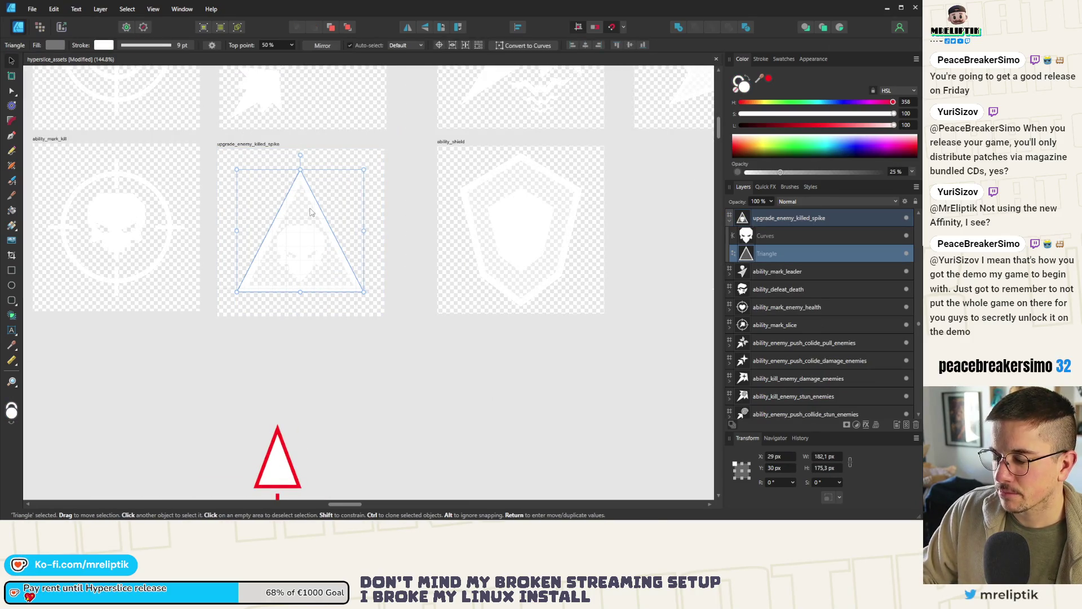
left_click(303, 239, "shift")
scroll(302, 240, "up", 2)
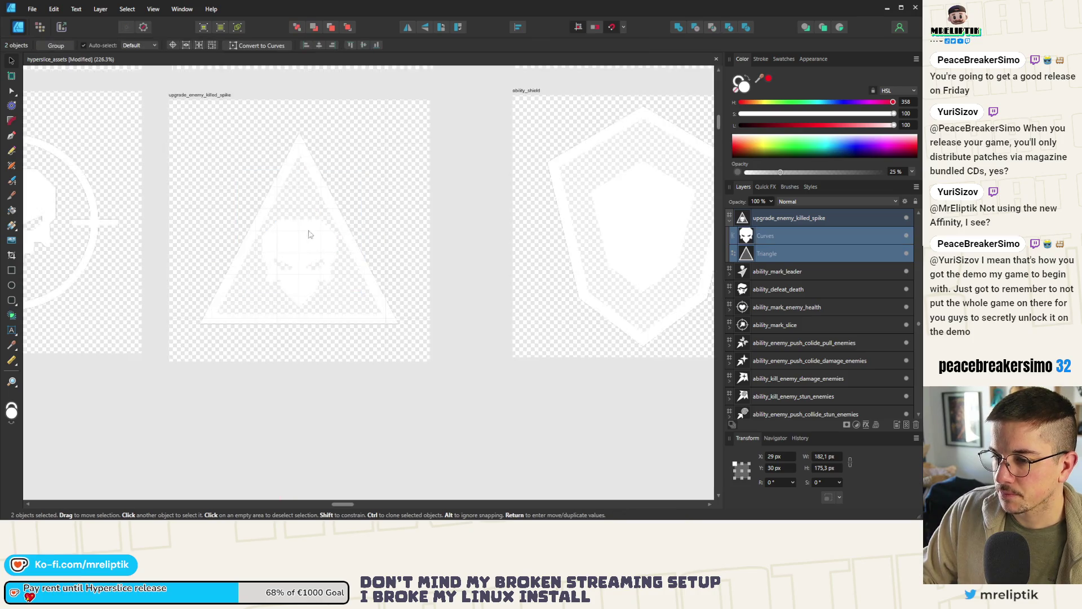
key("ctrl+d")
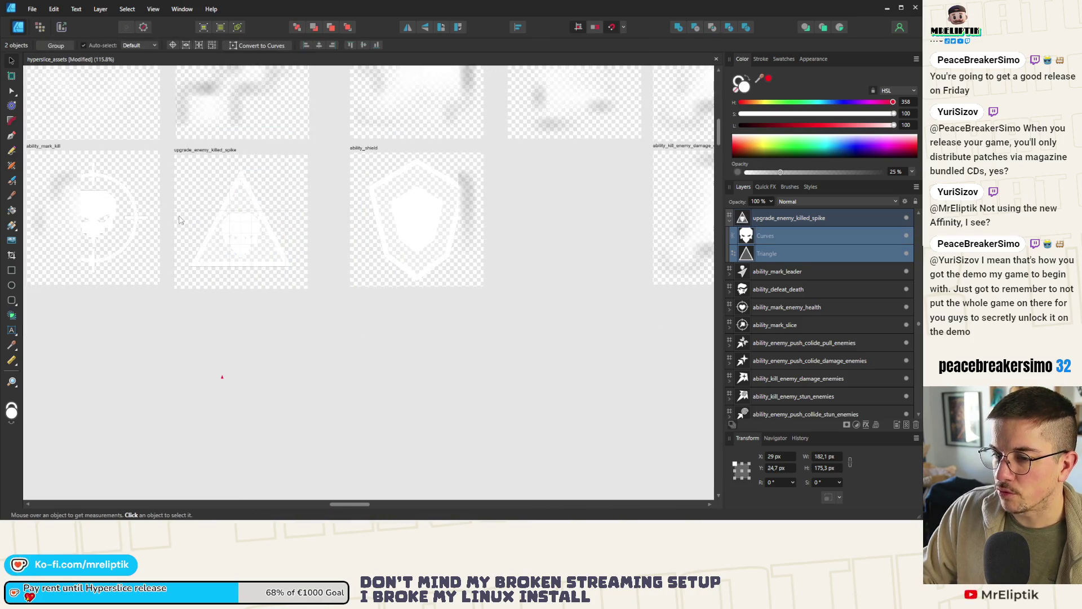
scroll(180, 207, "down", 3)
left_click(61, 27)
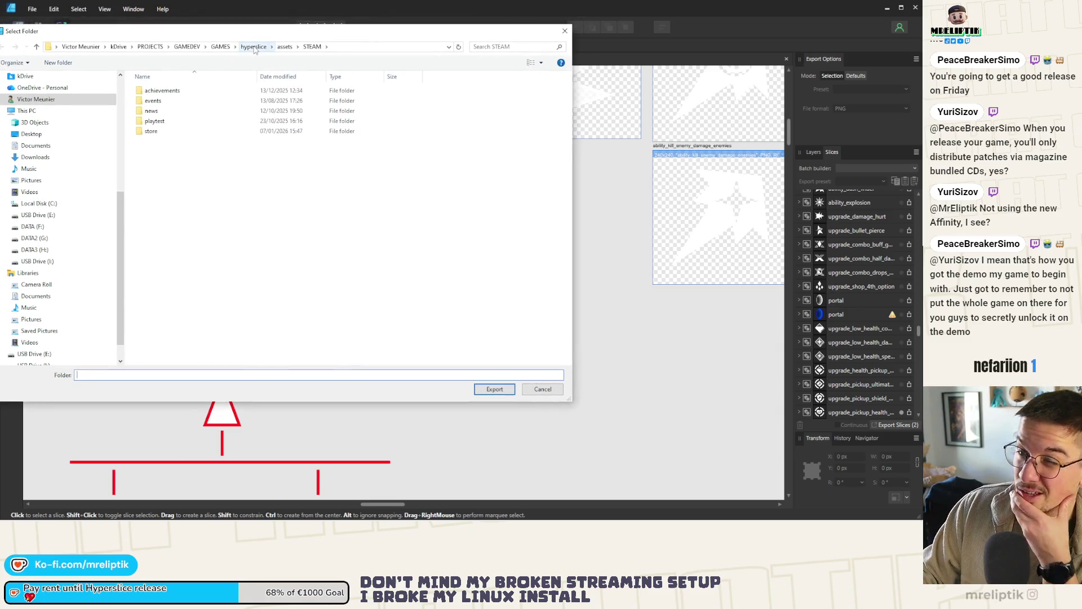
Pick the hyperhue project folder from Quick Access as the export destination.
scroll(50, 174, "up", 2)
scroll(50, 169, "up", 5)
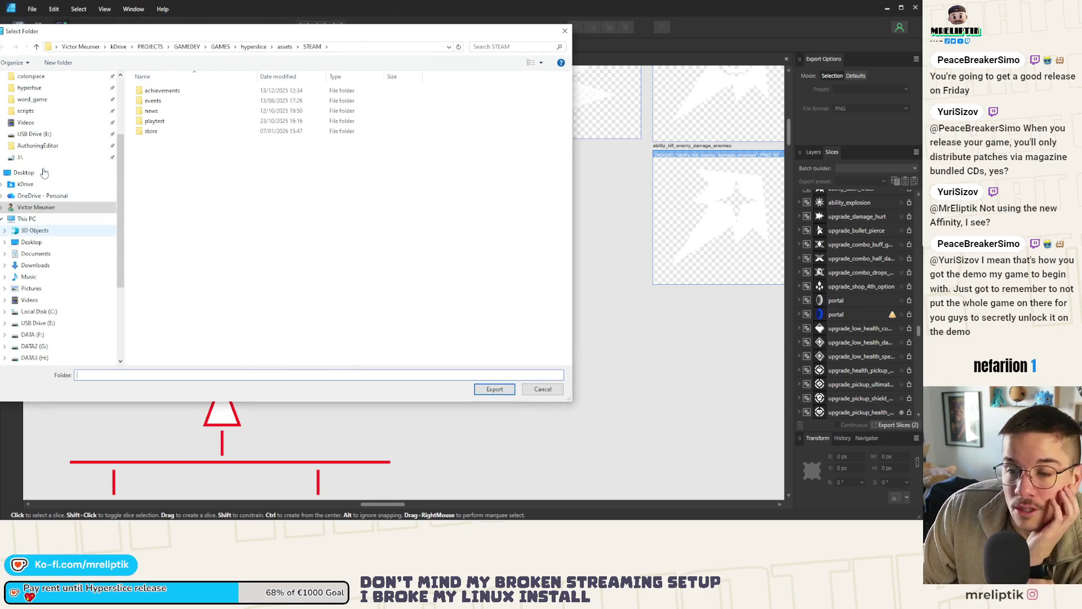
left_click(45, 135)
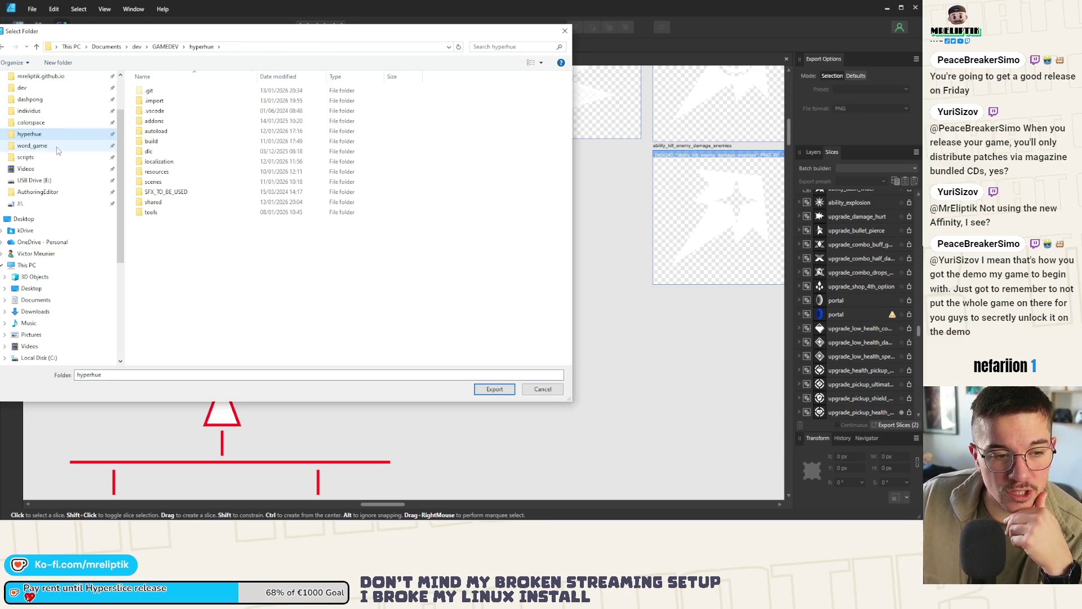
left_click_drag(179, 33, 252, 76)
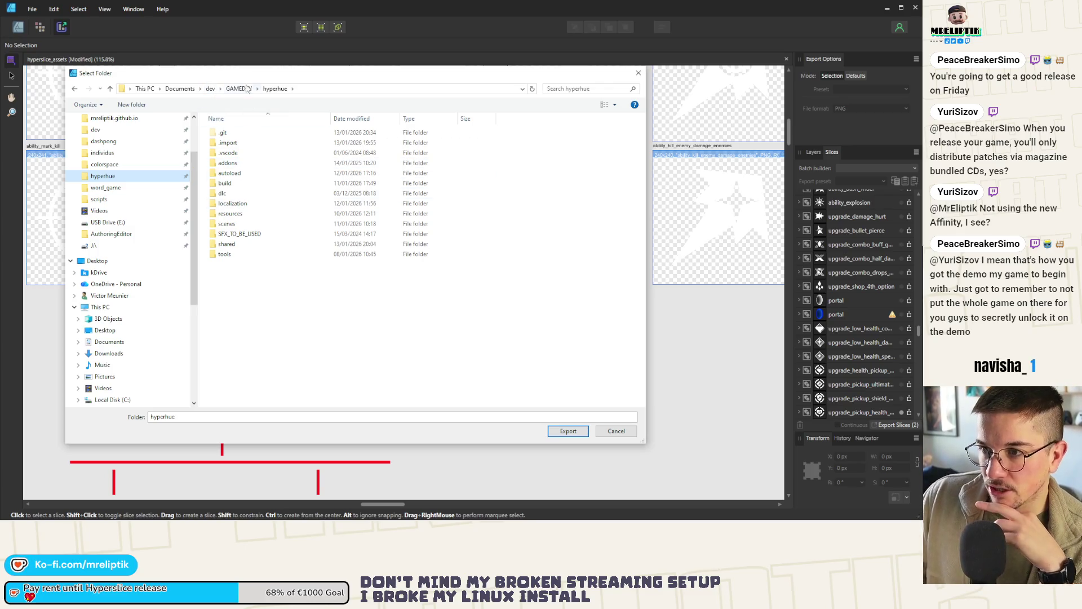
left_click_drag(246, 75, 300, 84)
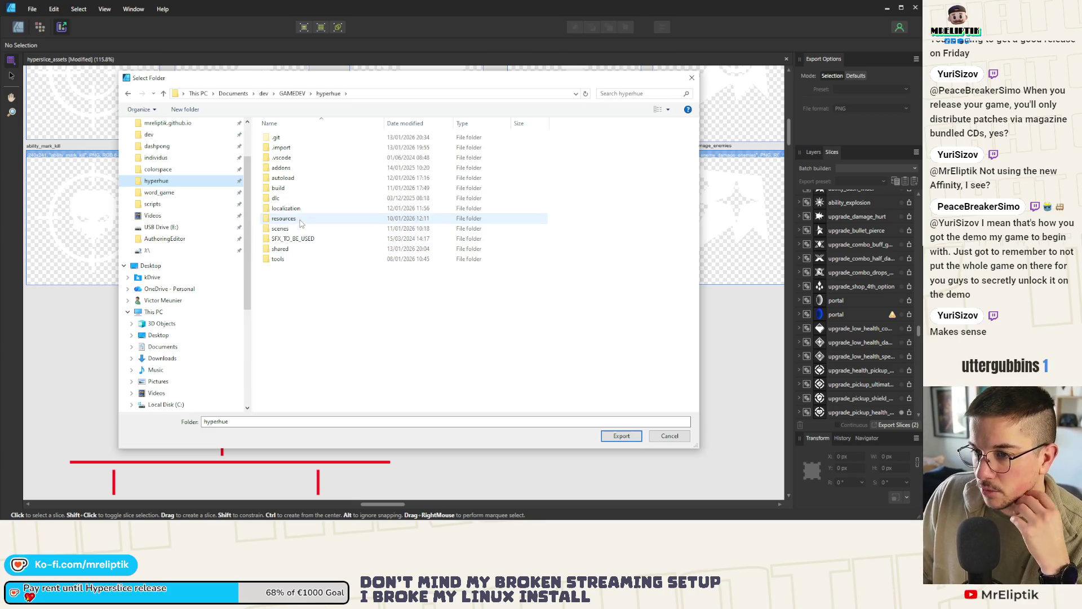
mouse_move(248, 83)
left_mouse_down()
mouse_move(229, 117)
mouse_move(238, 113)
left_mouse_up()
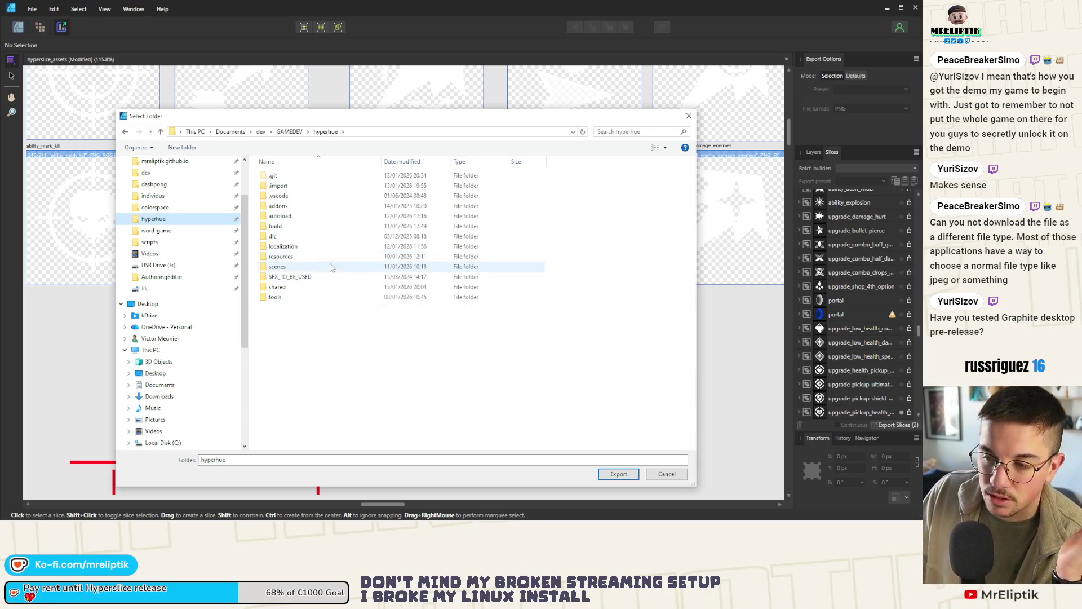
left_click_drag(306, 121, 314, 110)
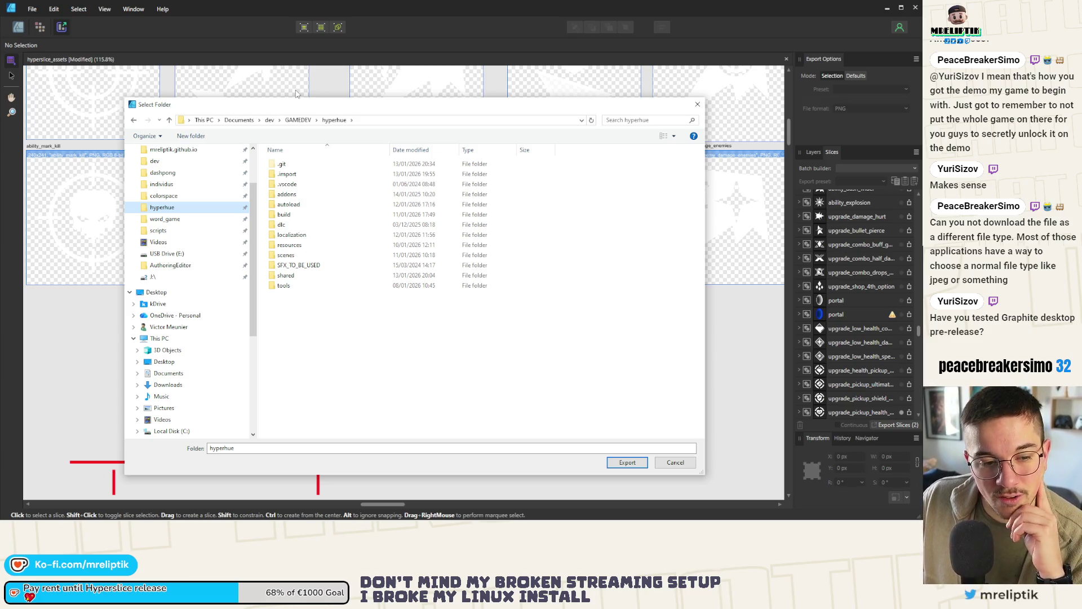
left_click_drag(306, 106, 308, 81)
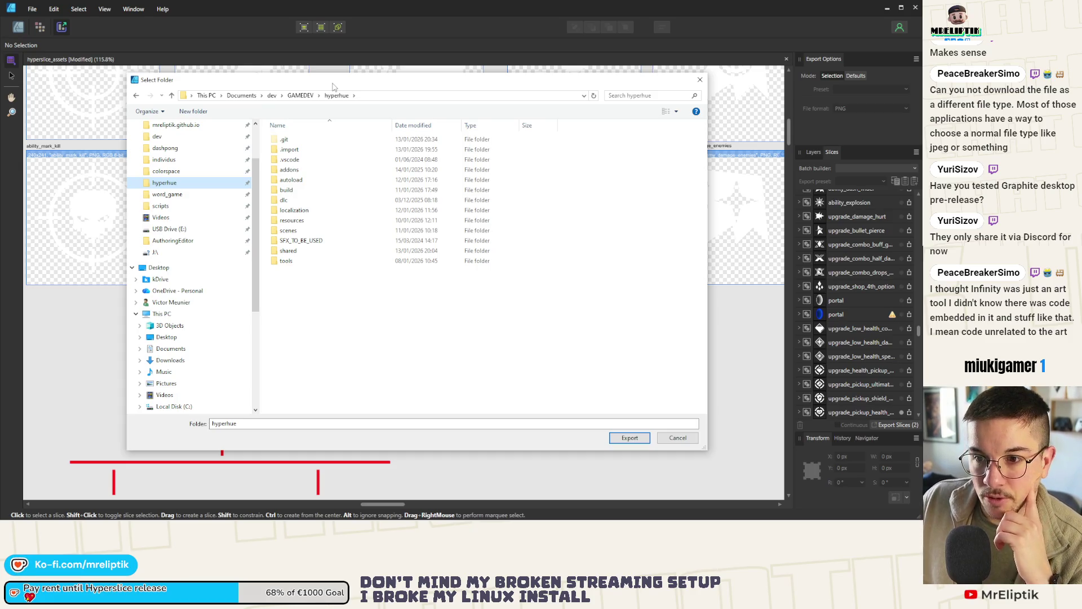
mouse_move(387, 88)
left_mouse_down()
mouse_move(447, 120)
mouse_move(394, 96)
left_mouse_up()
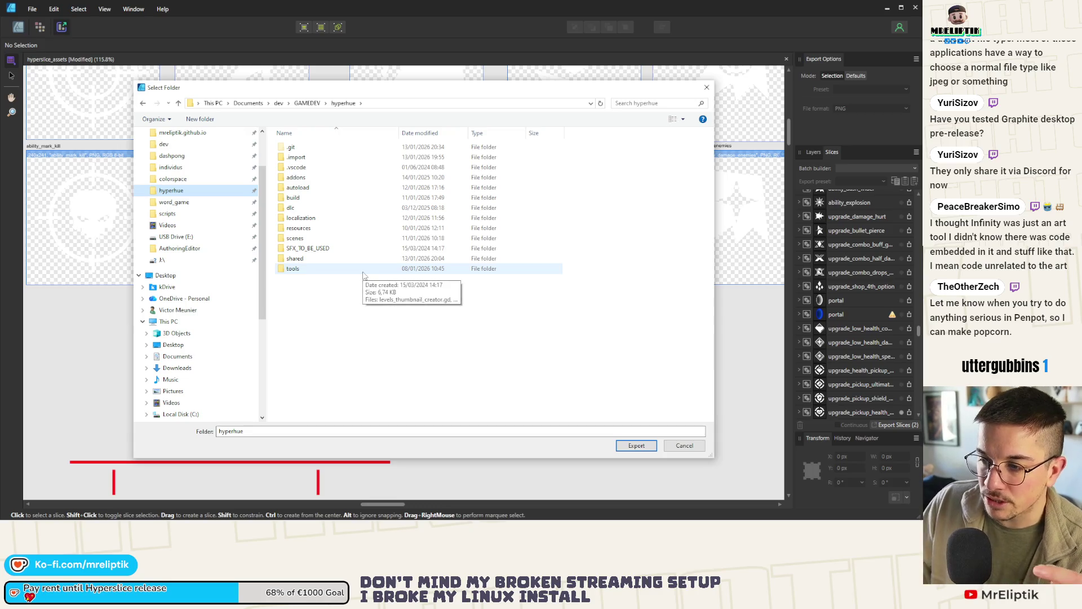
left_click_drag(351, 96, 356, 104)
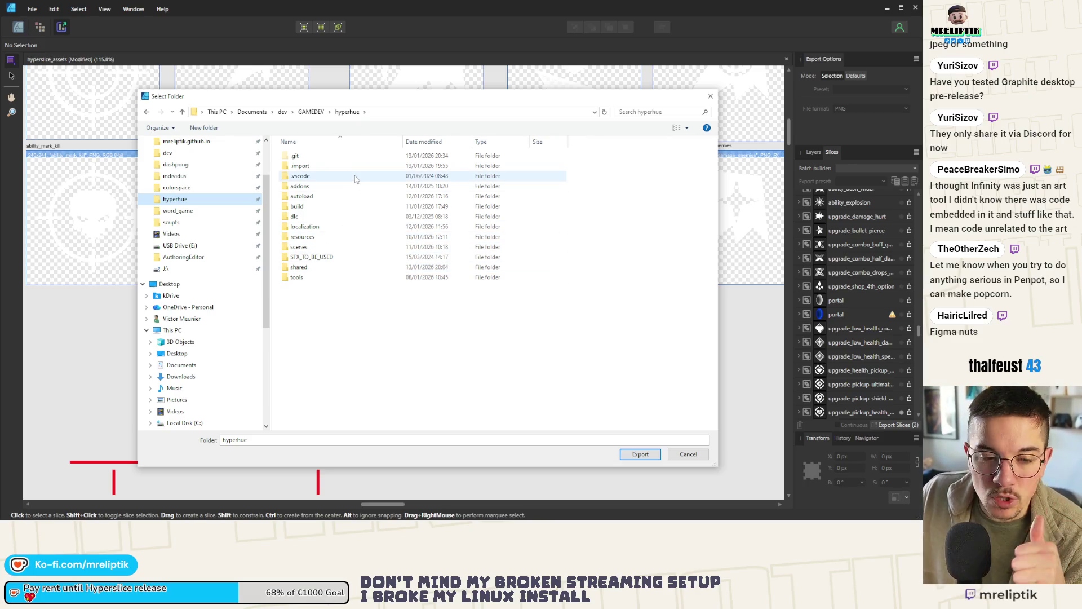
mouse_move(355, 179)
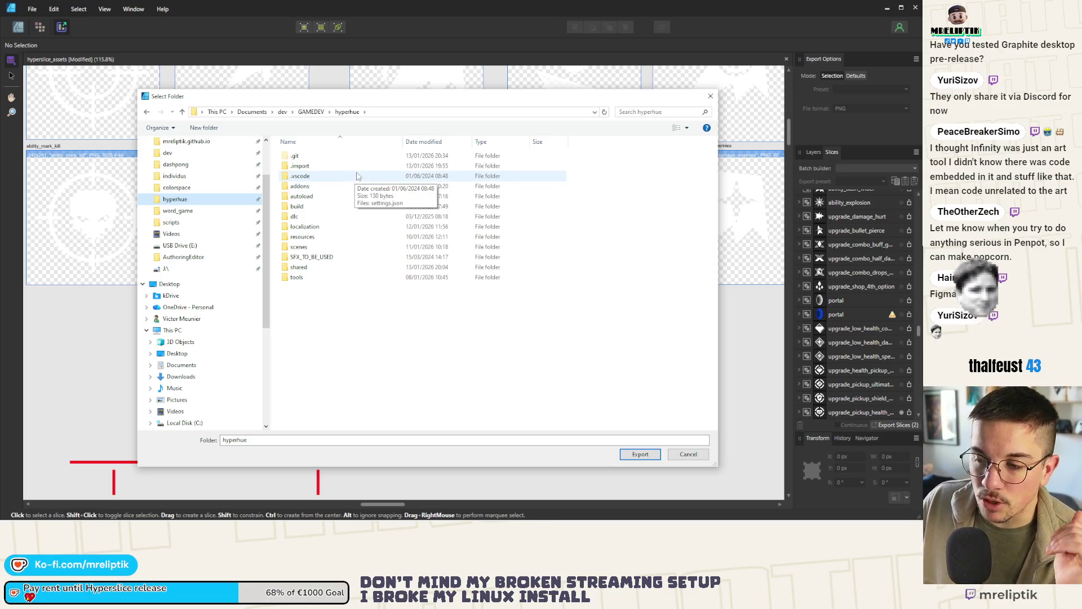
mouse_move(340, 100)
left_mouse_down()
mouse_move(368, 145)
mouse_move(358, 112)
mouse_move(345, 114)
left_mouse_up()
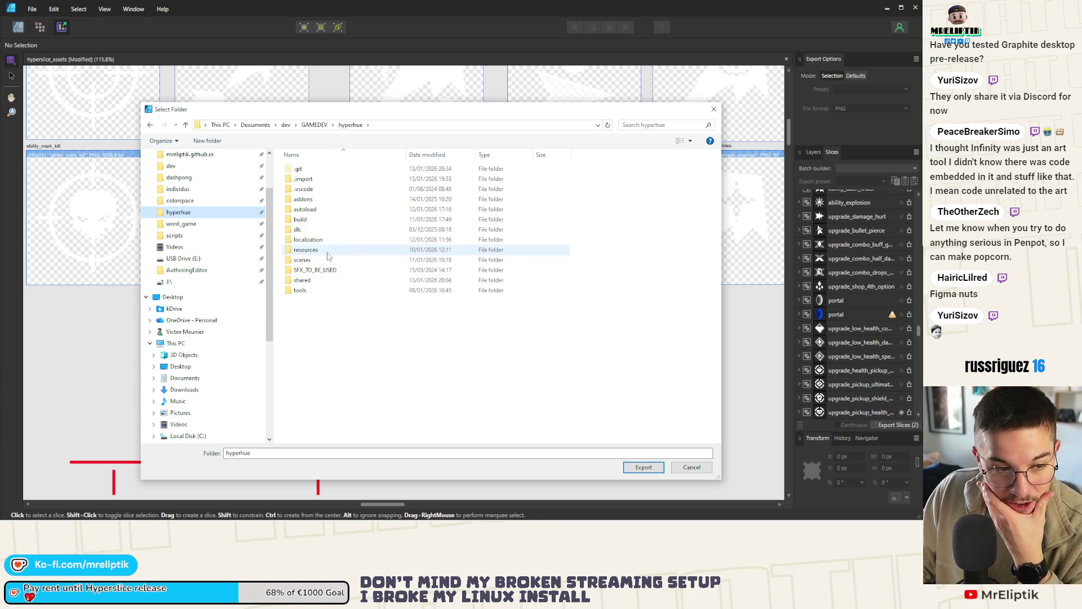
Browse into the hyperhue project's resources/visuals folder.
left_click(333, 260)
double_click(316, 249)
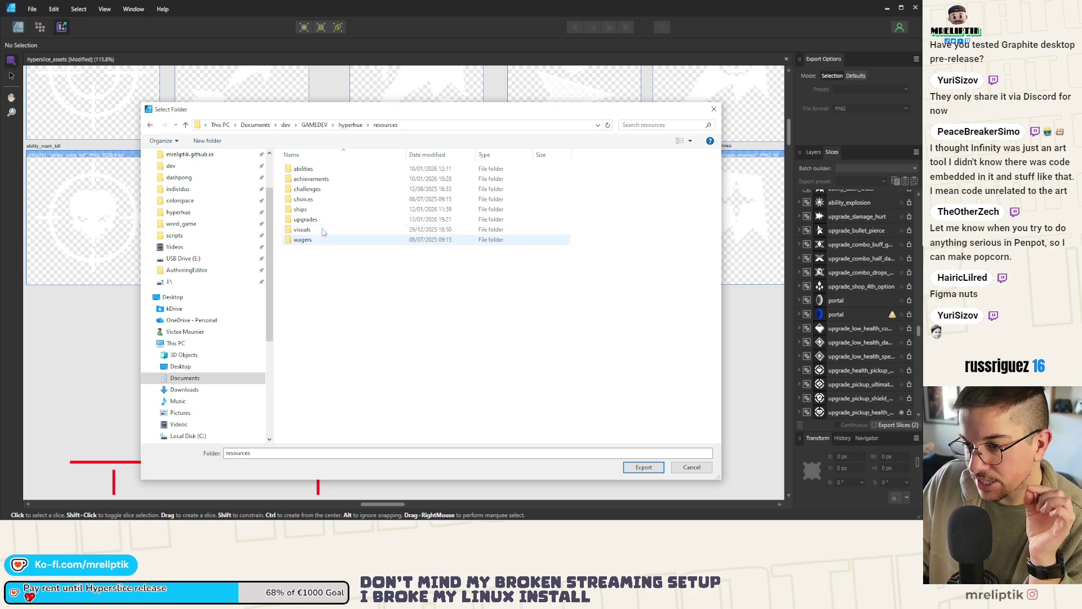
double_click(322, 233)
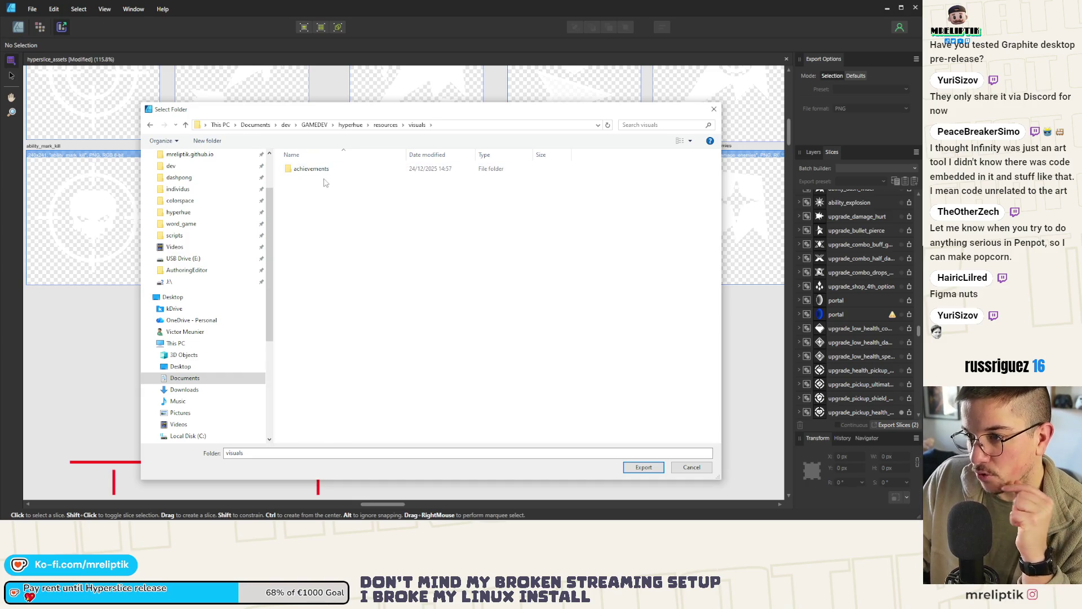
left_click(395, 124)
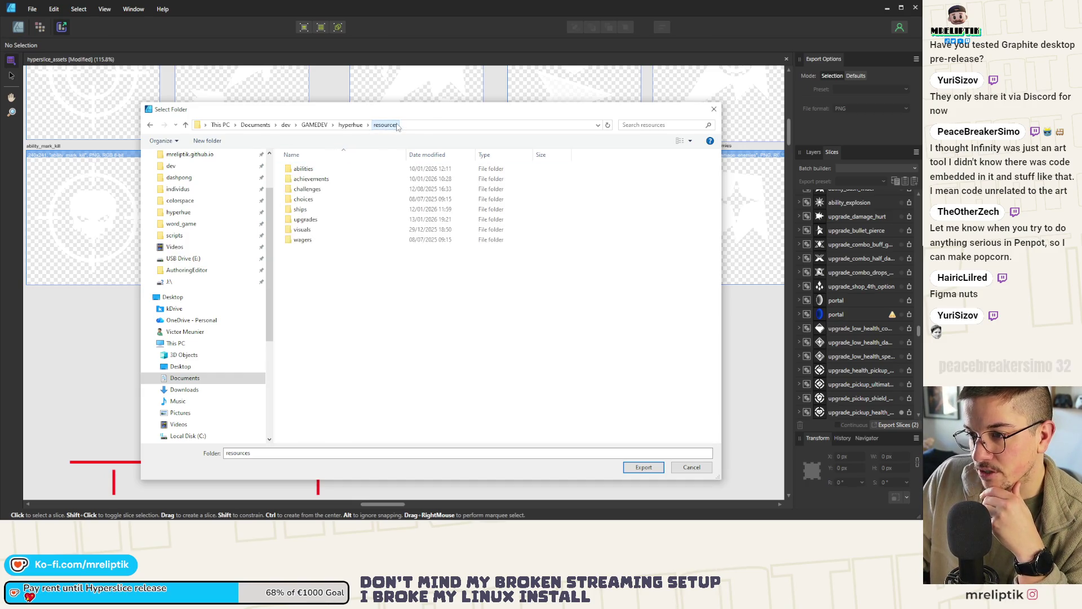
double_click(316, 230)
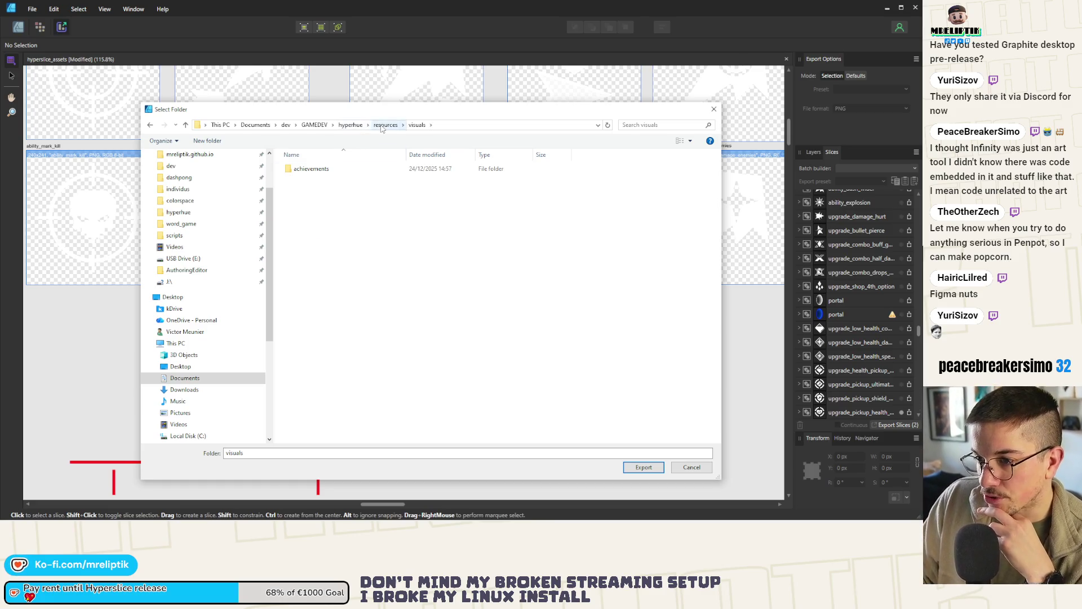
Export both slices there, overwriting the existing icon files, and return to Godot.
left_click(644, 465)
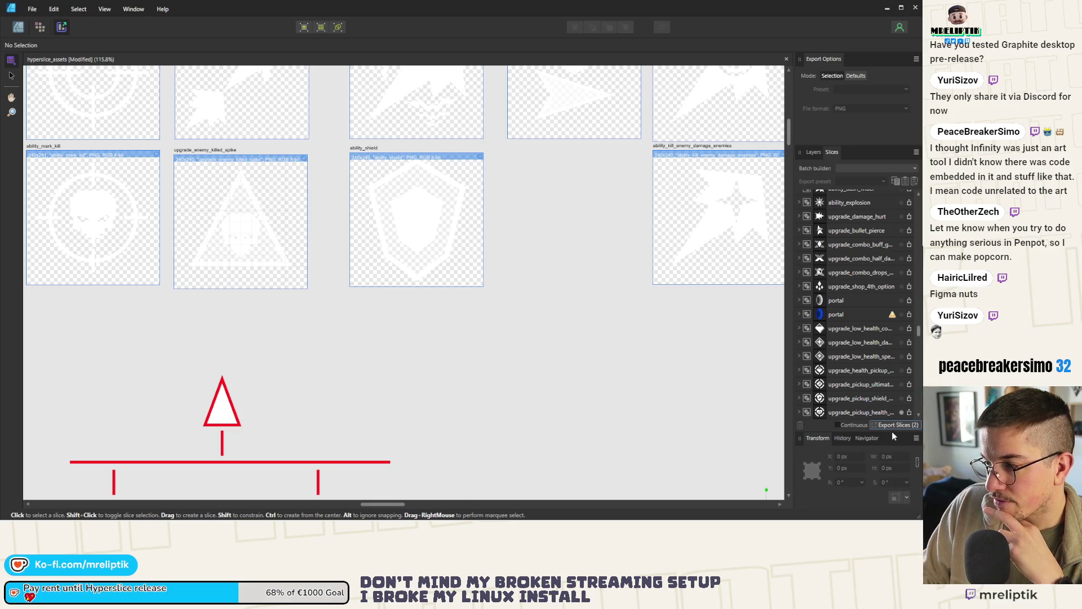
left_click(894, 427)
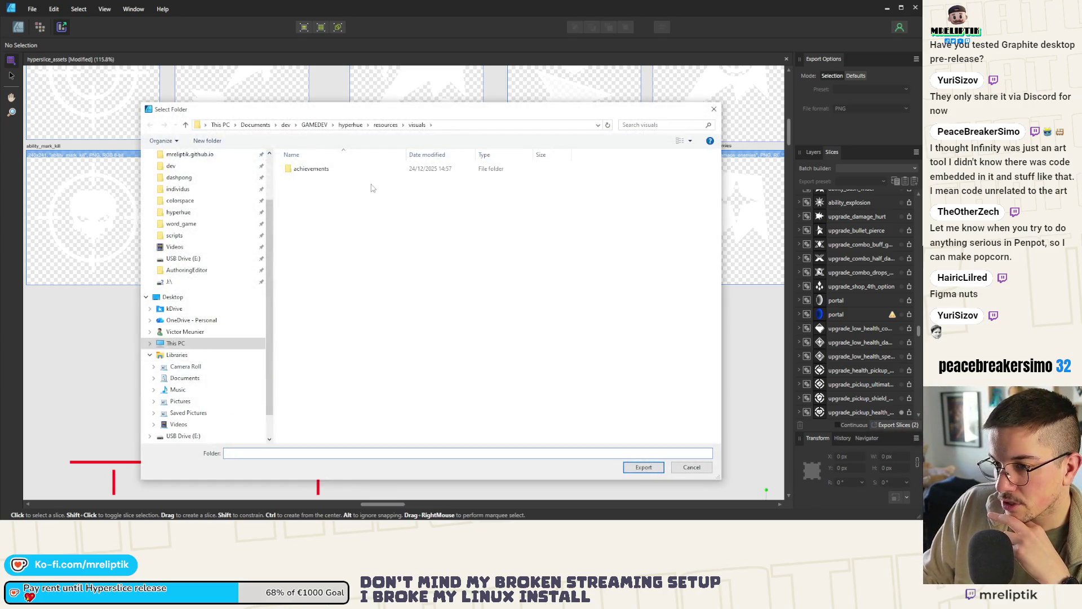
left_click(643, 467)
left_click(525, 342)
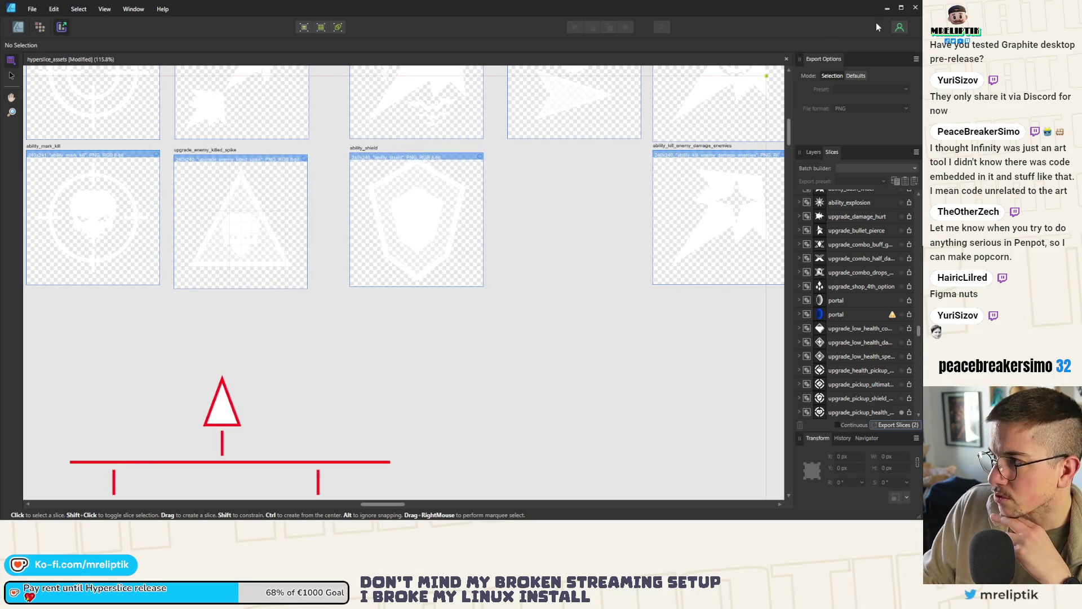
left_click(887, 7)
left_click(422, 316)
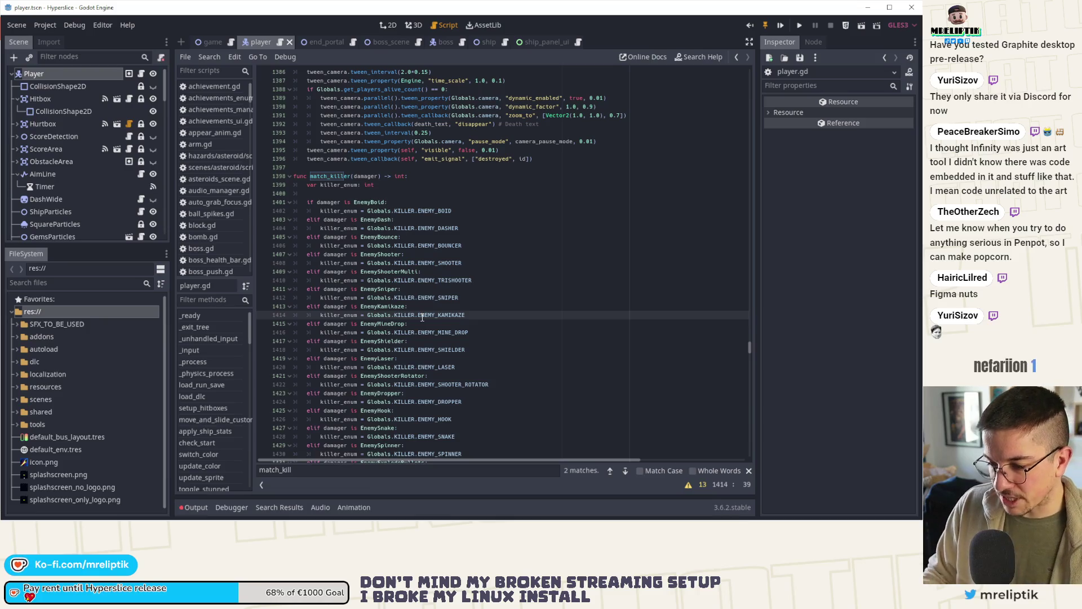
Search scenes for 'upgrade' in Quick Open, then cancel without opening anything.
key("ctrl+shift+o")
type("upgrade_enu")
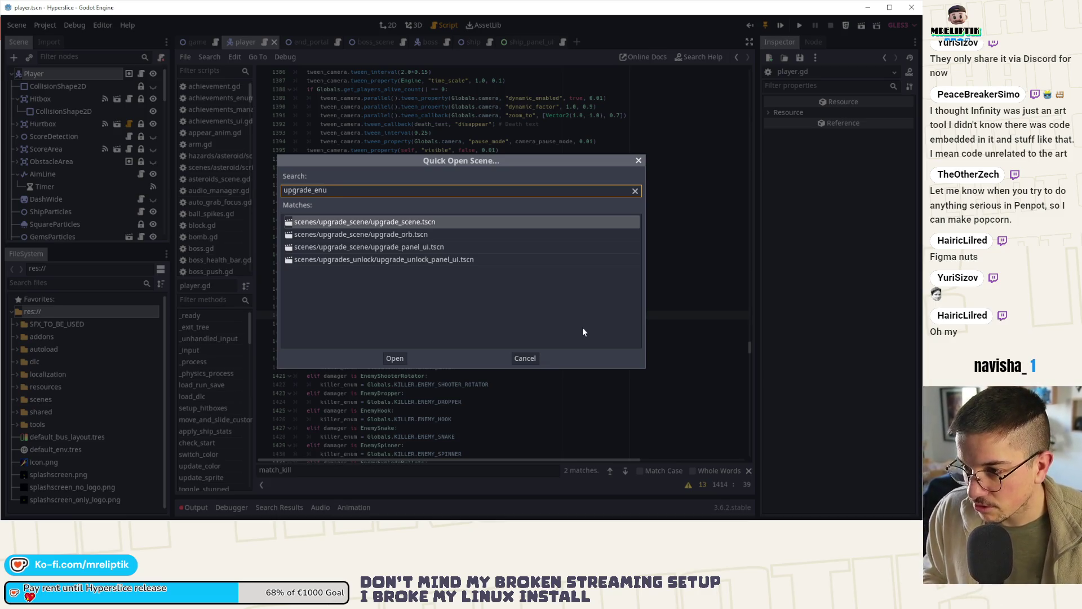
key("BackSpace")
key("BackSpace")
key("BackSpace")
key("ctrl+a")
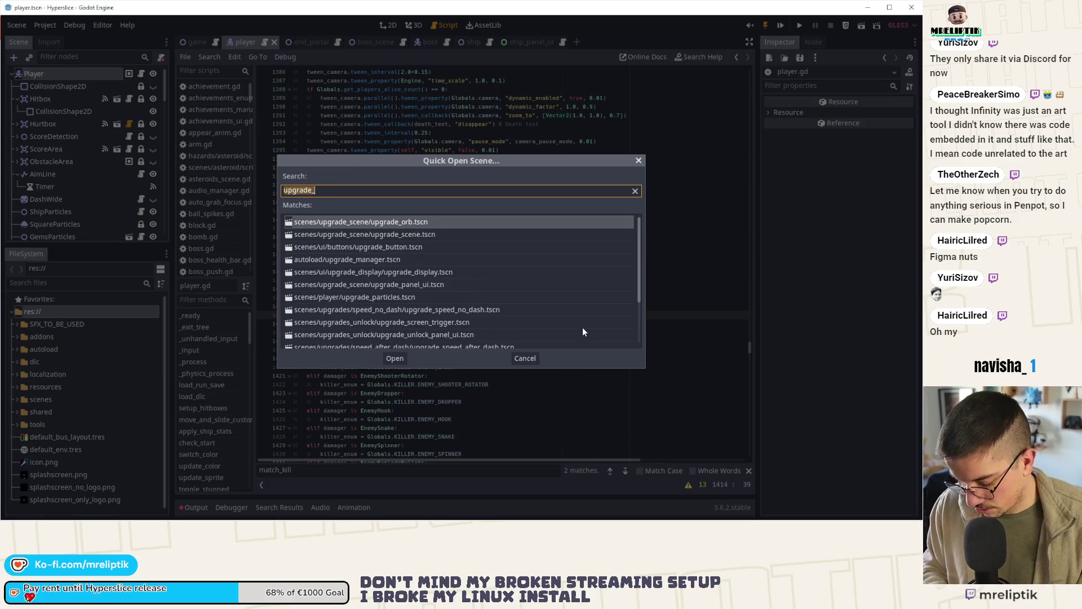
key("BackSpace")
type("upgrade")
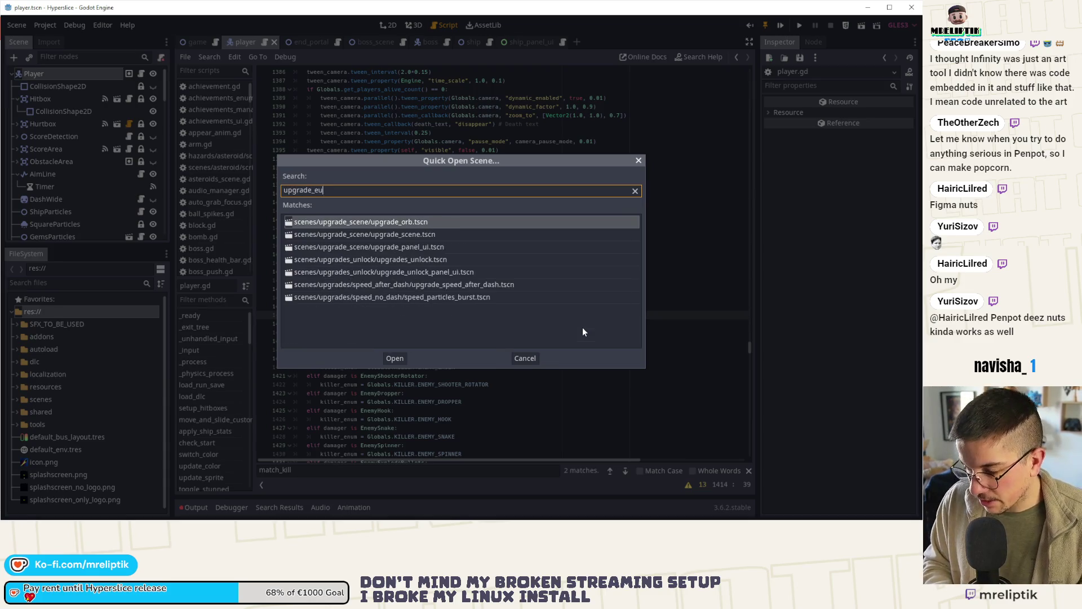
key("Escape")
Quick-open the upgrade_enum.gd script by searching 'enum'.
key("shift+alt+o")
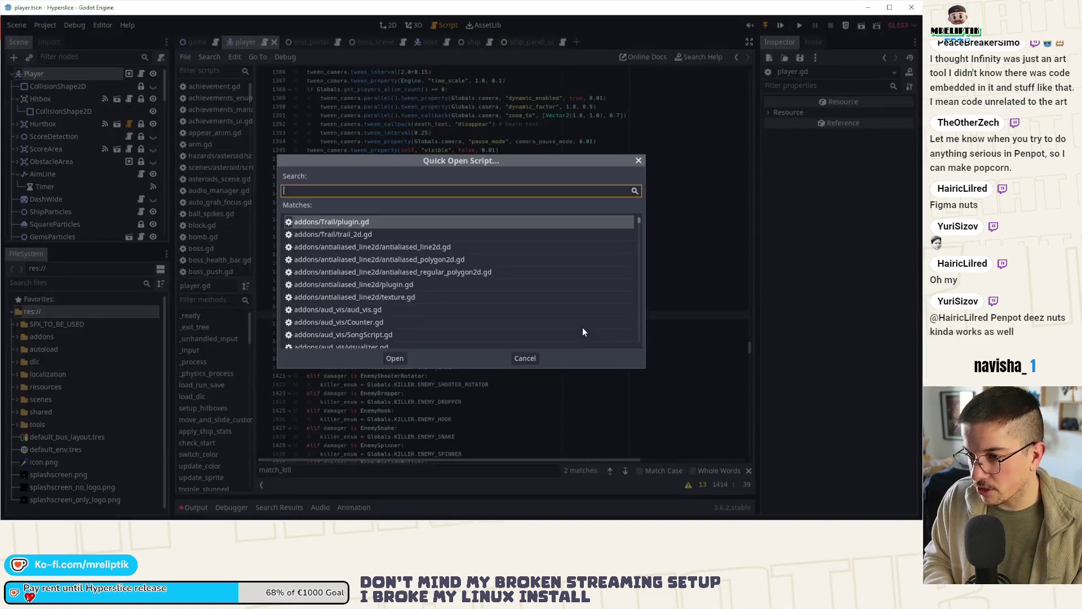
type("enum")
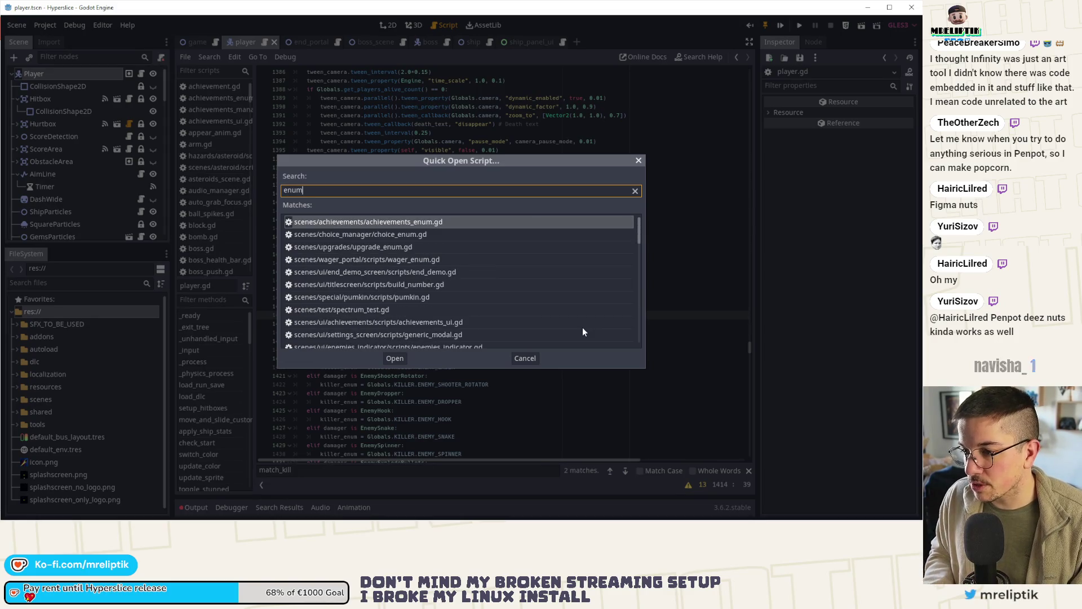
key("Down")
key("Down")
key("Return")
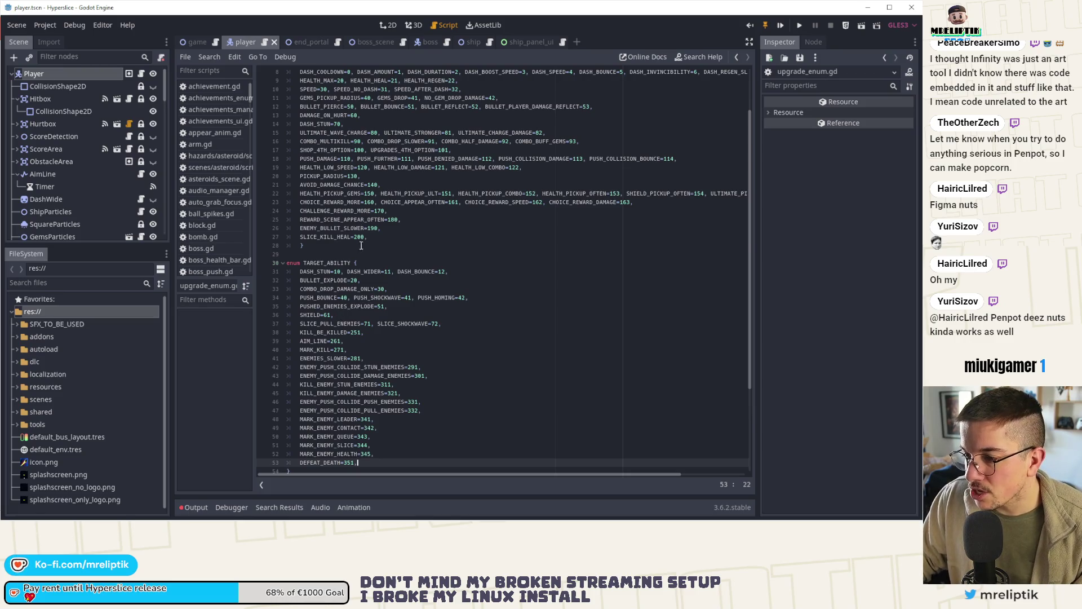
Append HEALTH_PICKUP_HEAL_2X=156 to line 22 of the enum and save.
left_click(383, 237)
key("Return")
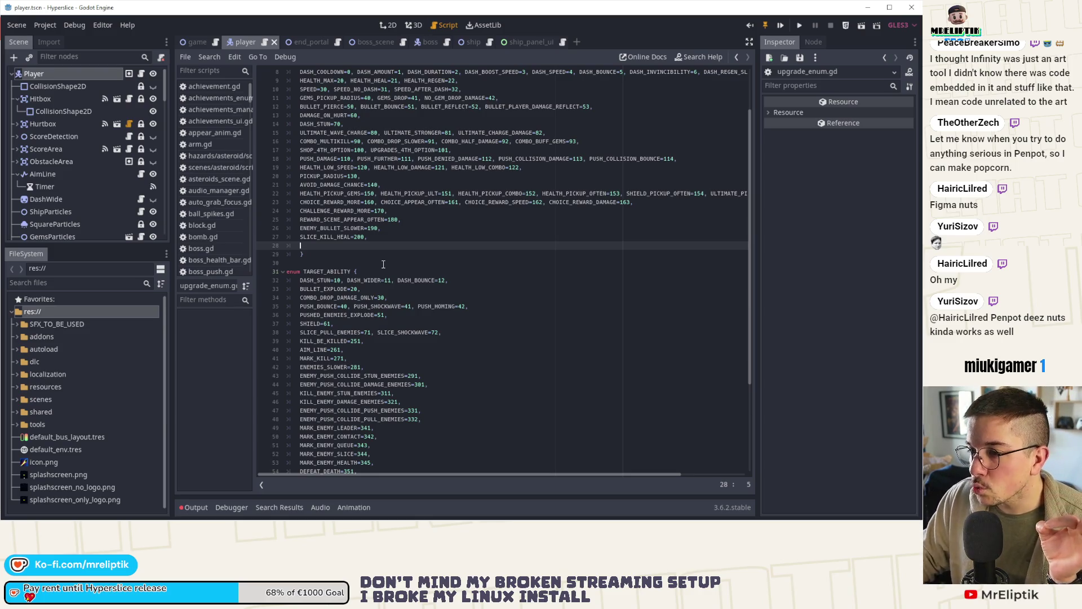
double_click(342, 194)
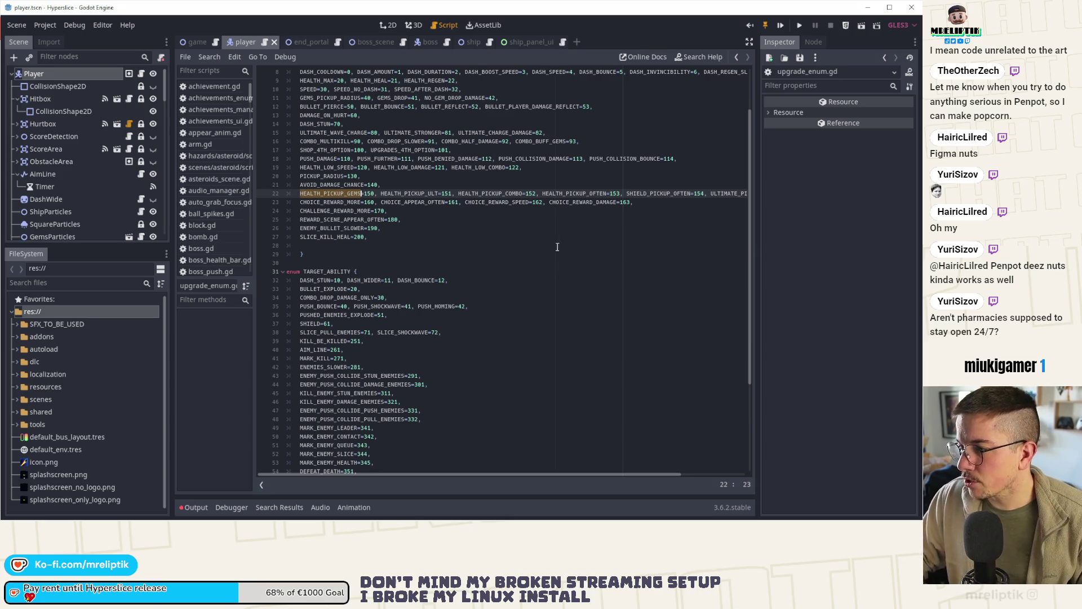
scroll(430, 210, "right", 3)
left_click(729, 196)
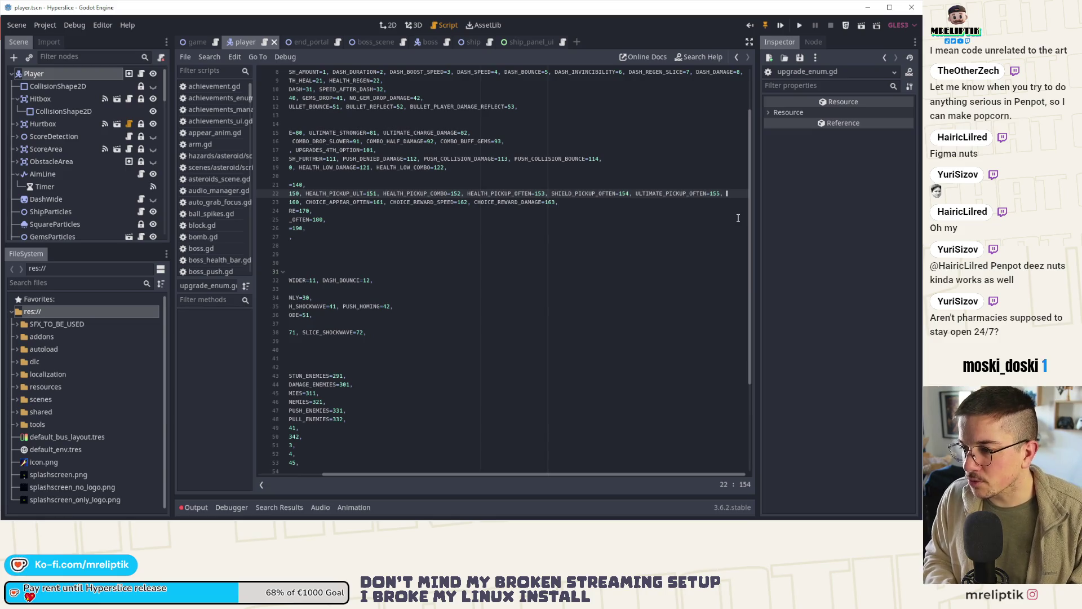
type("HEALTH_PICK")
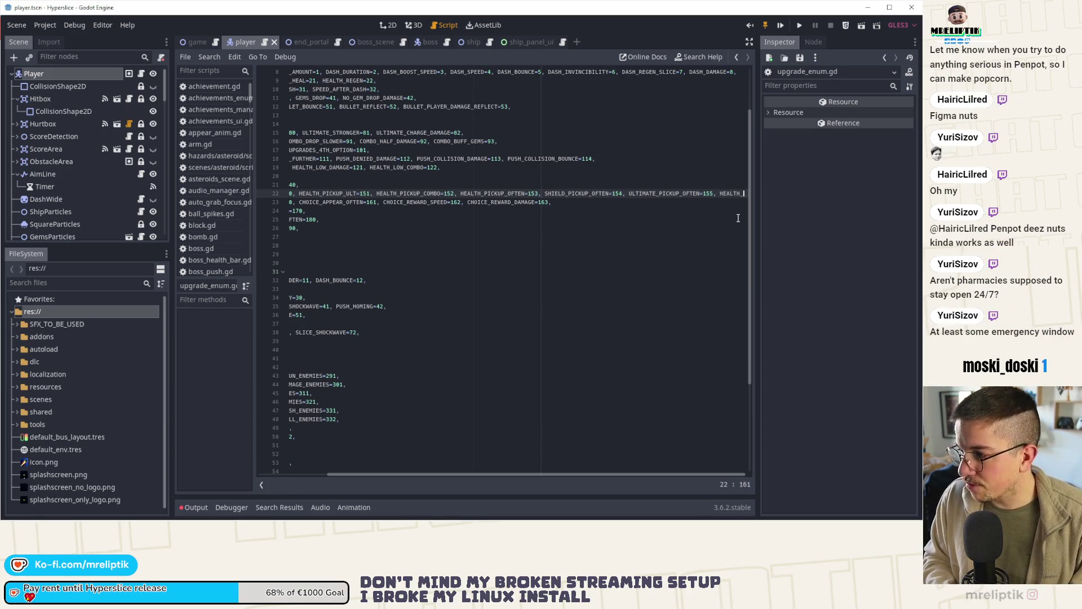
type("UP_")
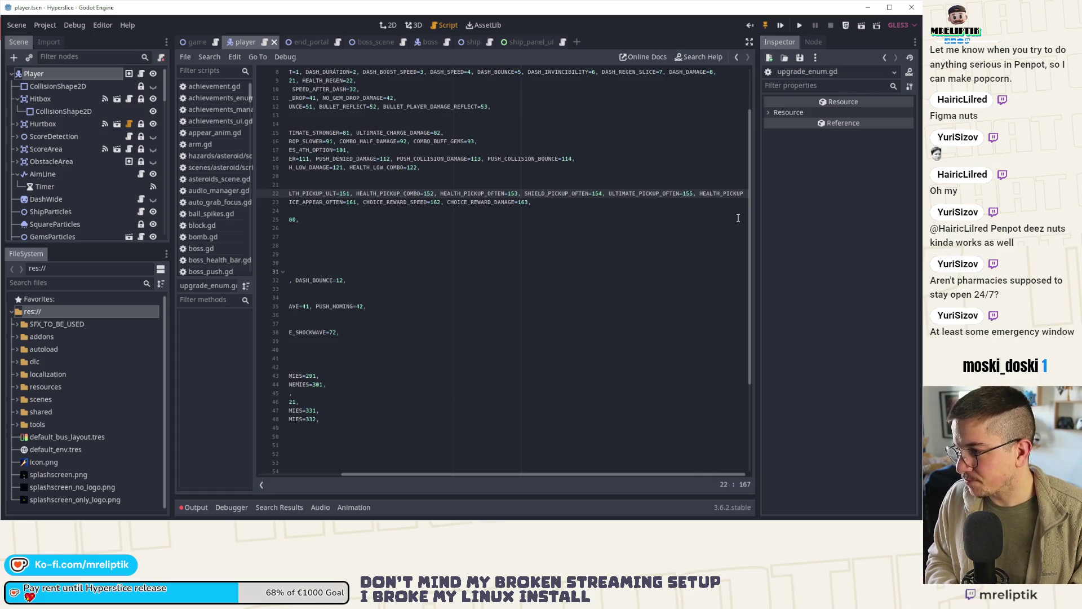
type("HEAL")
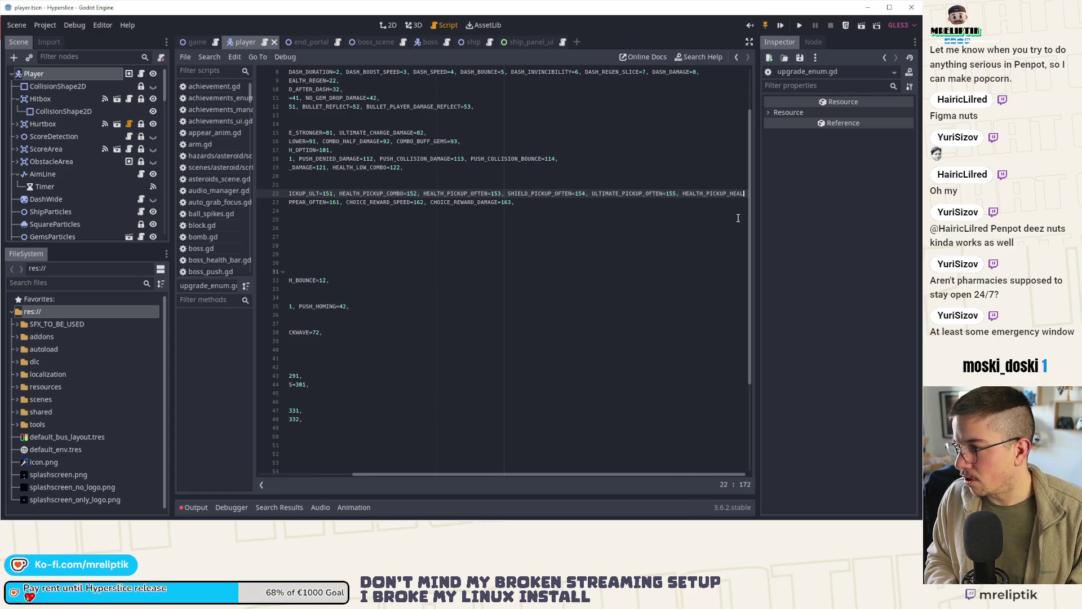
type("_2X")
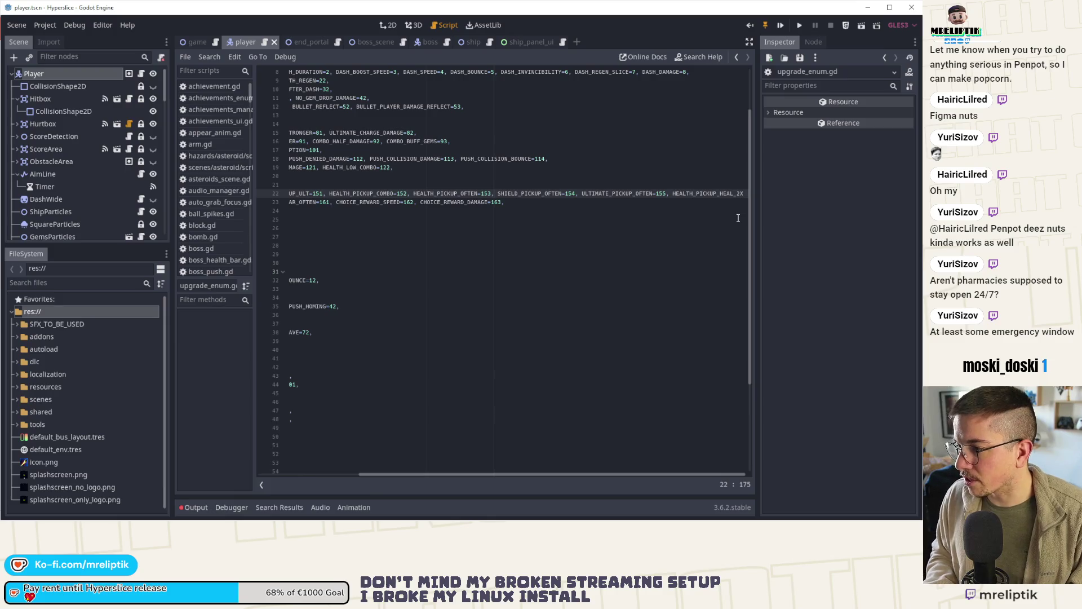
type("=15")
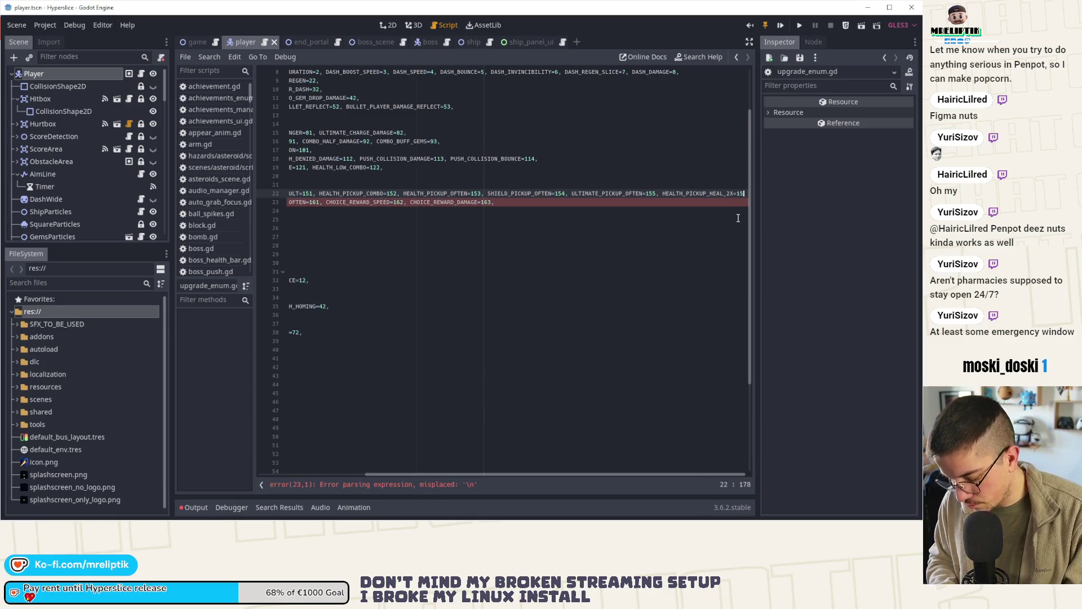
type("6,")
key("ctrl+s")
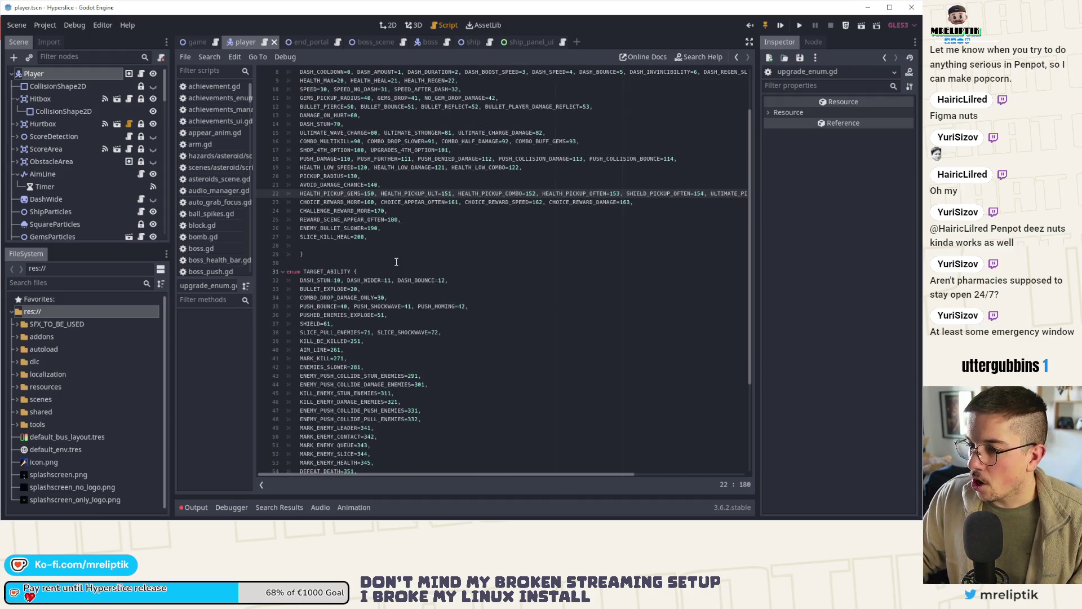
Add ENEMY_KILL_SPIKE=210 as a new entry on line 28.
left_click(340, 245)
type("KILL")
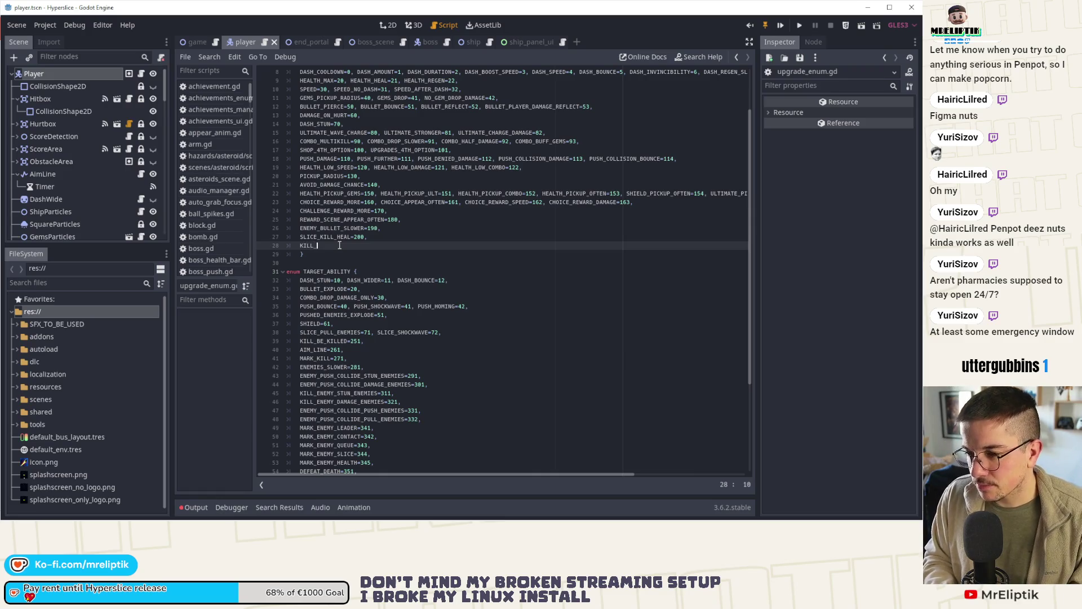
key("BackSpace")
key("BackSpace")
key("BackSpace")
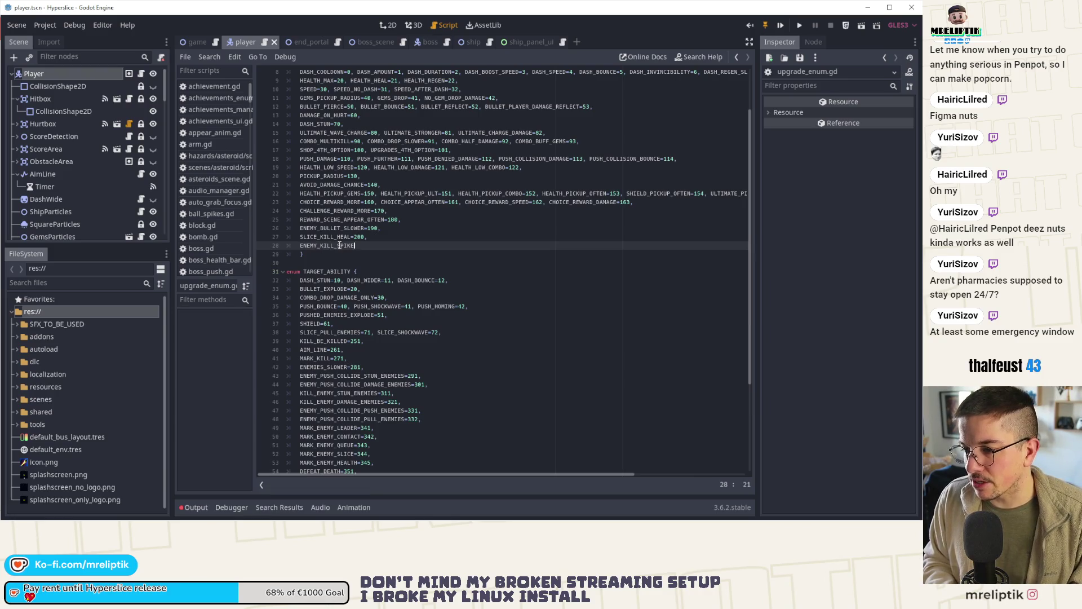
type("E=210")
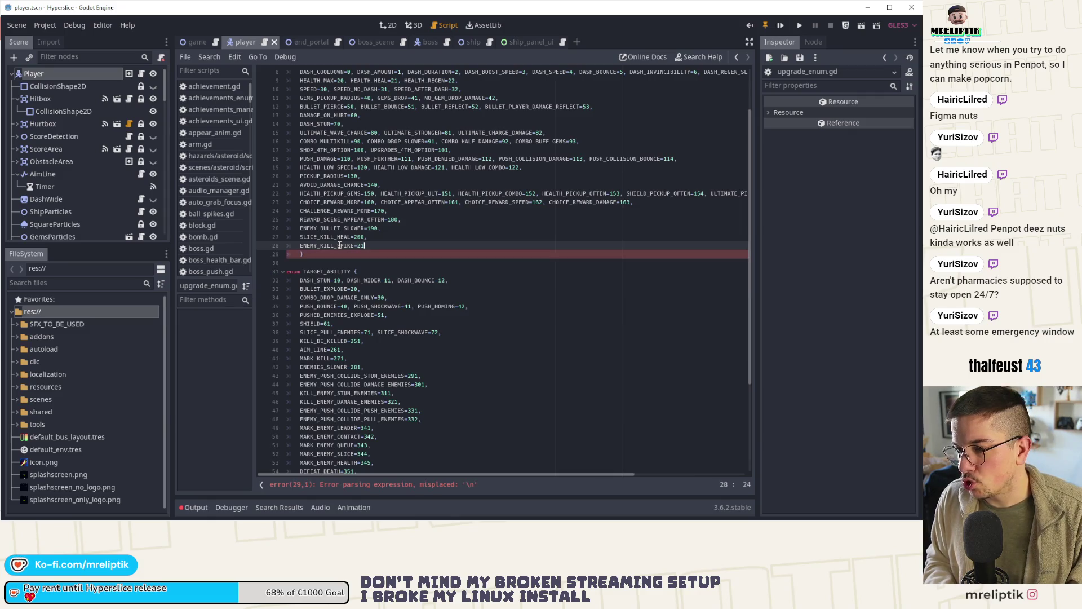
type(";")
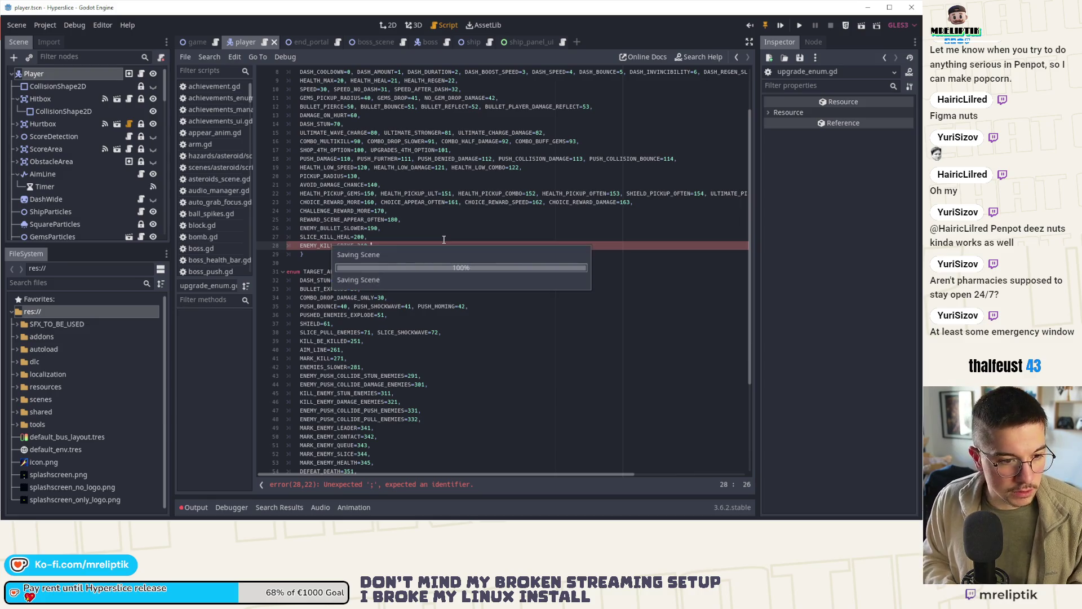
key("Escape")
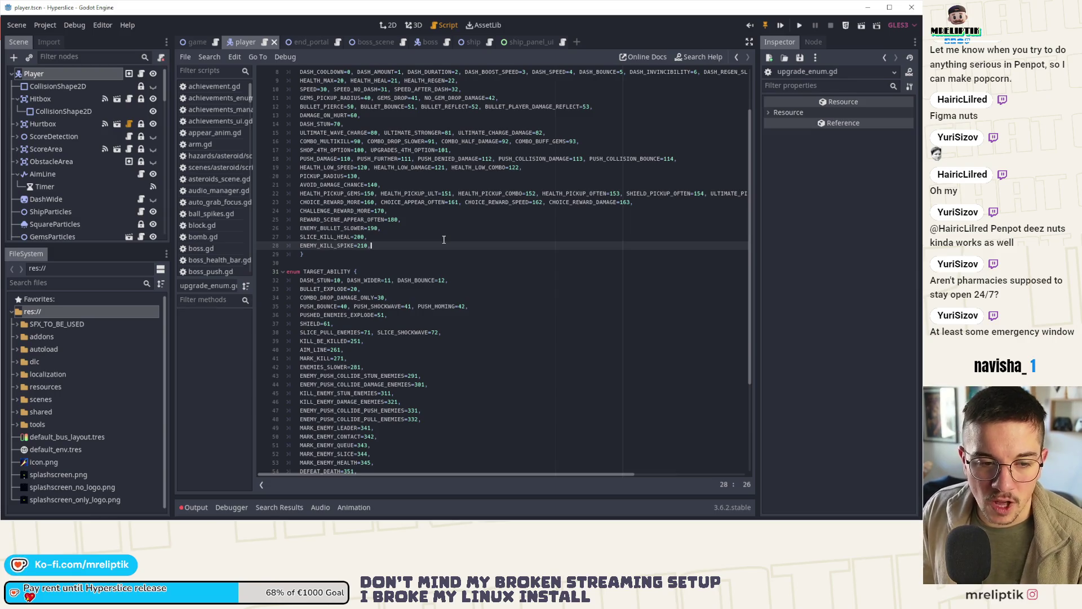
Expand resources/upgrades in the FileSystem panel and view it in the system file manager.
double_click(345, 247)
scroll(386, 276, "up", 3)
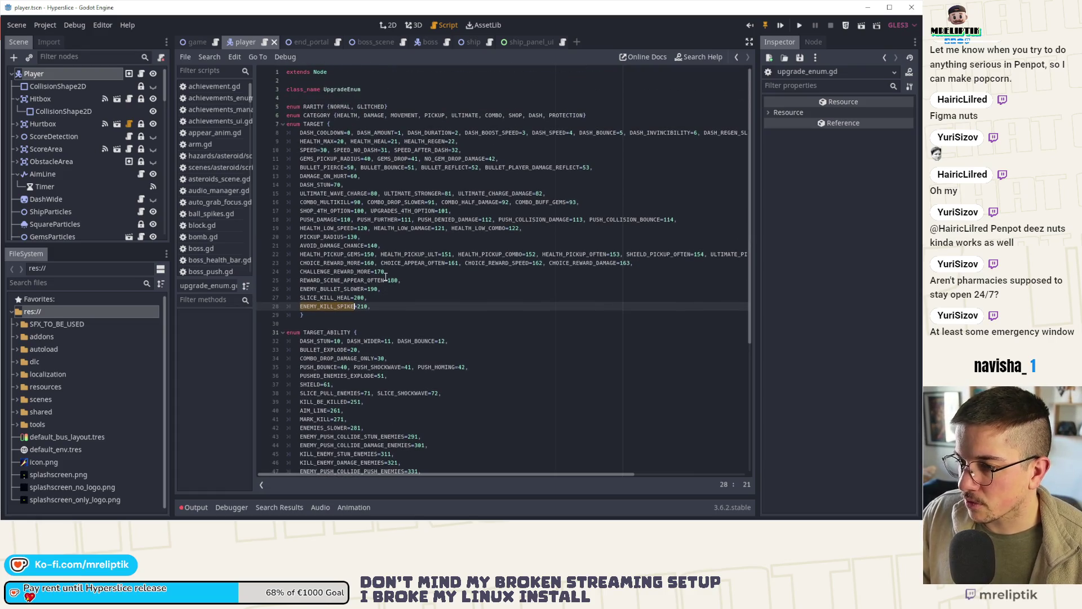
left_click(386, 288)
scroll(385, 287, "down", 3)
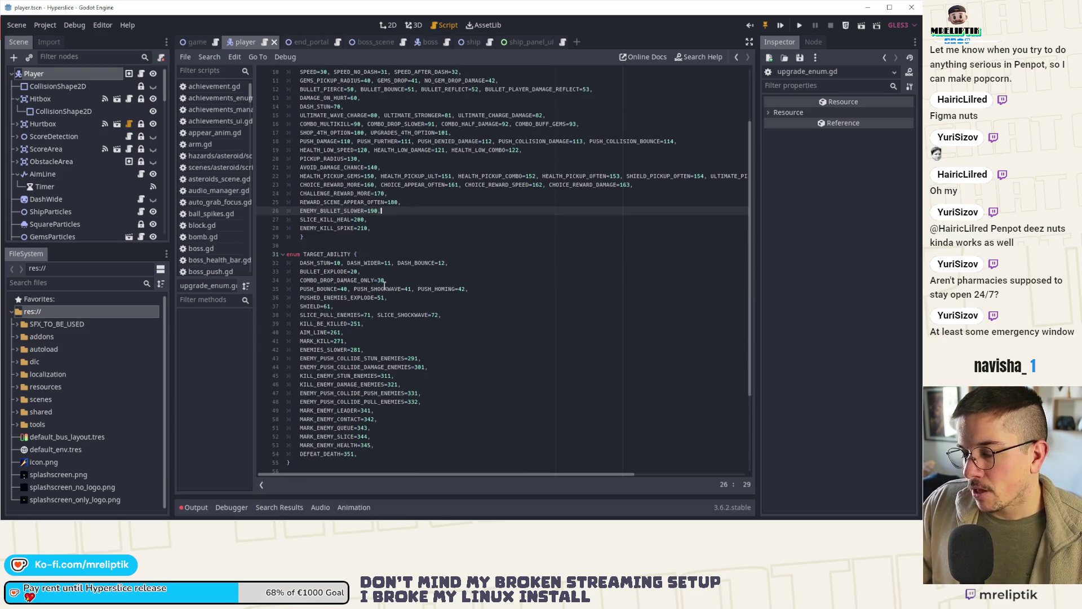
double_click(322, 227)
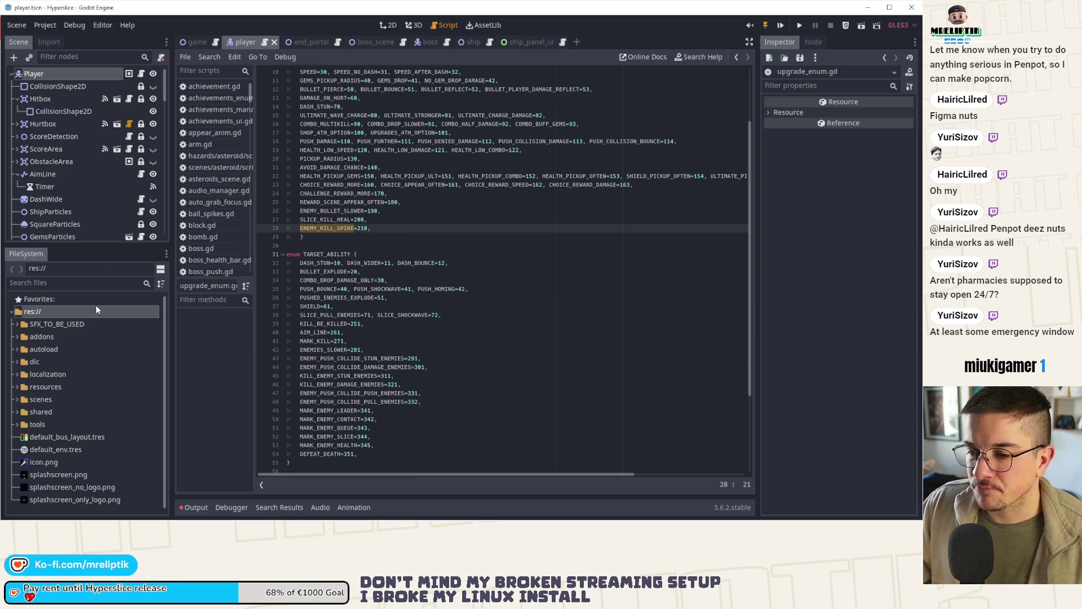
left_click_drag(61, 247, 61, 183)
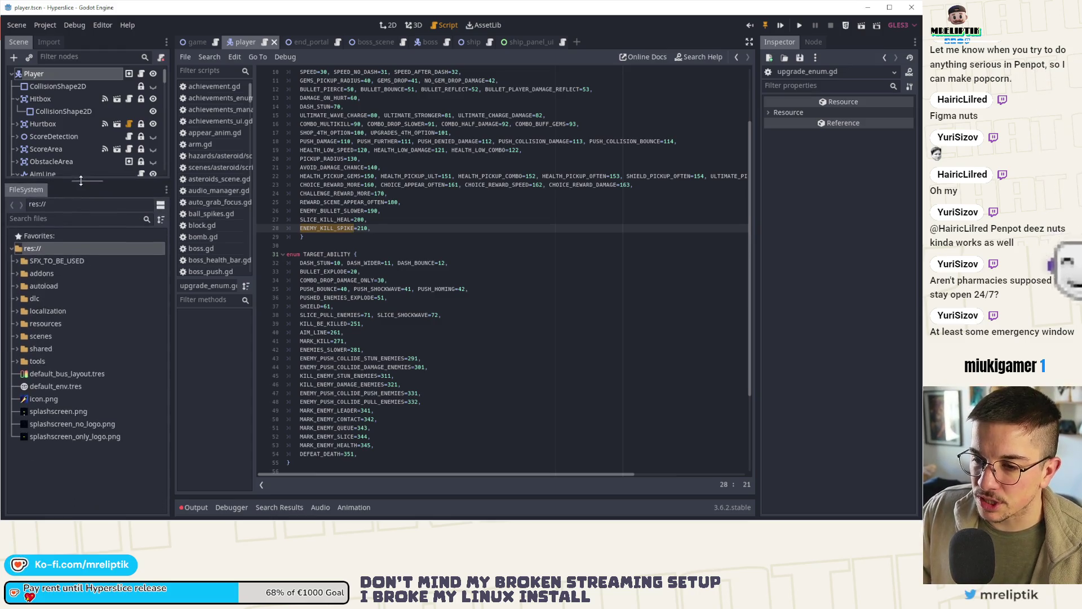
left_click(17, 324)
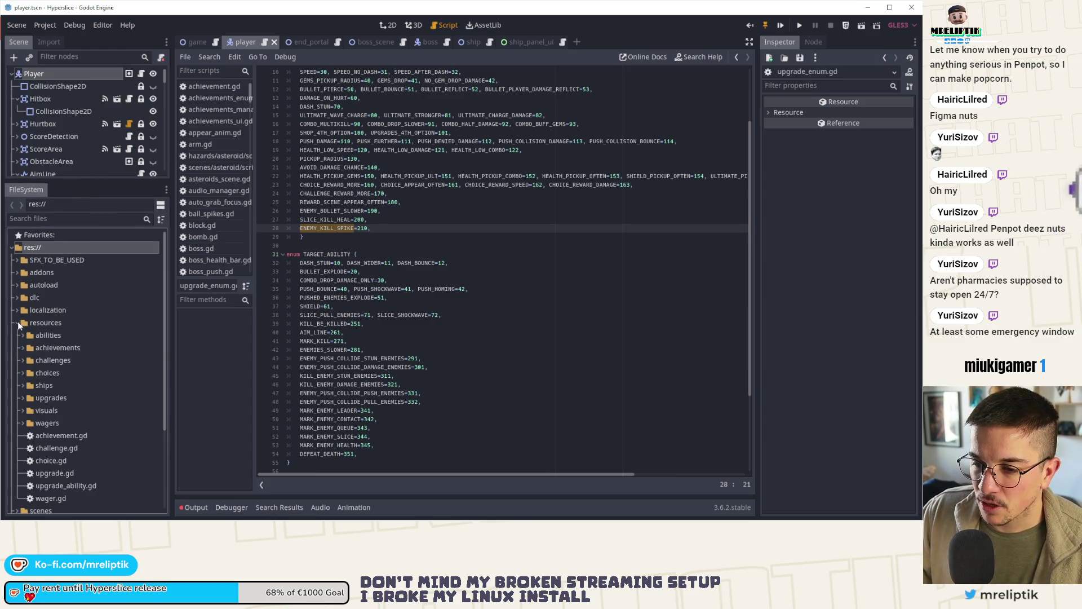
left_click(24, 398)
right_click(50, 399)
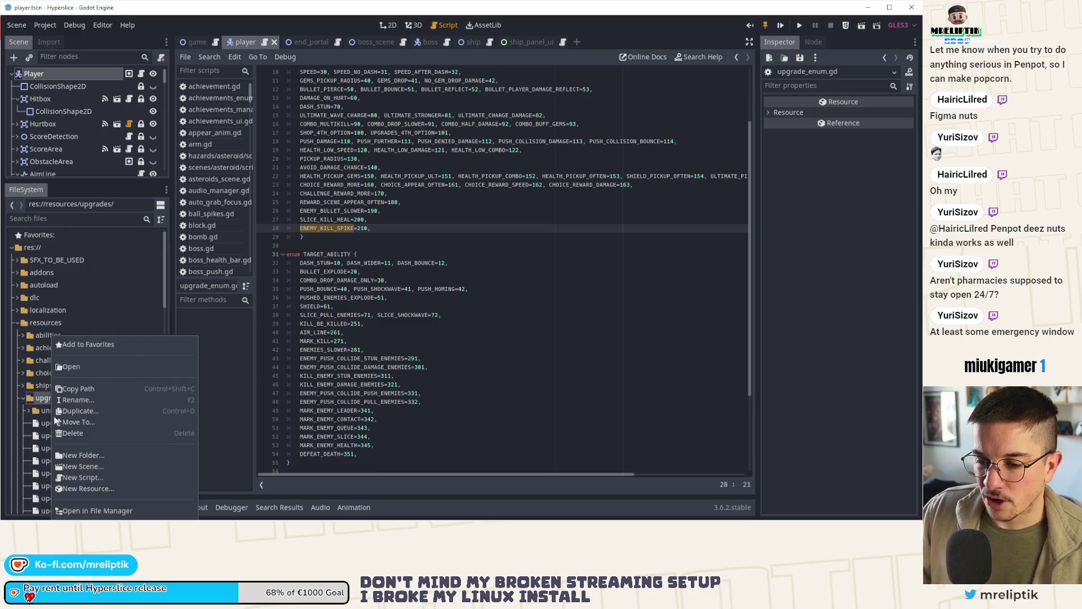
left_click(90, 510)
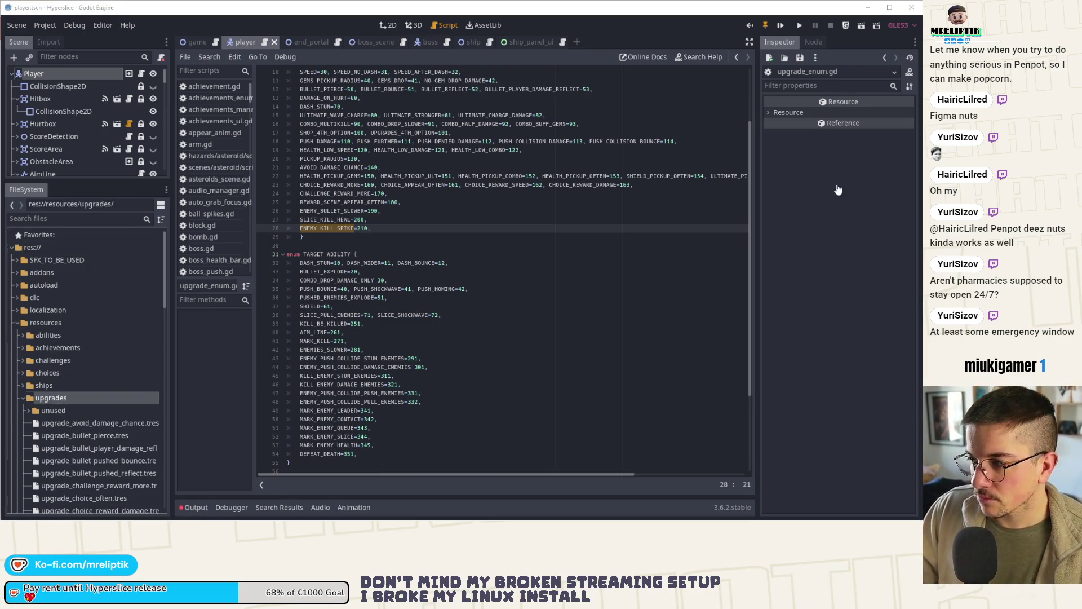
Create a new Upgrade resource in upgrades saved as upgrade_health_pickup_heal_2X.tres.
right_click(45, 401)
left_click(106, 488)
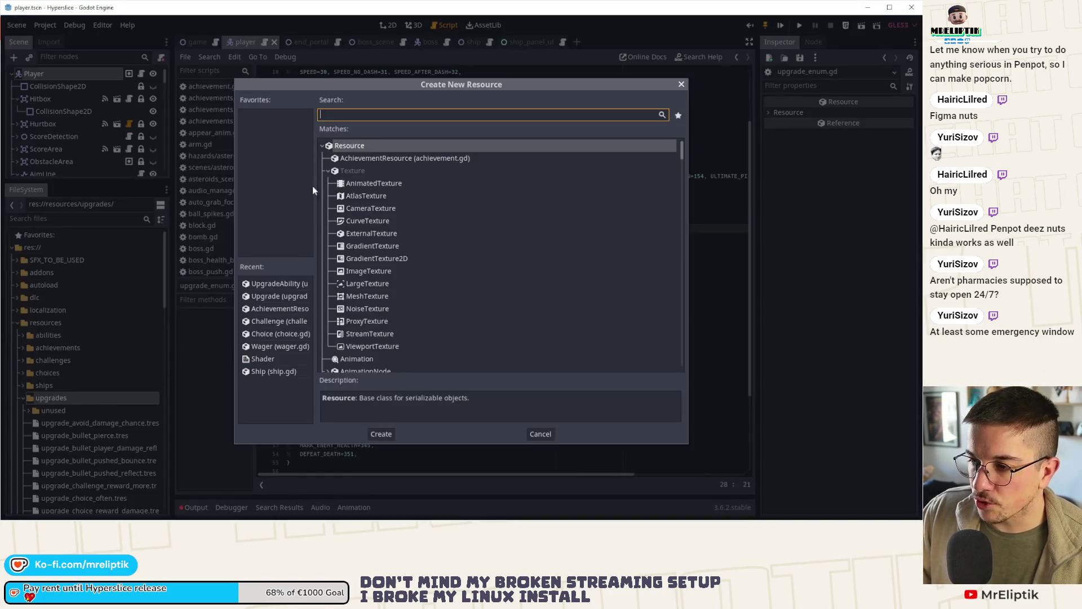
left_click(264, 296)
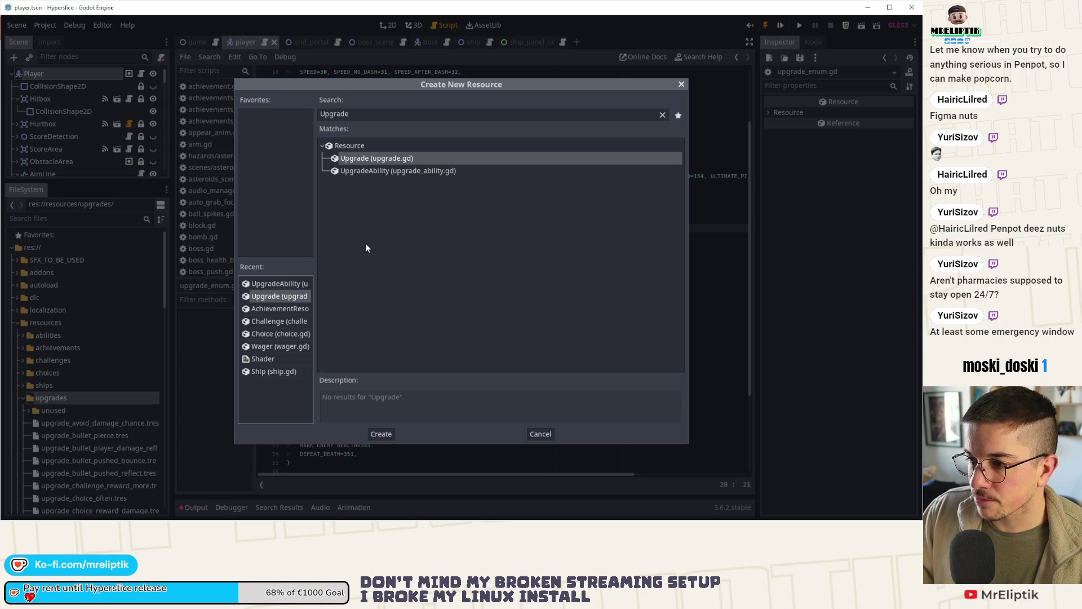
double_click(373, 161)
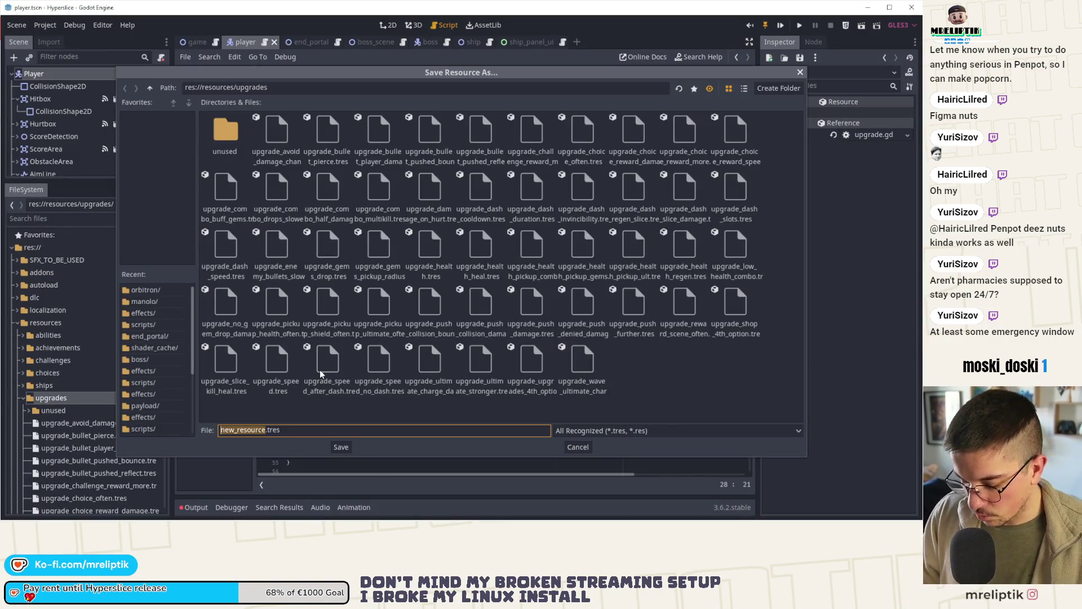
type("upgrade_h")
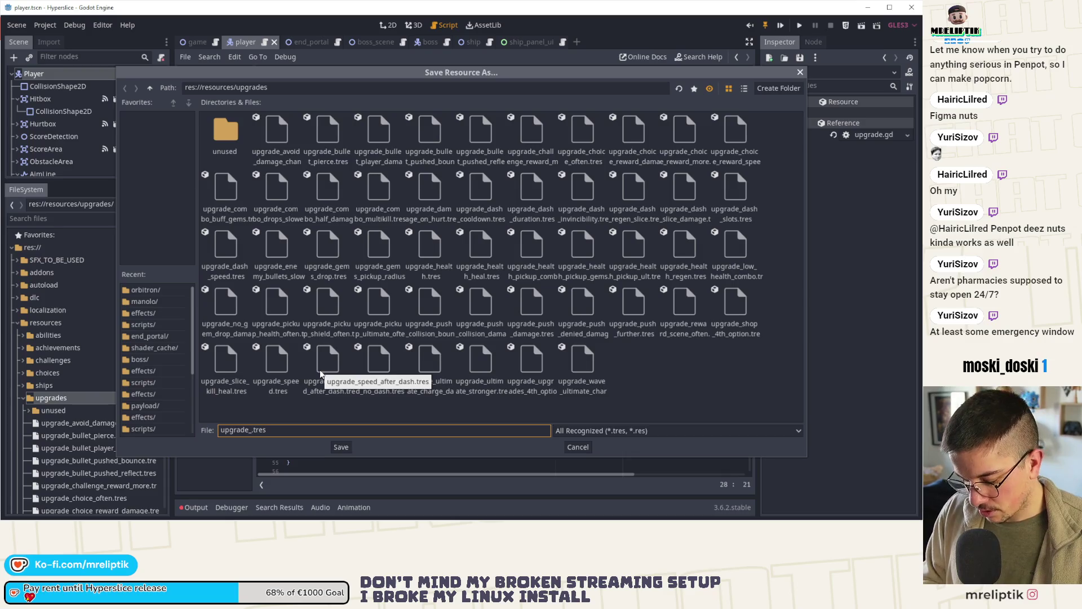
type("ealth_picku")
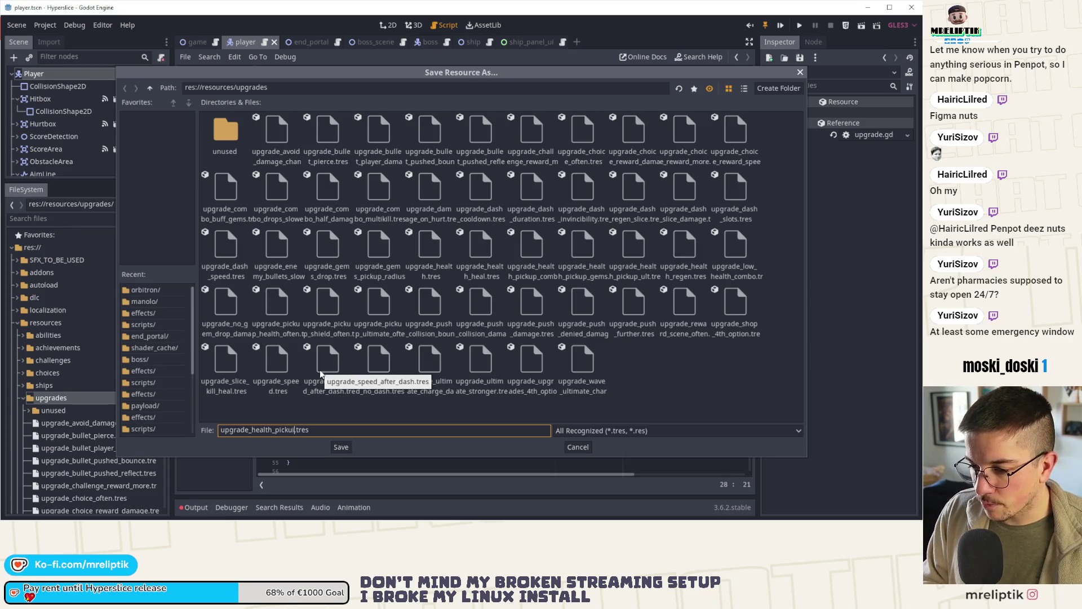
type("p_heal_2X")
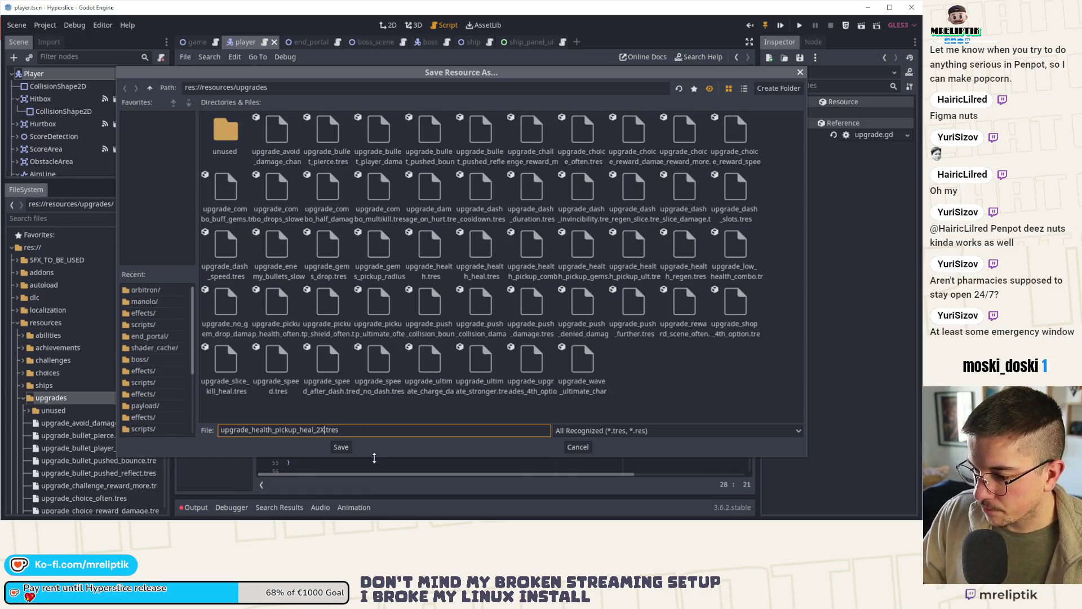
left_click(342, 448)
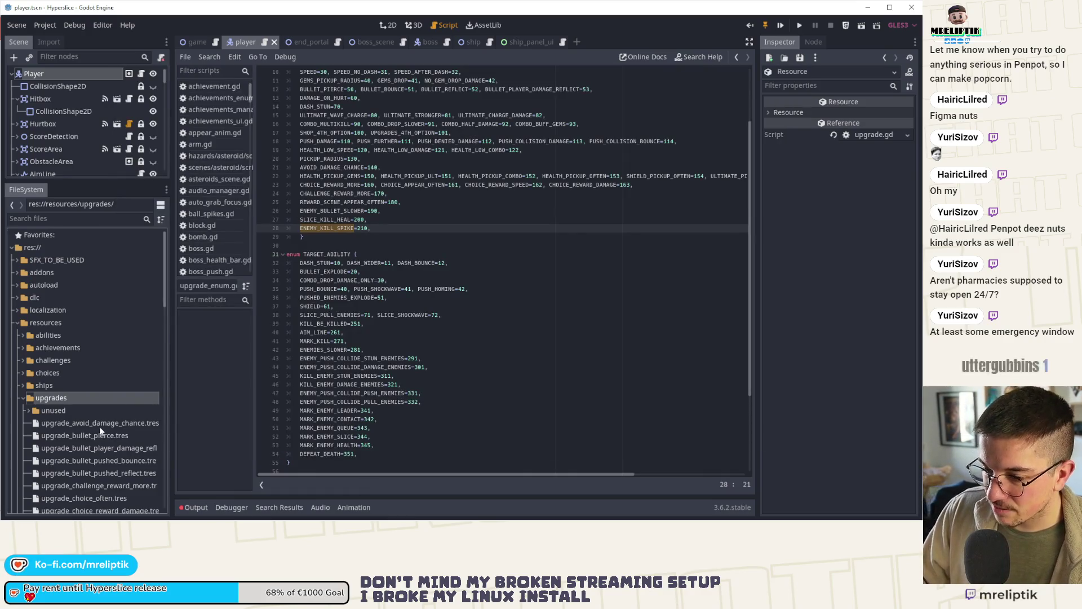
scroll(99, 430, "down", 10)
scroll(99, 428, "down", 10)
scroll(98, 424, "up", 5)
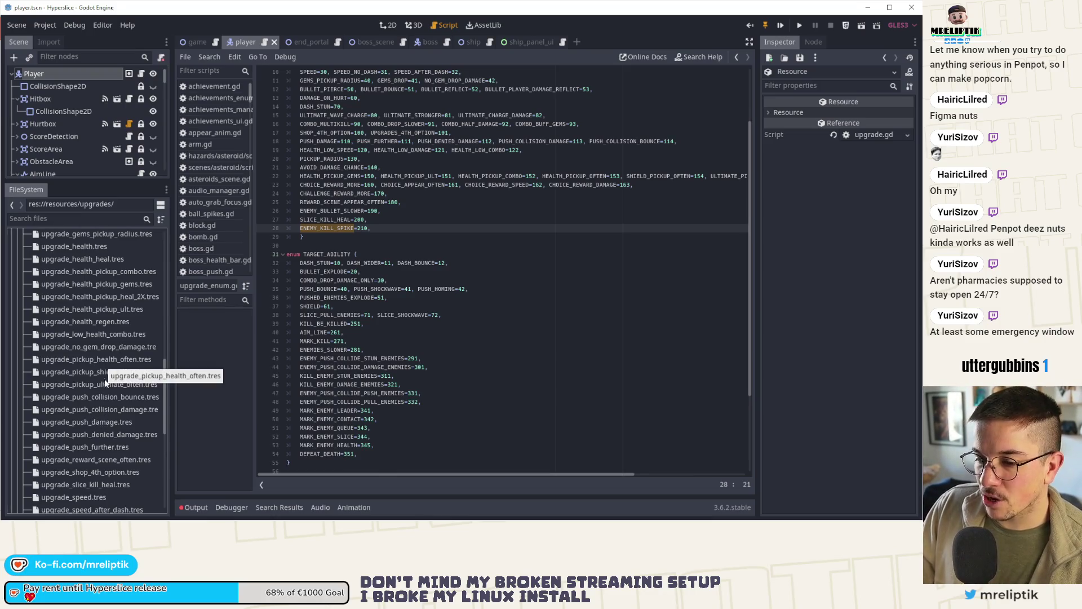
left_click(107, 297)
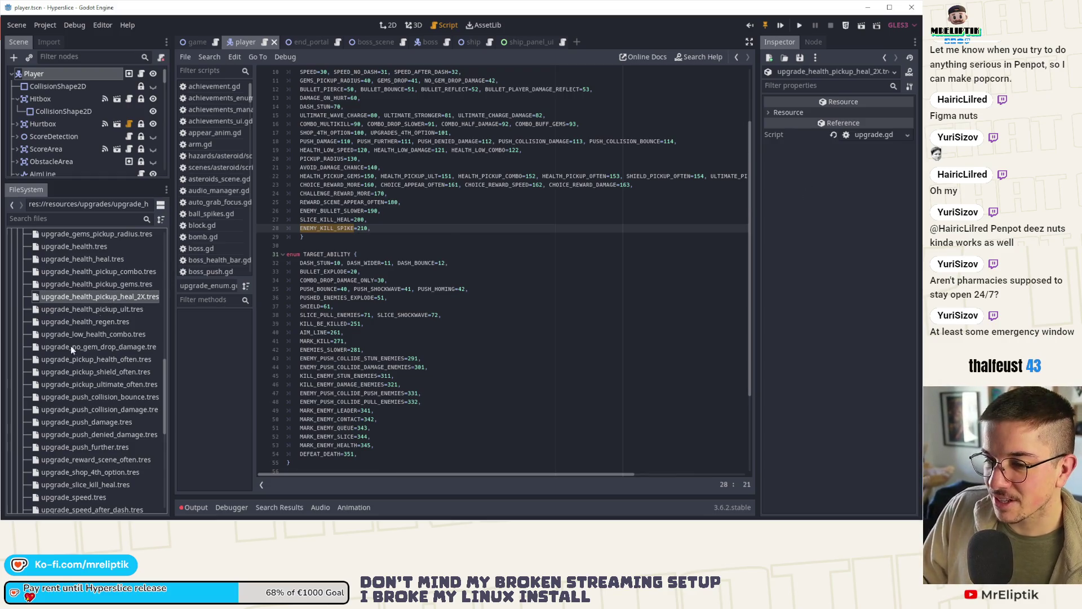
scroll(70, 346, "down", 10)
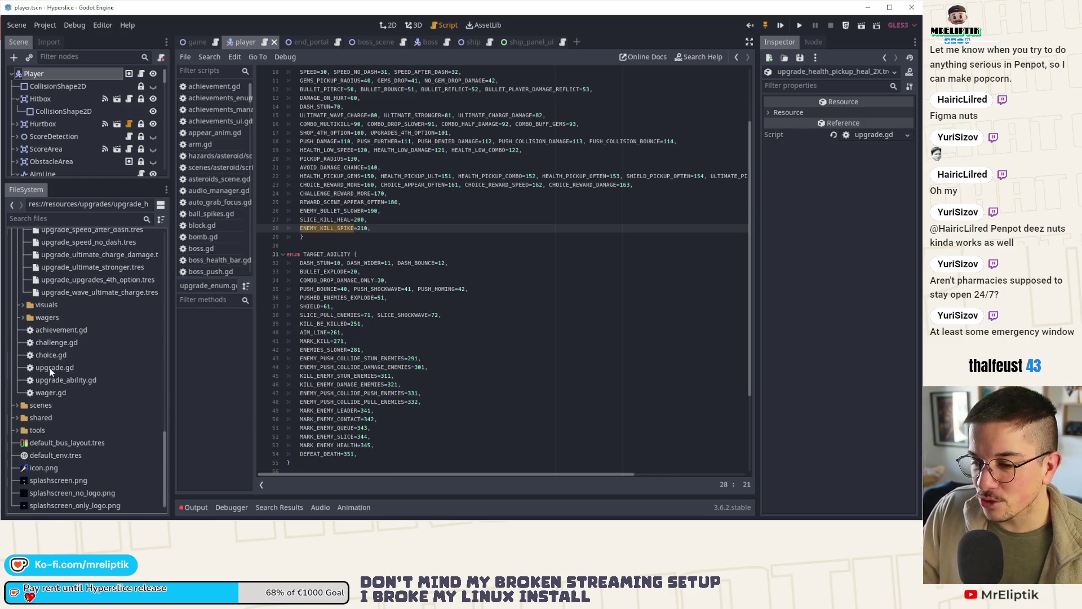
left_click(50, 367)
double_click(59, 372)
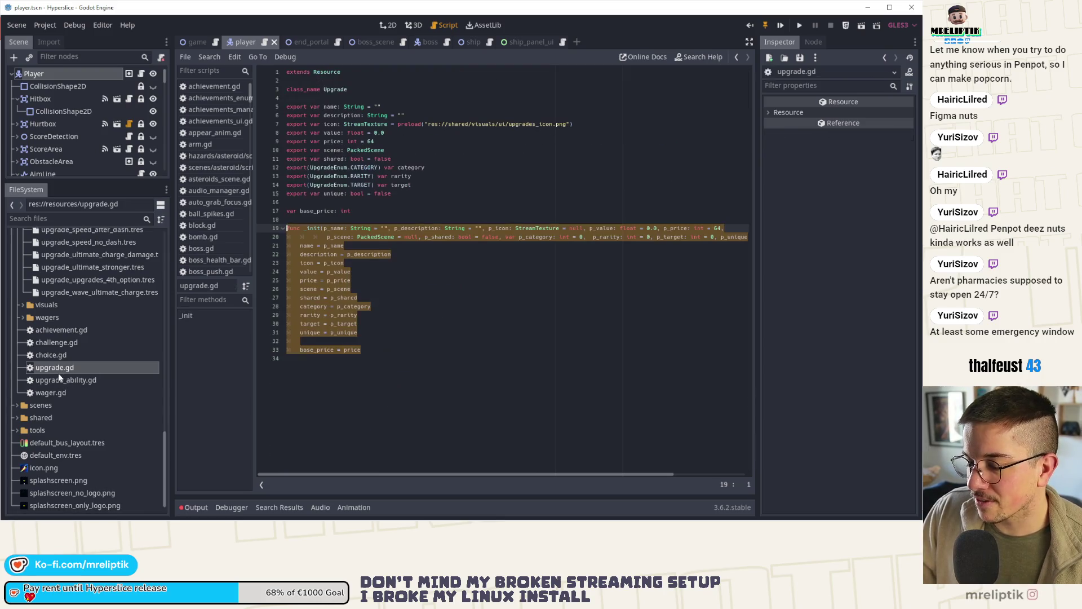
left_click(382, 346)
left_click(398, 325)
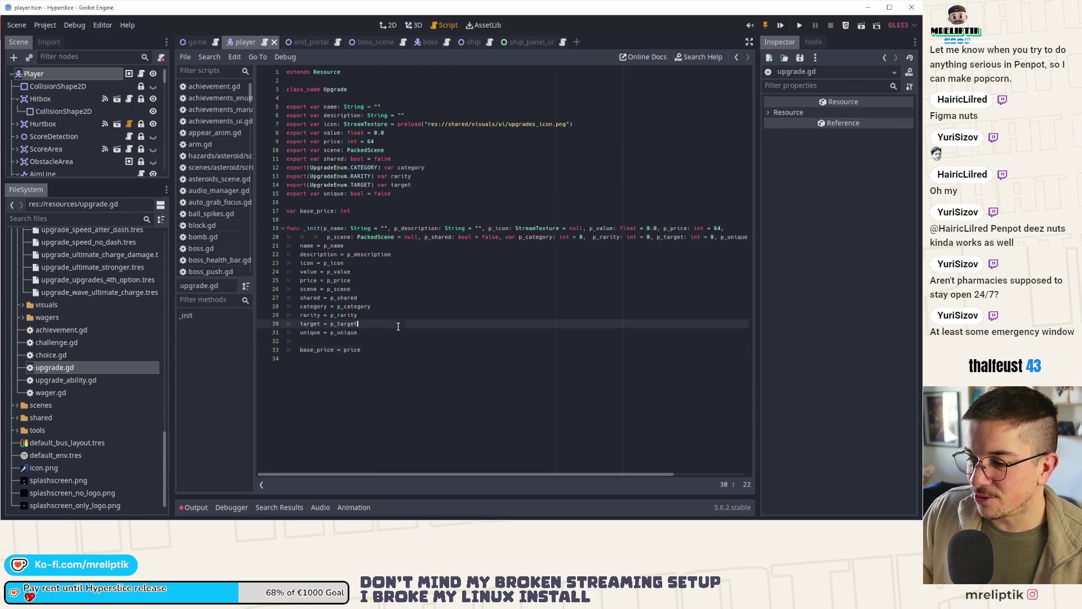
left_click(394, 336)
type("e")
key("ctrl+s")
key("ctrl+s")
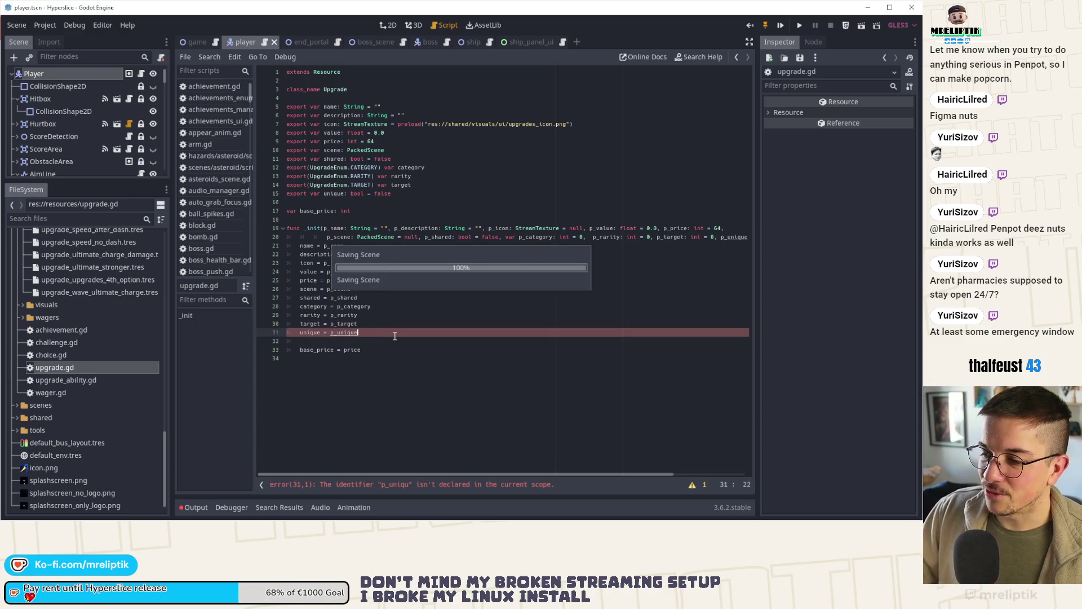
scroll(89, 317, "up", 5)
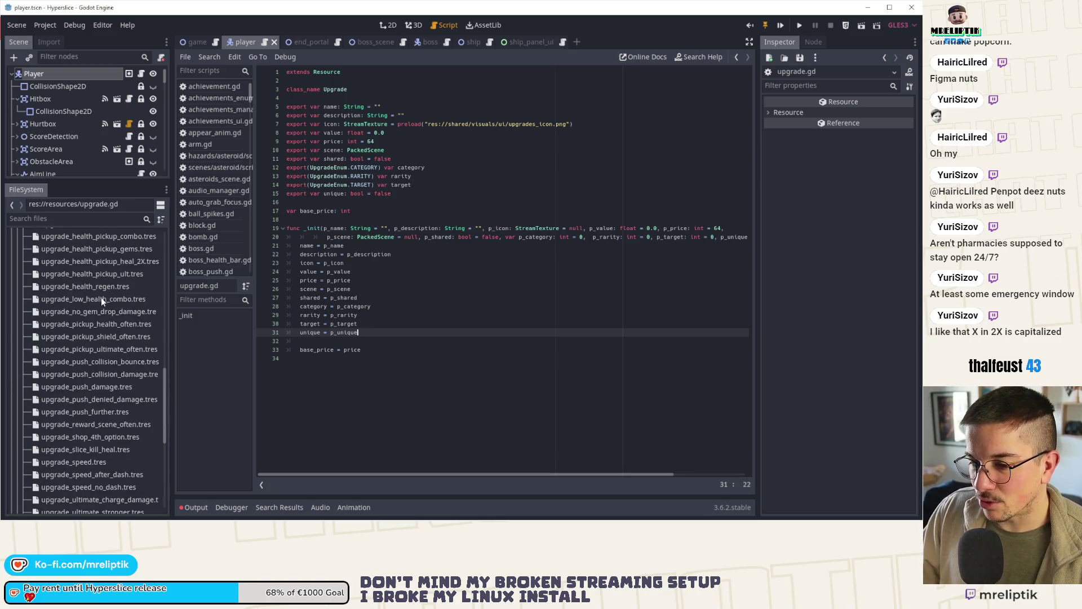
scroll(100, 297, "up", 2)
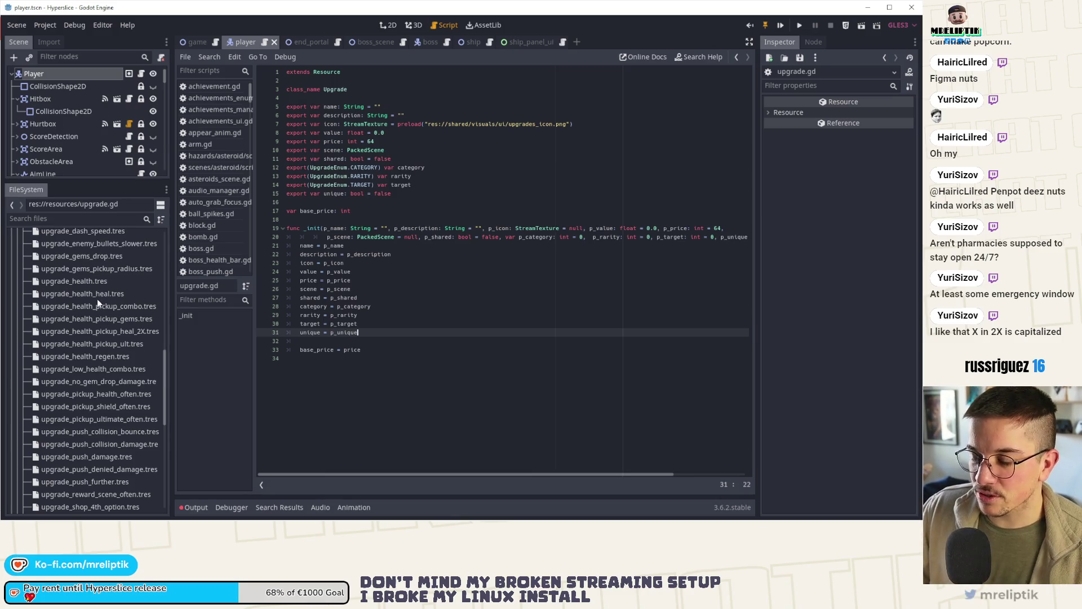
Give upgrade_health_pickup_heal_2X.tres the upgrade_pickup_health_heal_x2.png icon.
left_click(113, 331)
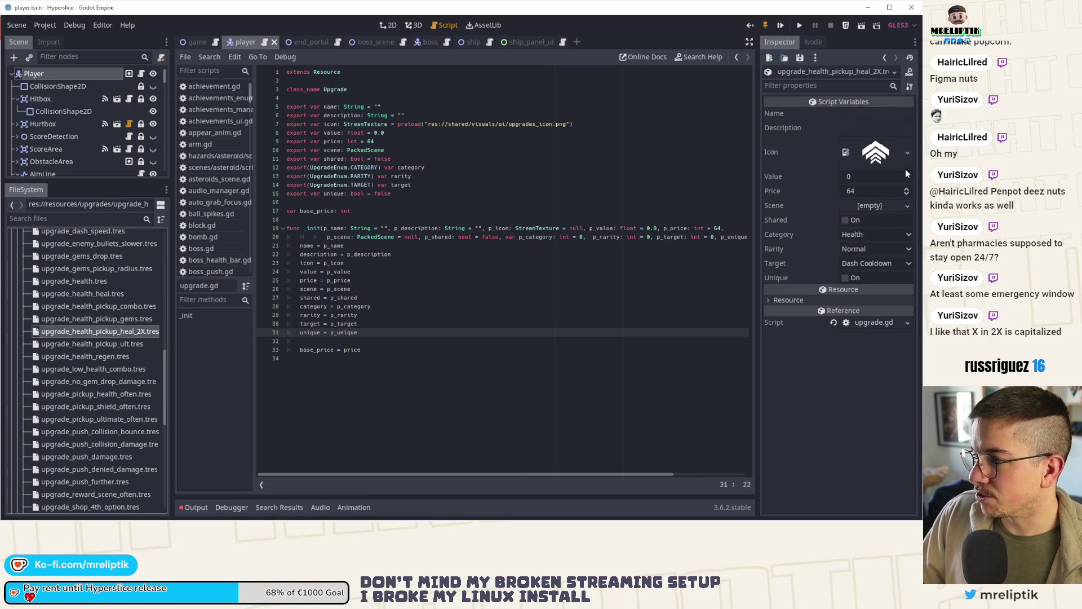
left_click(907, 153)
left_click(857, 200)
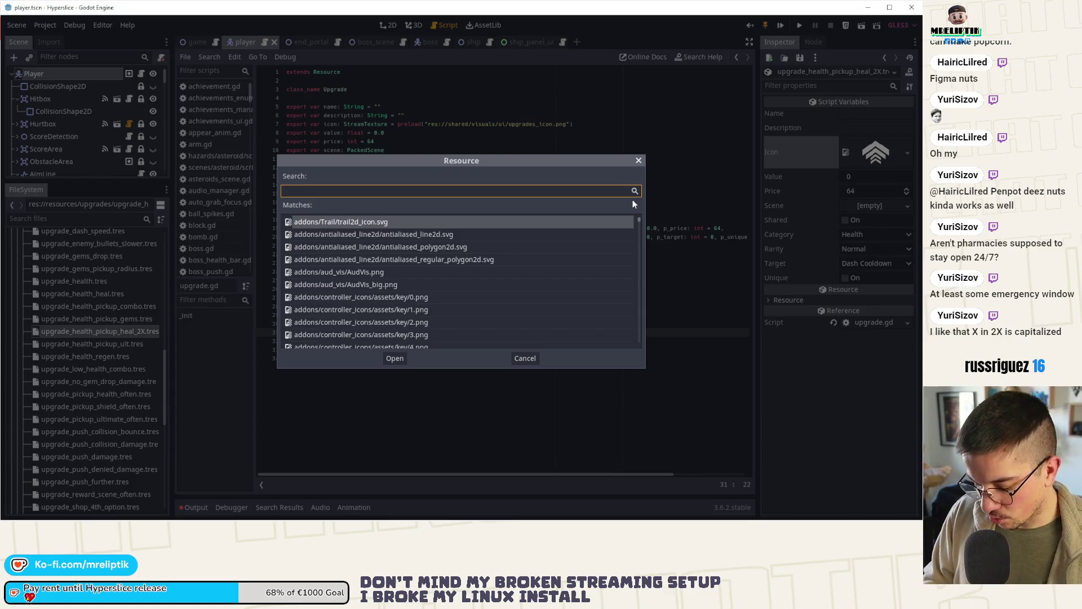
type("2")
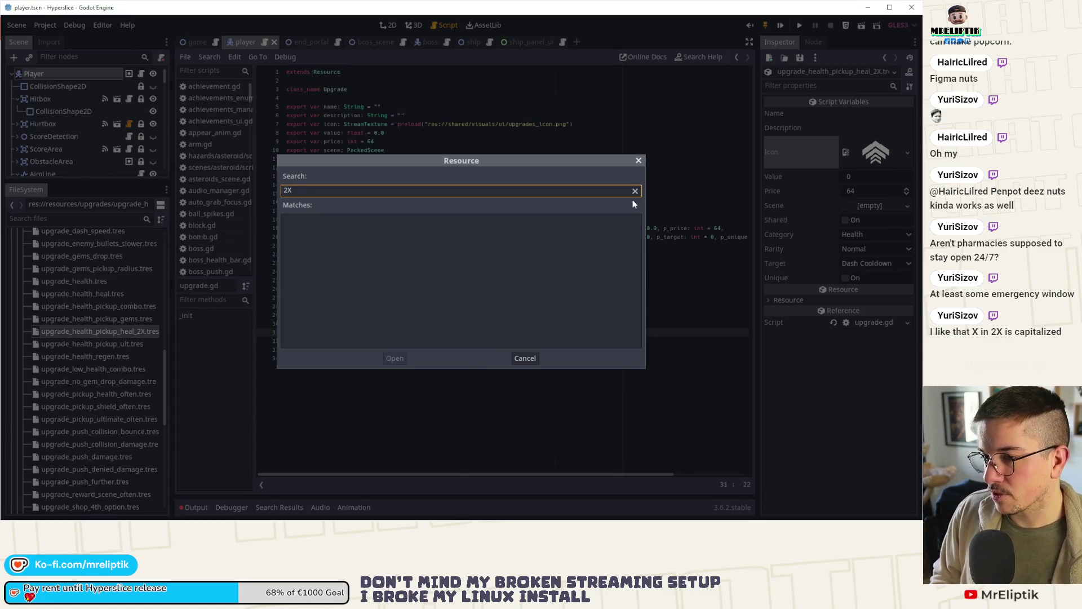
key("BackSpace")
type("health")
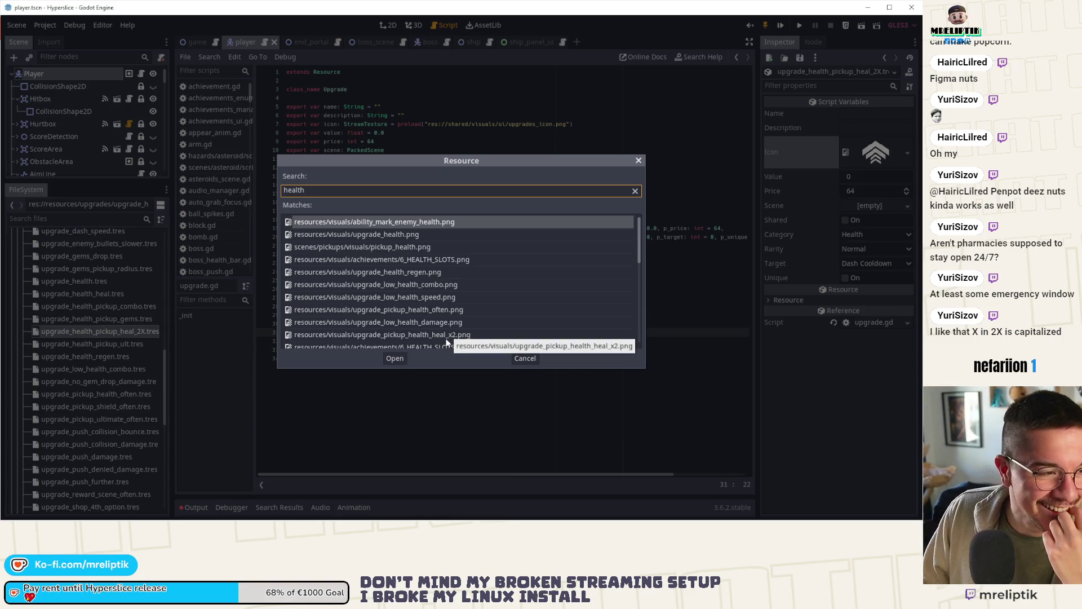
double_click(430, 334)
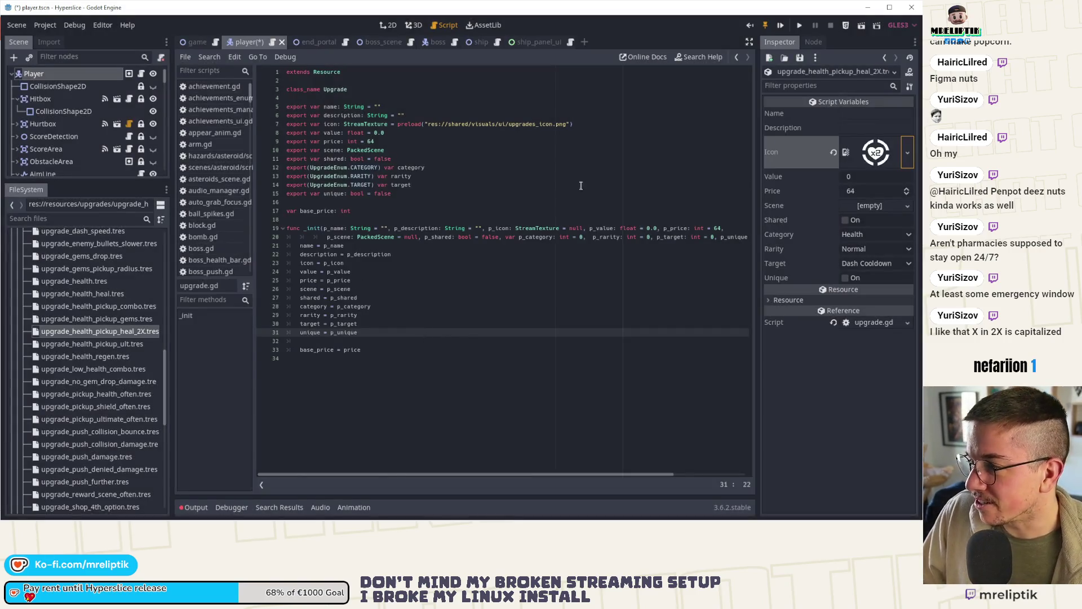
Raise the upgrade's price from 64 to 96 and save.
left_click(866, 191)
type("96")
key("ctrl+s")
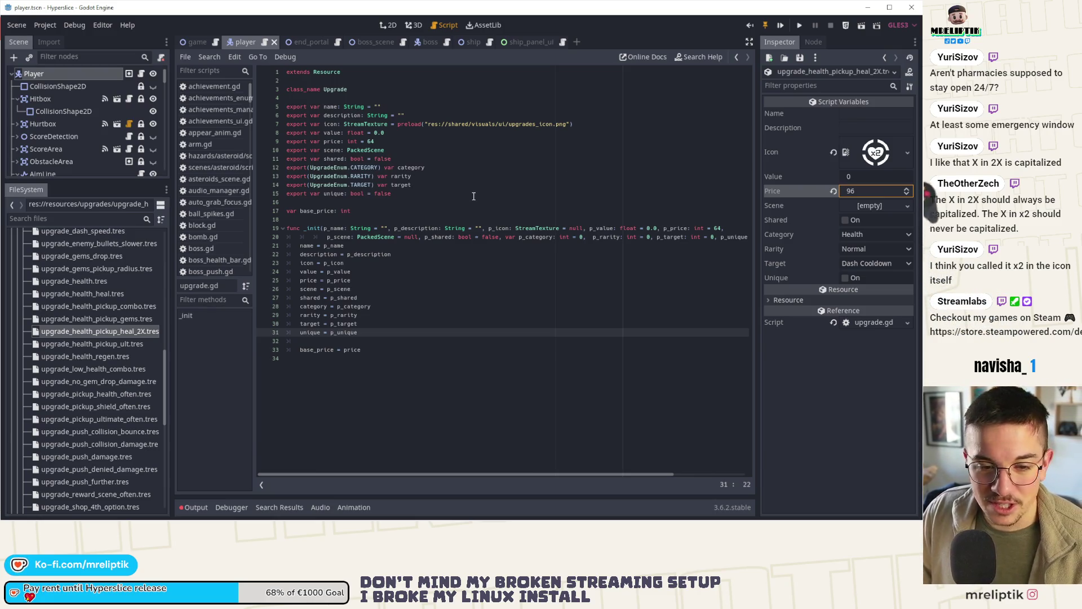
left_click(845, 113)
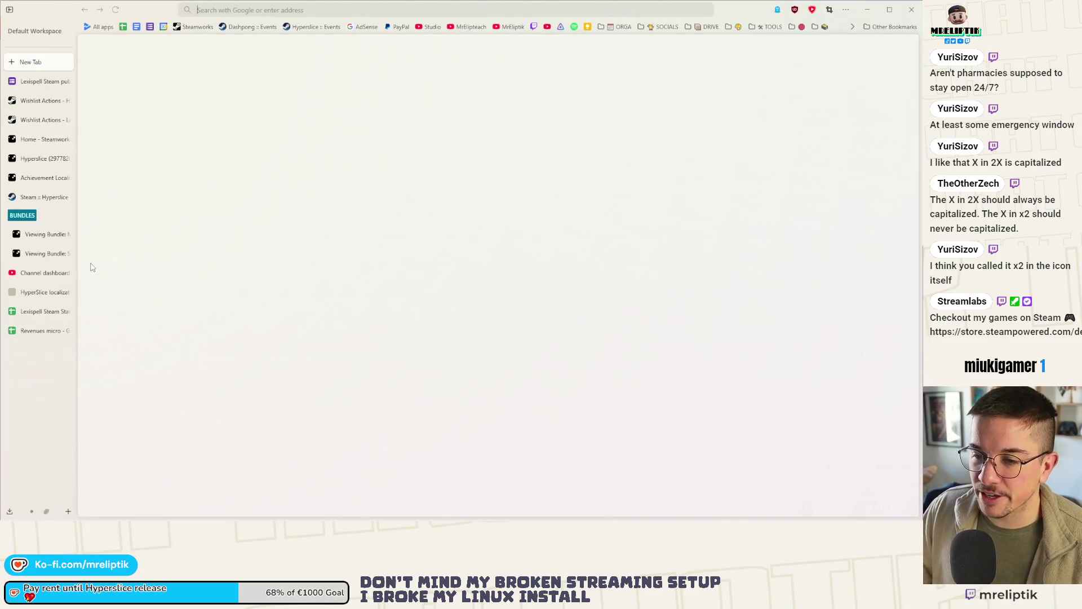
In the HyperSlice localization sheet, insert two blank rows above PICKUP_HEALTH_OFTEN.
left_click(39, 296)
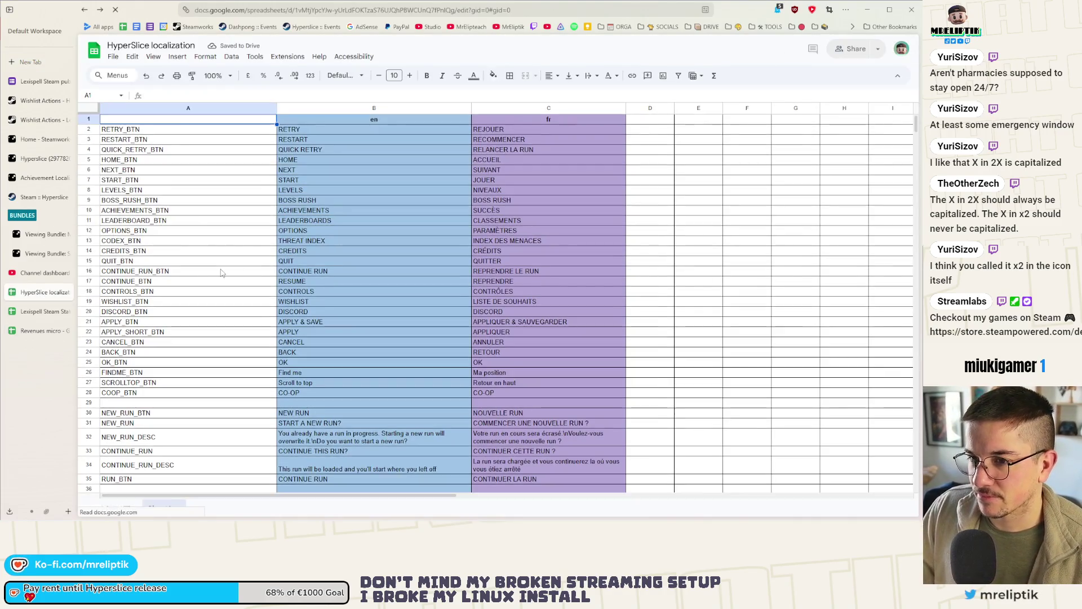
scroll(222, 301, "down", 15)
scroll(222, 300, "down", 20)
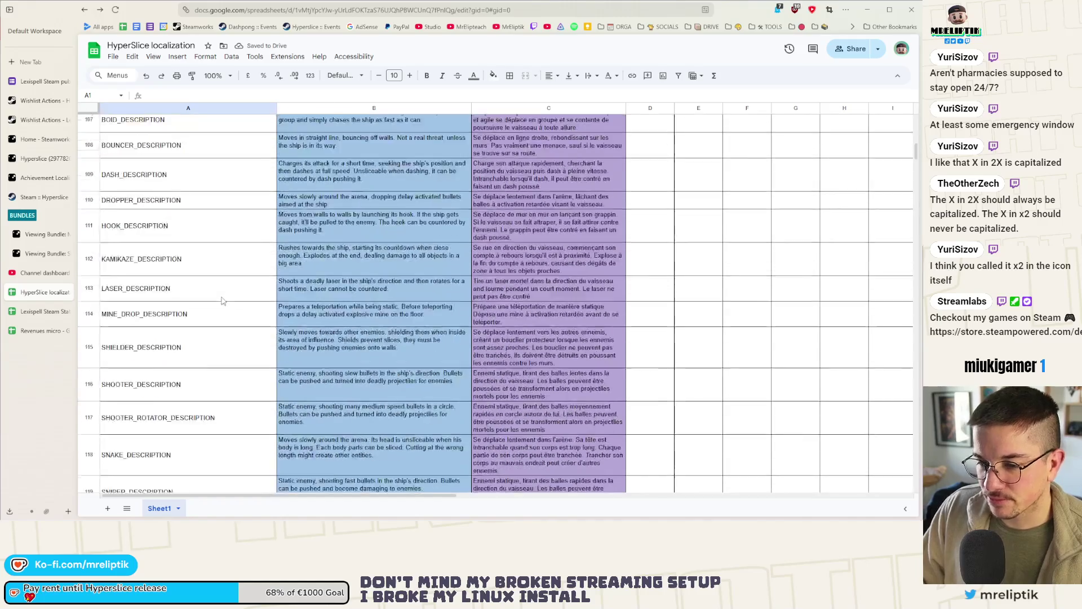
scroll(221, 307, "down", 10)
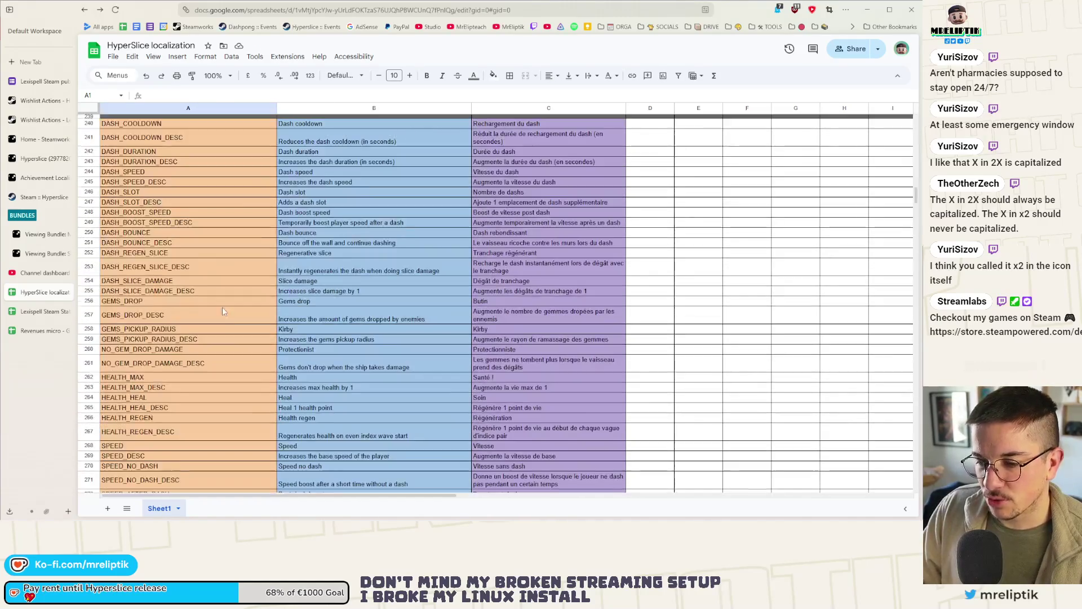
scroll(218, 324, "down", 4)
scroll(218, 324, "down", 9)
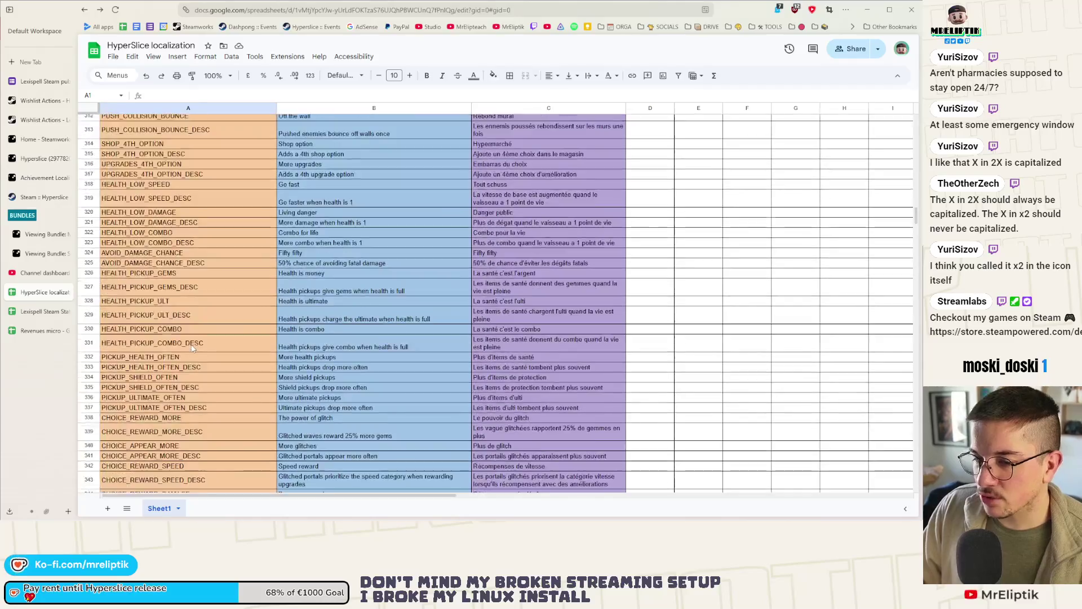
scroll(193, 356, "down", 3)
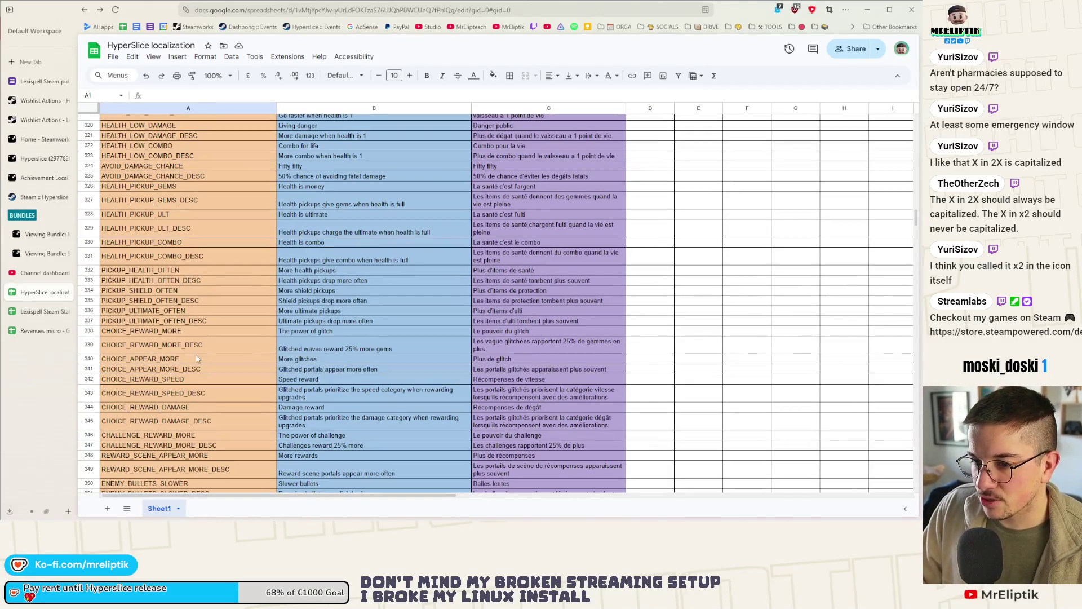
right_click(147, 270)
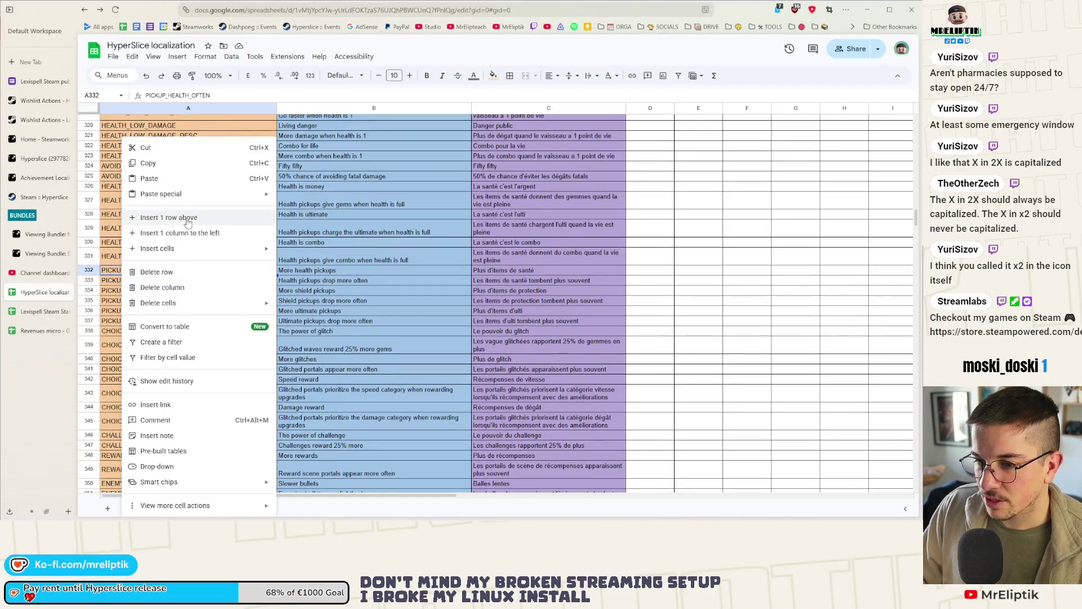
left_click(169, 217)
right_click(147, 270)
left_click(169, 218)
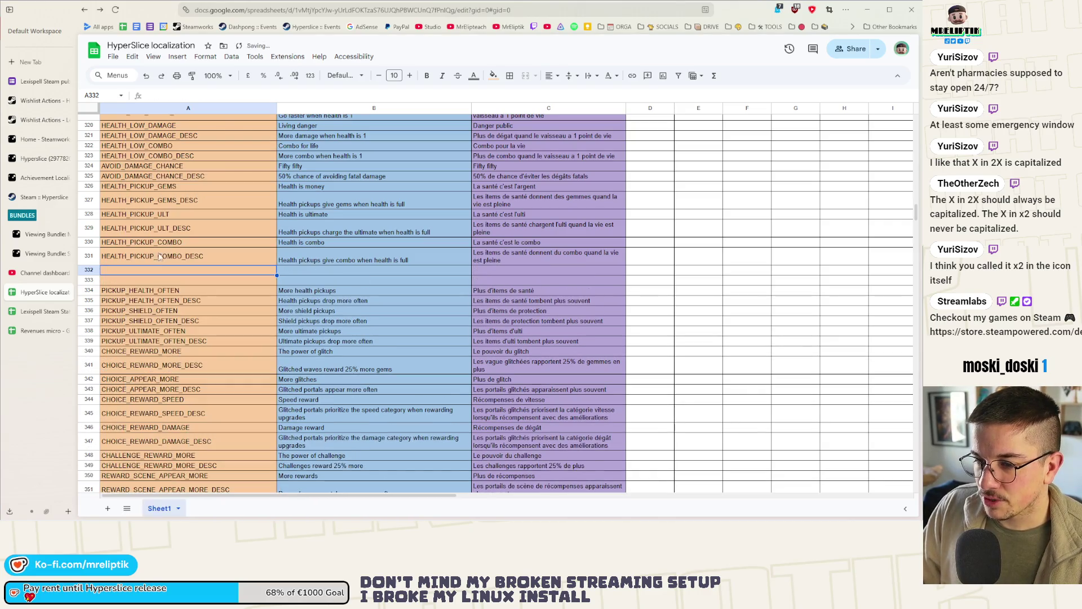
Fill the new rows with keys HEALTH_PICKUP_HEAL_2X and HEALTH_PICKUP_HEAL_2X_DESC, then return to Godot.
double_click(136, 269)
type("LTH_PICKUP_")
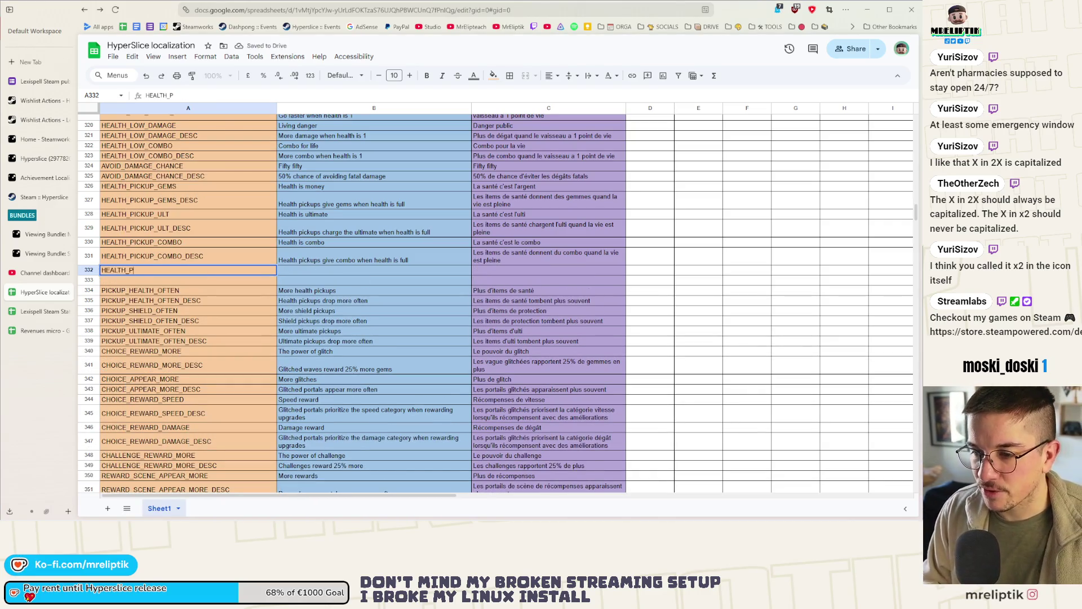
type("HEAL_2X")
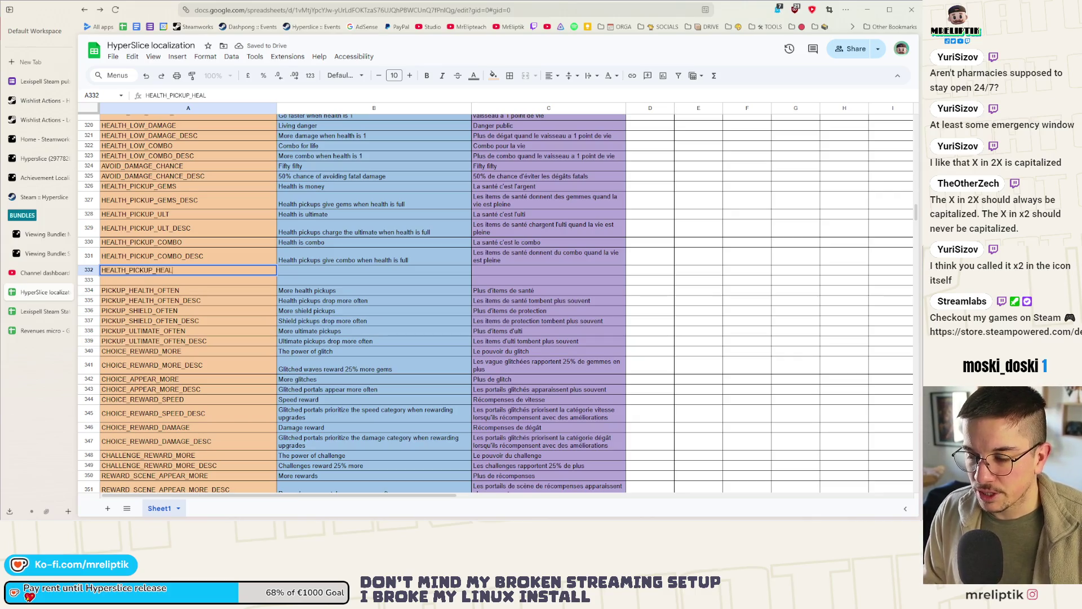
key("ctrl+a")
key("ctrl+c")
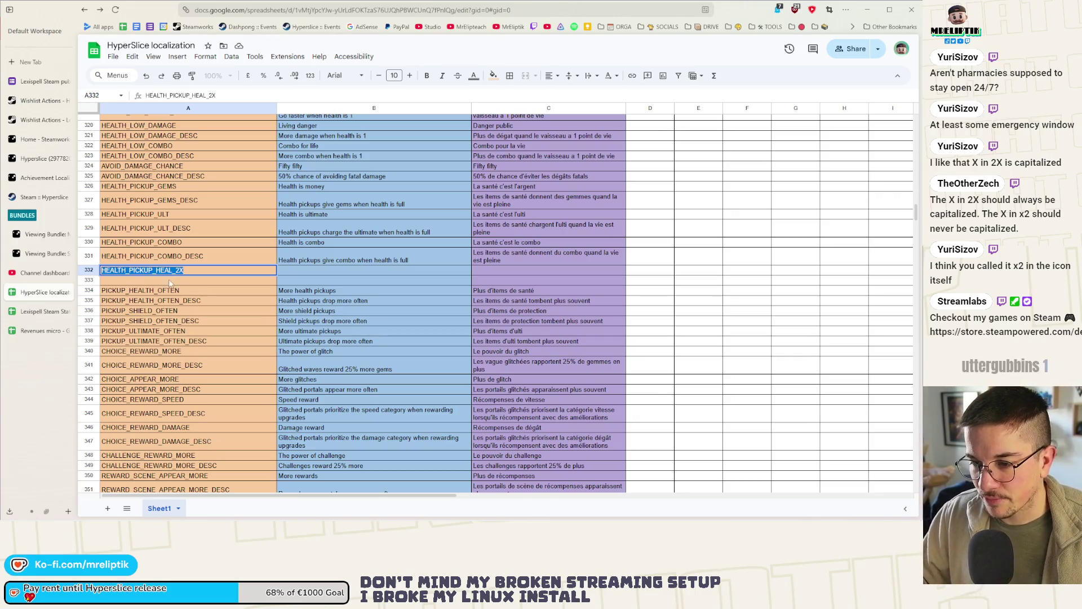
key("Return")
key("ctrl+v")
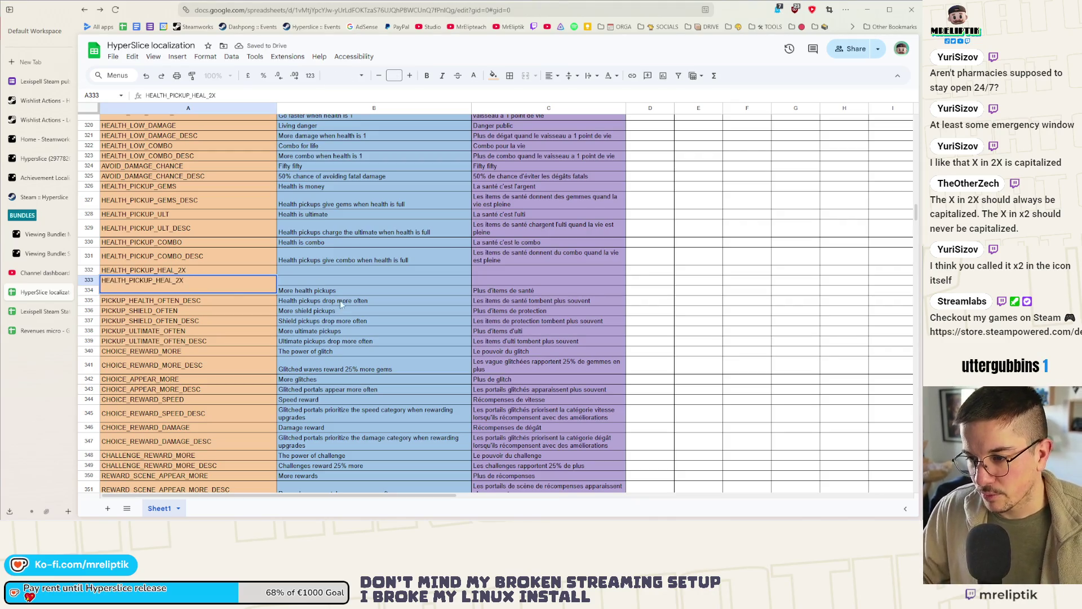
left_click(183, 286)
key("BackSpace")
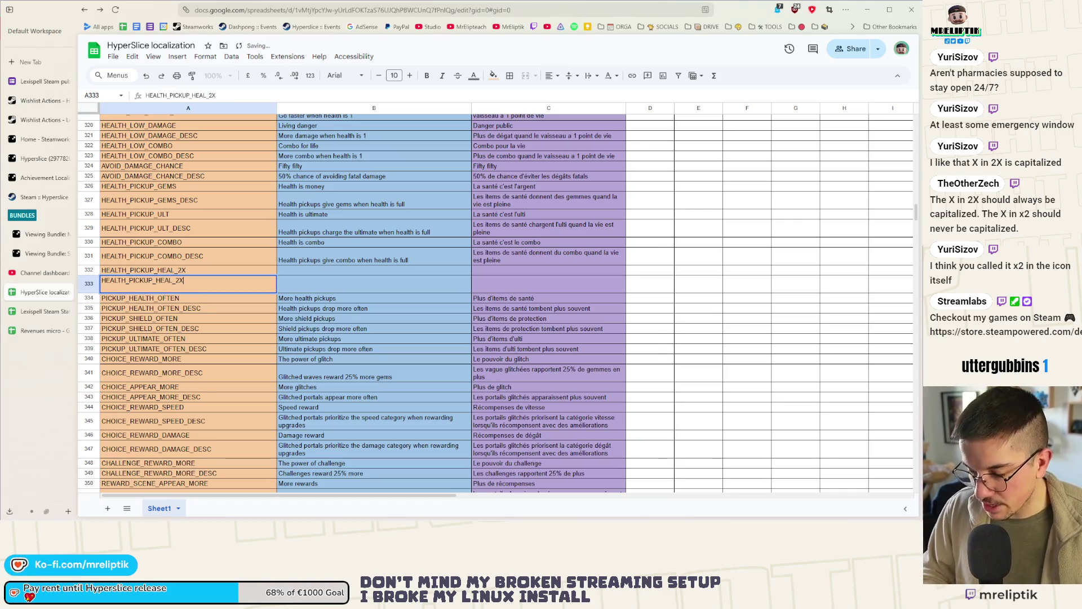
type("8DE")
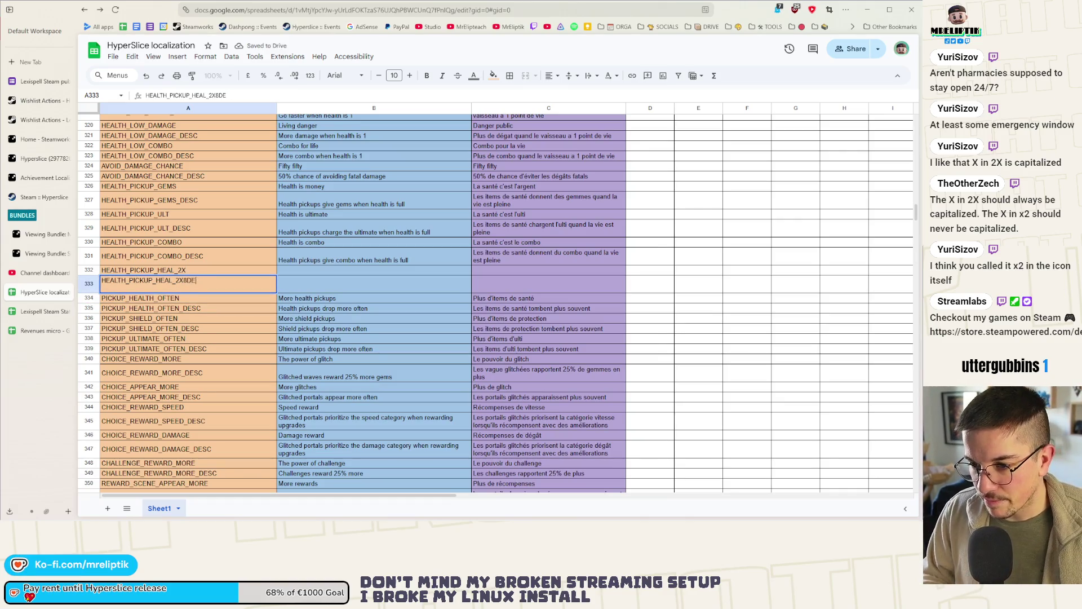
key("BackSpace")
key("BackSpace")
key("BackSpace")
type("_DESC")
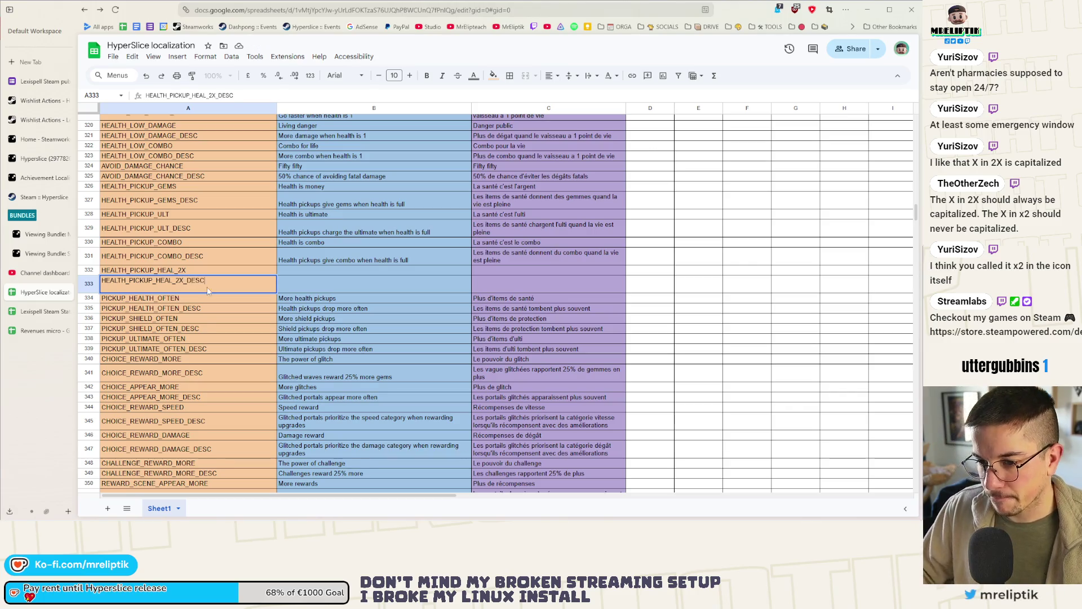
left_click(189, 320)
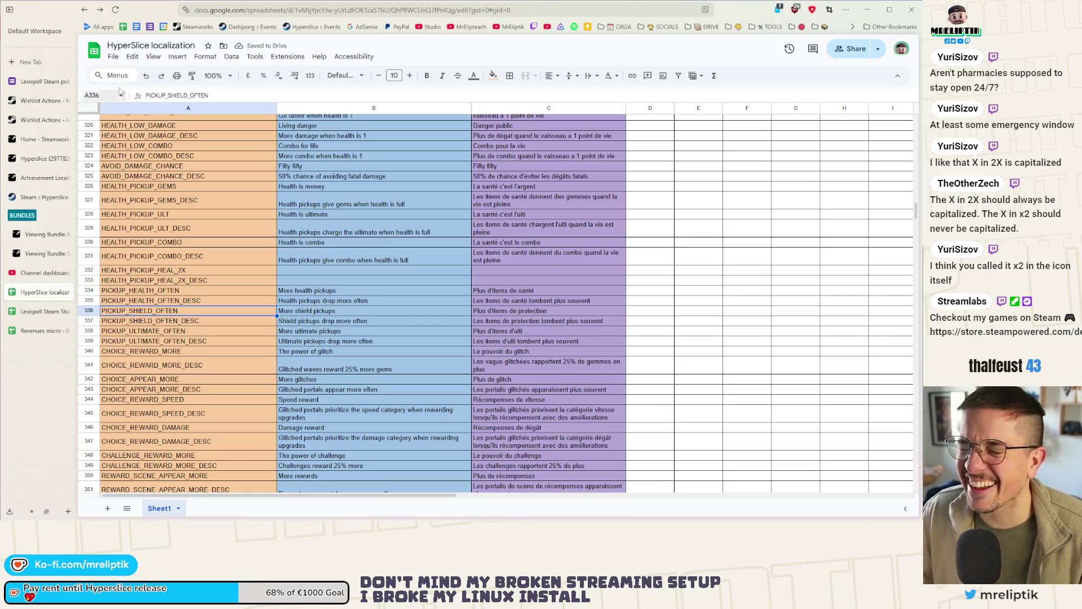
key("alt+Tab")
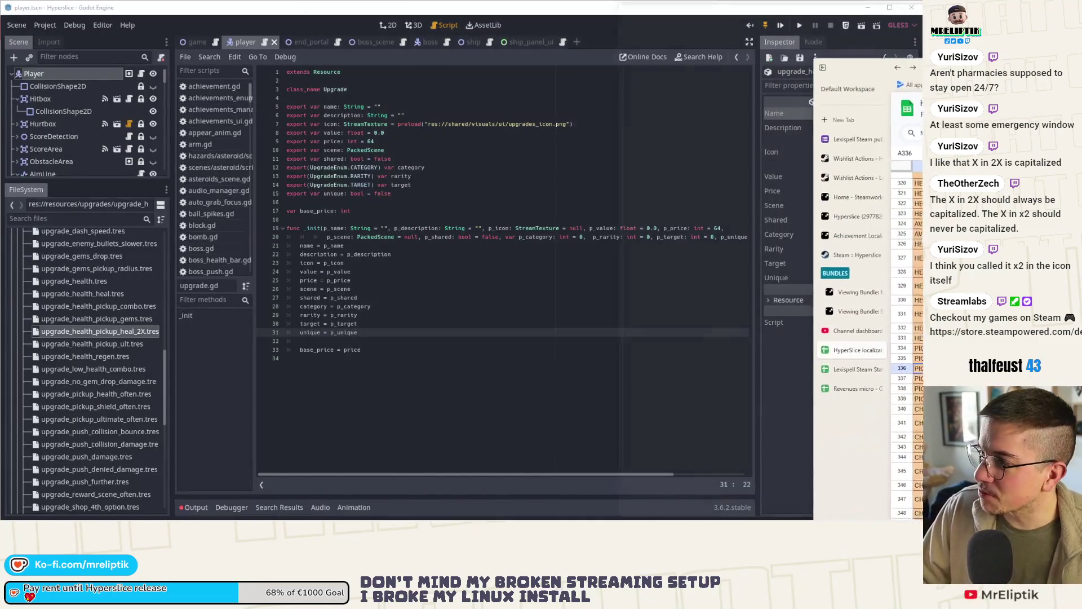
Set the upgrade's name to HEALTH_PICKUP_HEAL_2X and description to HEALTH_PICKUP_HEAL_2X_DESC.
left_click(394, 325)
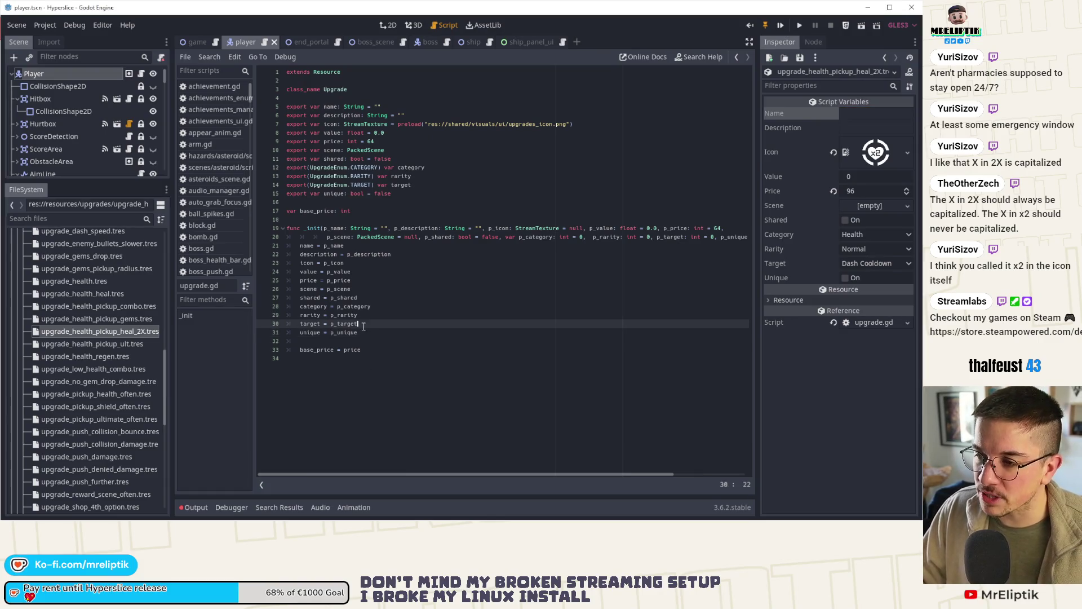
left_click_drag(756, 129, 486, 130)
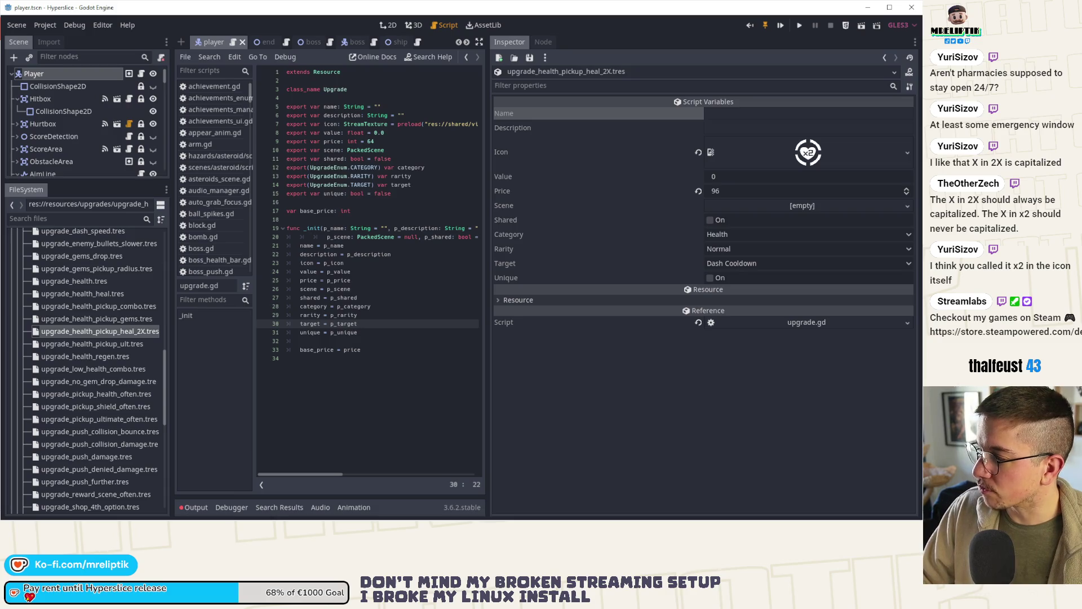
left_click(750, 115)
key("ctrl+v")
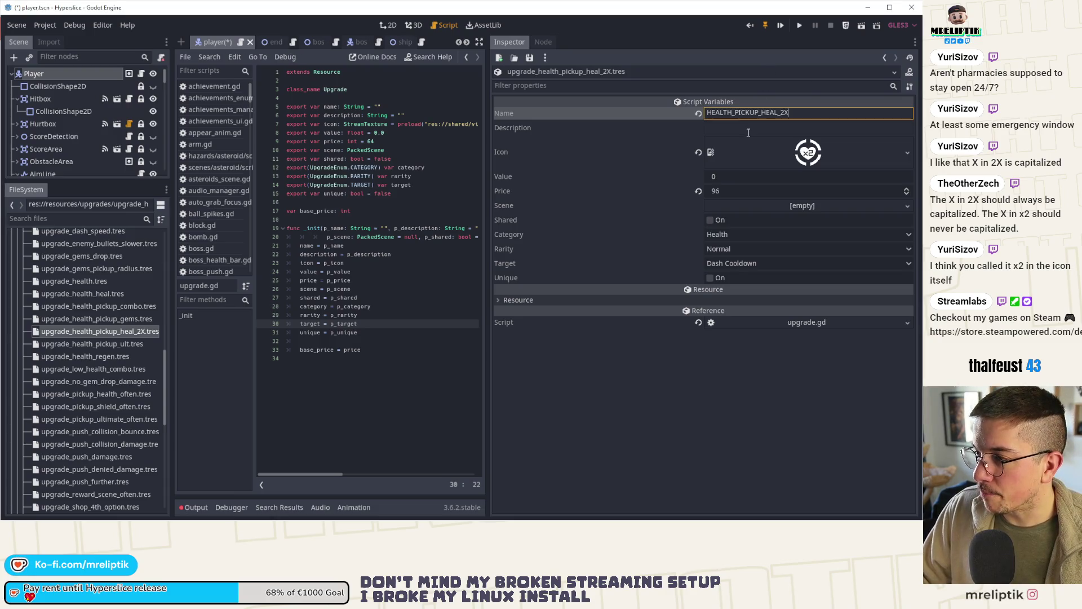
left_click(748, 128)
key("ctrl+v")
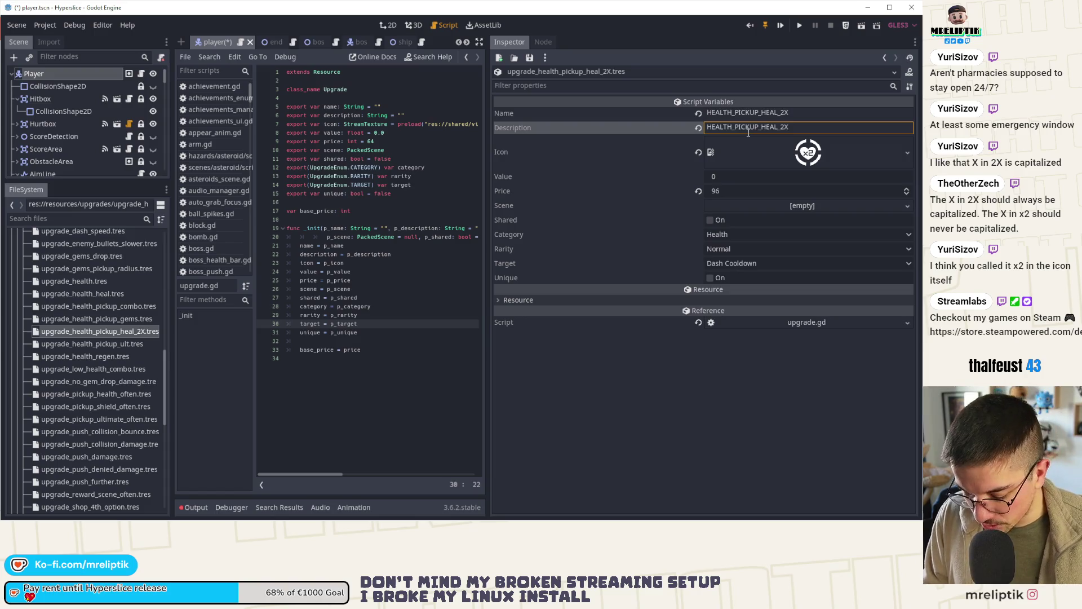
type("_DESC")
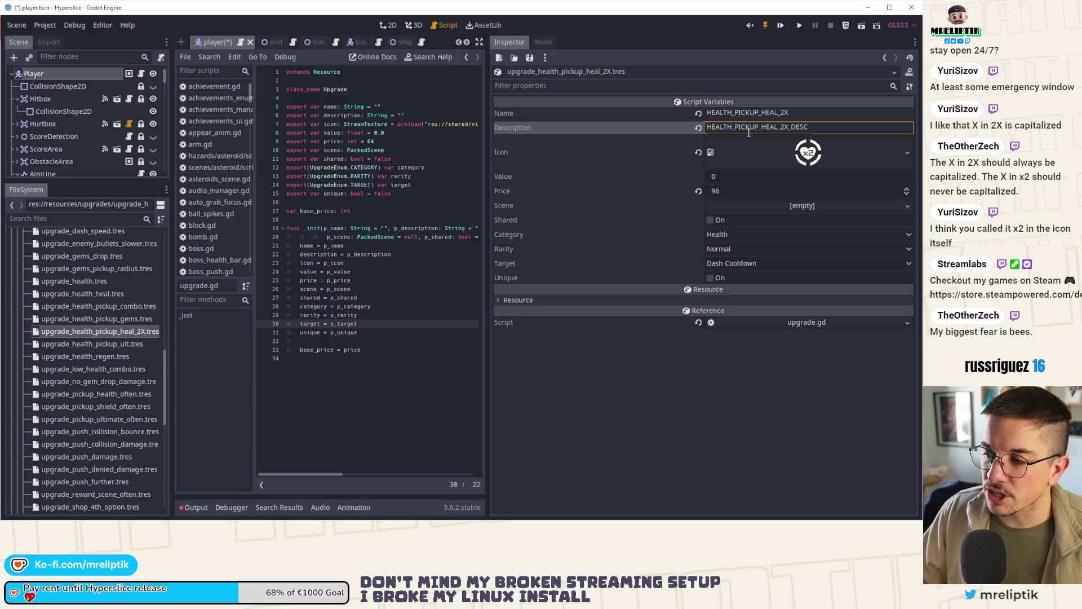
key("ctrl+s")
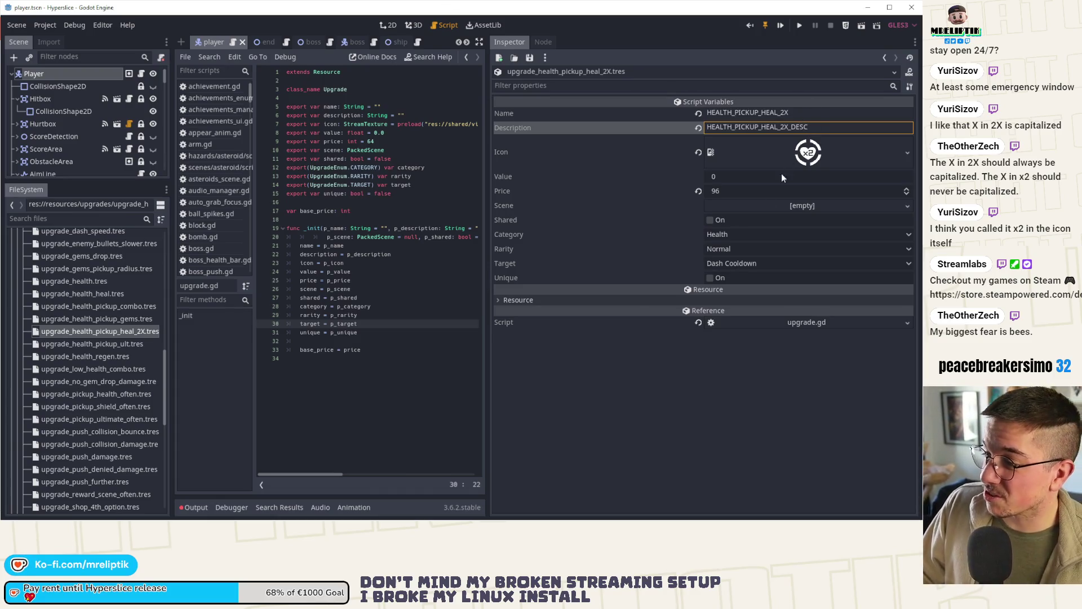
key("Return")
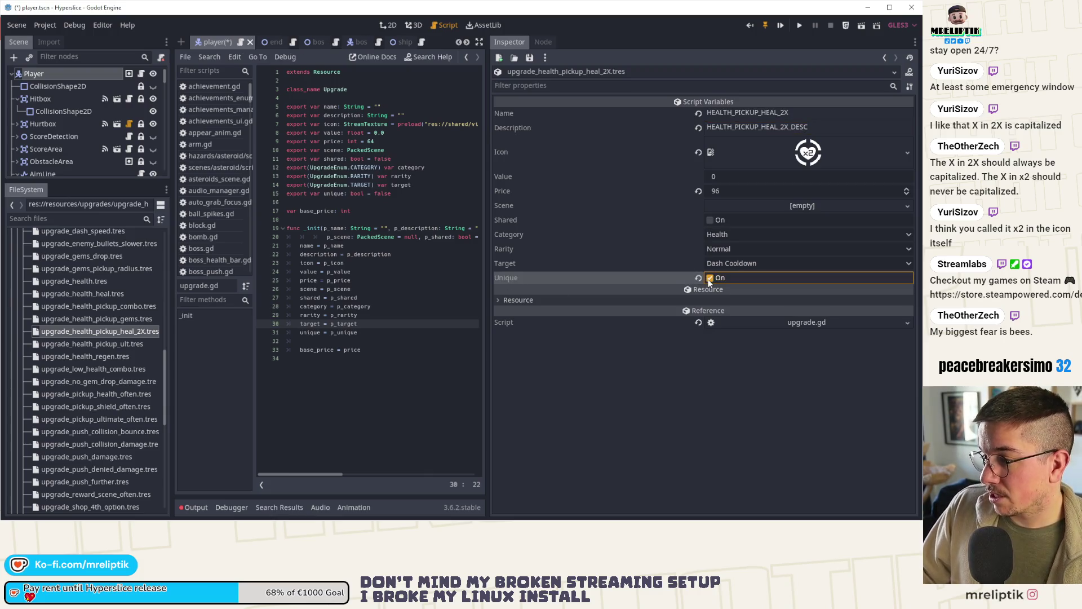
Set category to Pickup and target to Health Pickup Heal 2x, then save.
left_click(728, 235)
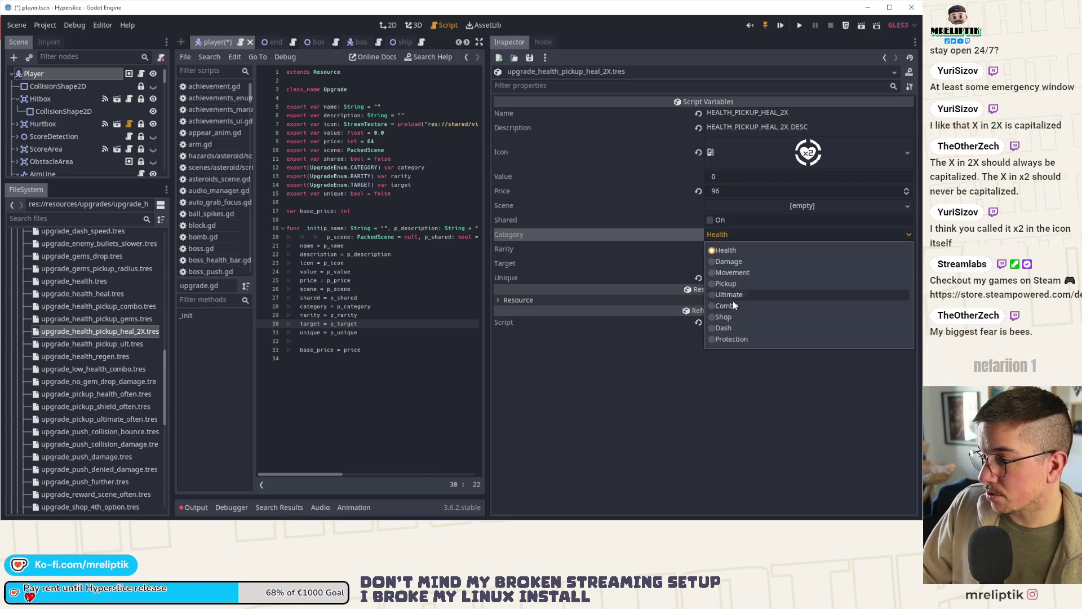
left_click(725, 283)
left_click(729, 264)
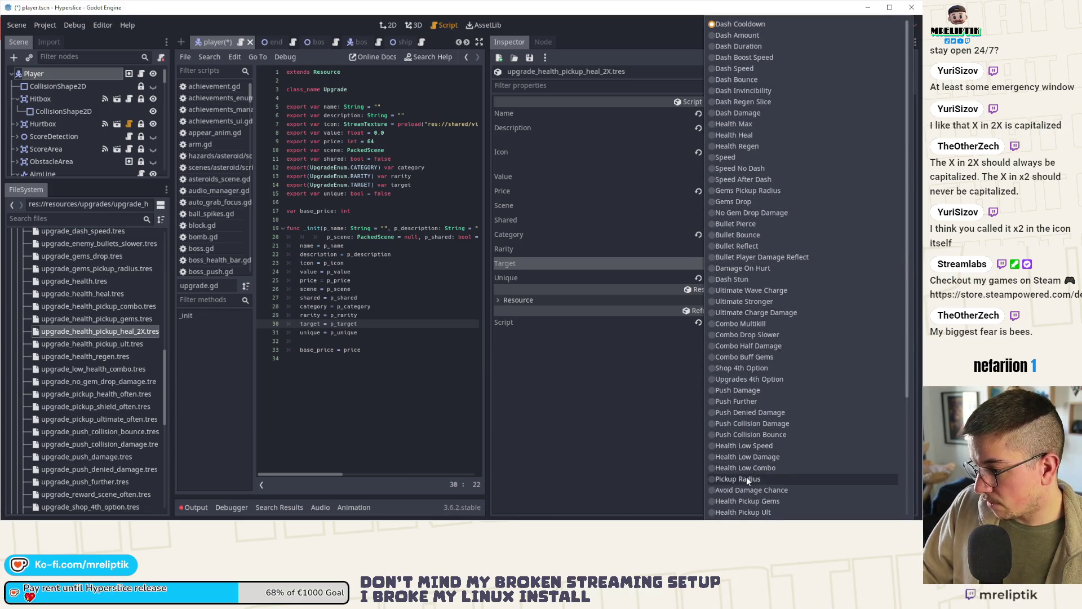
scroll(750, 476, "down", 5)
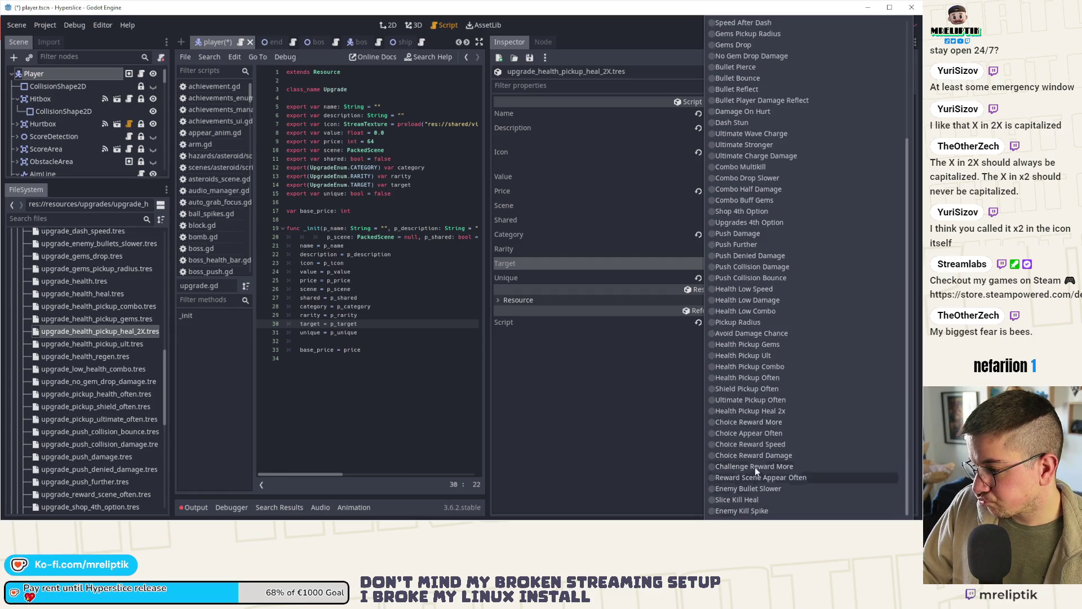
left_click(751, 411)
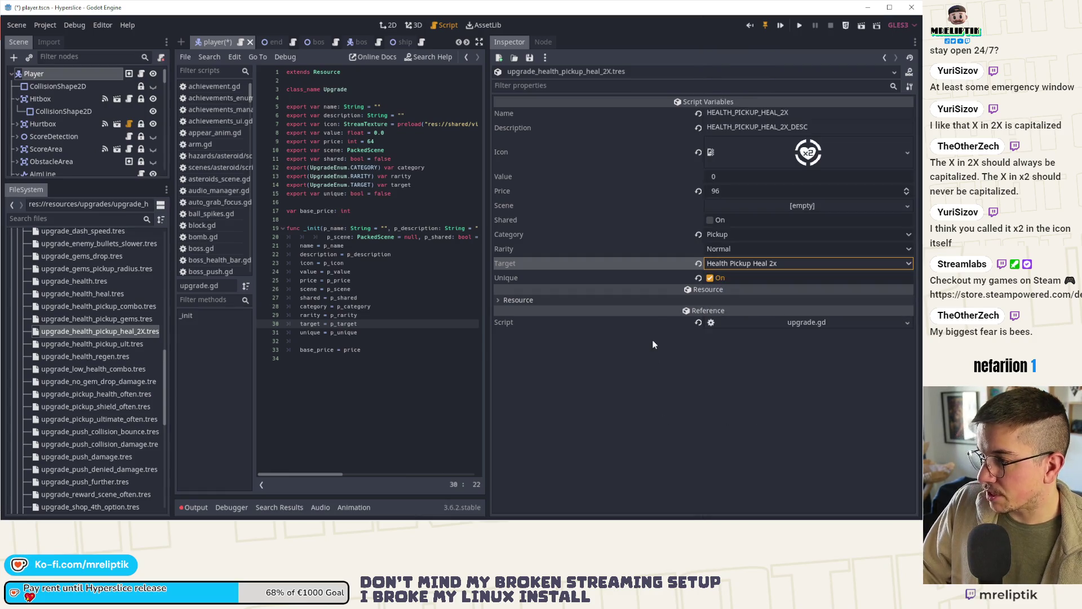
key("ctrl+s")
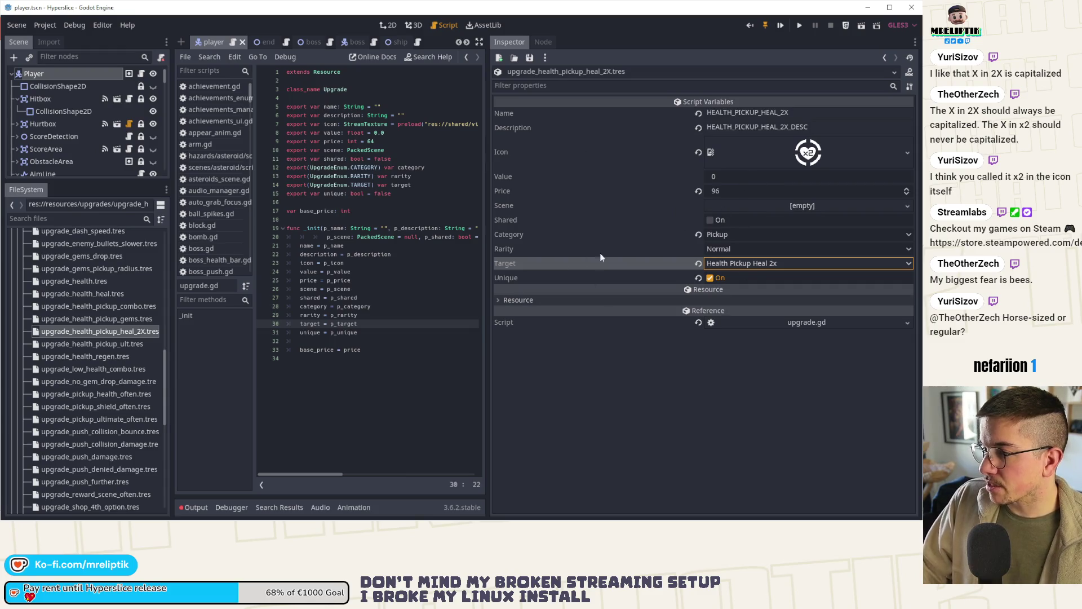
left_click_drag(485, 165, 649, 174)
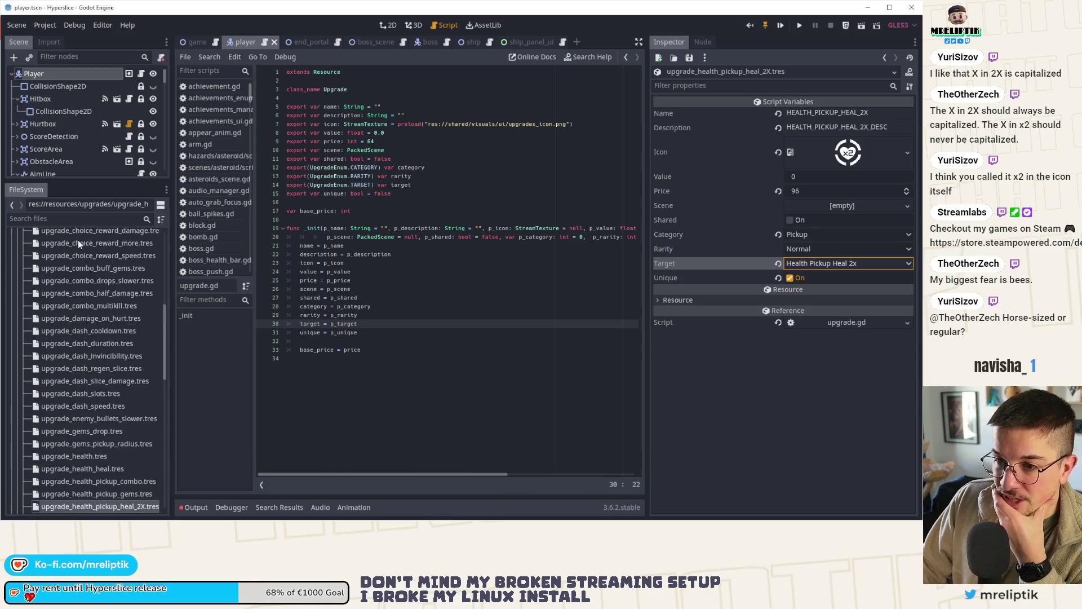
scroll(95, 288, "up", 10)
From the upgrades folder, create an Upgrade resource saved as upgrade_enemy_killed_spike.tres.
right_click(64, 368)
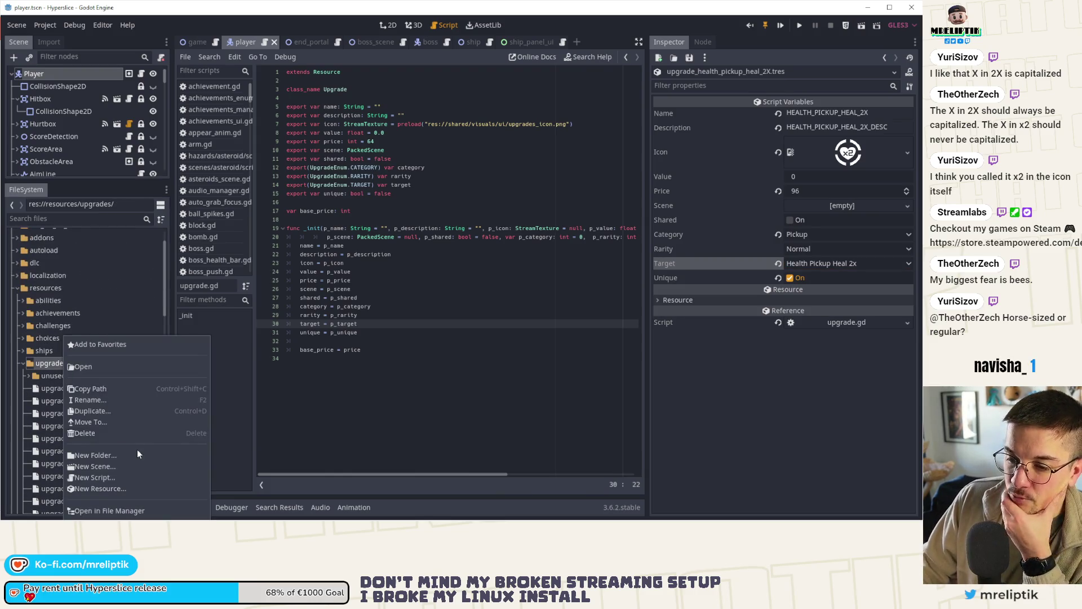
left_click(110, 489)
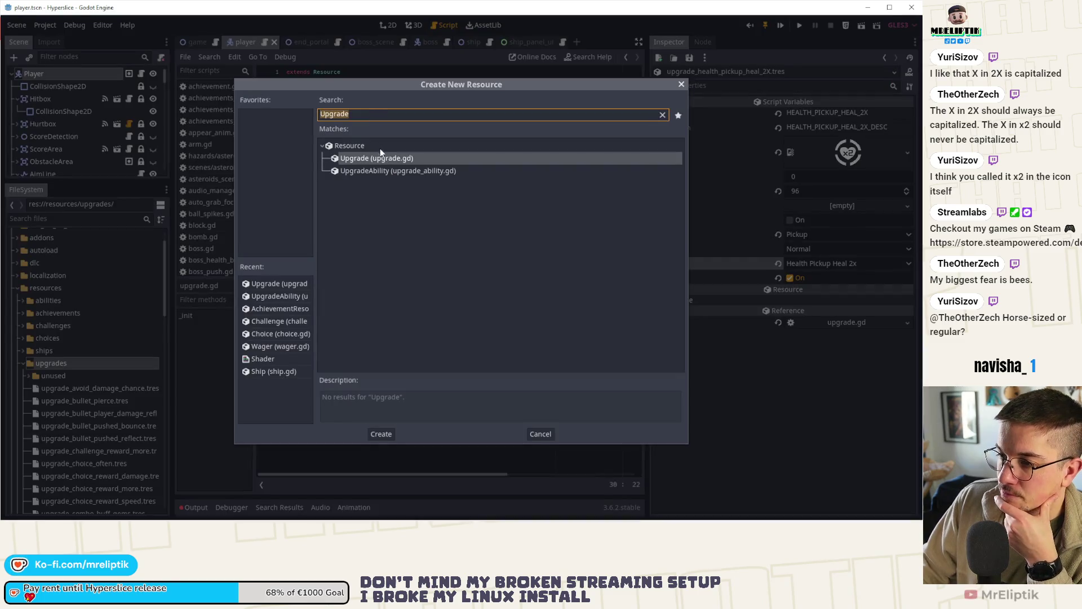
double_click(380, 157)
type("upgrade_.tres")
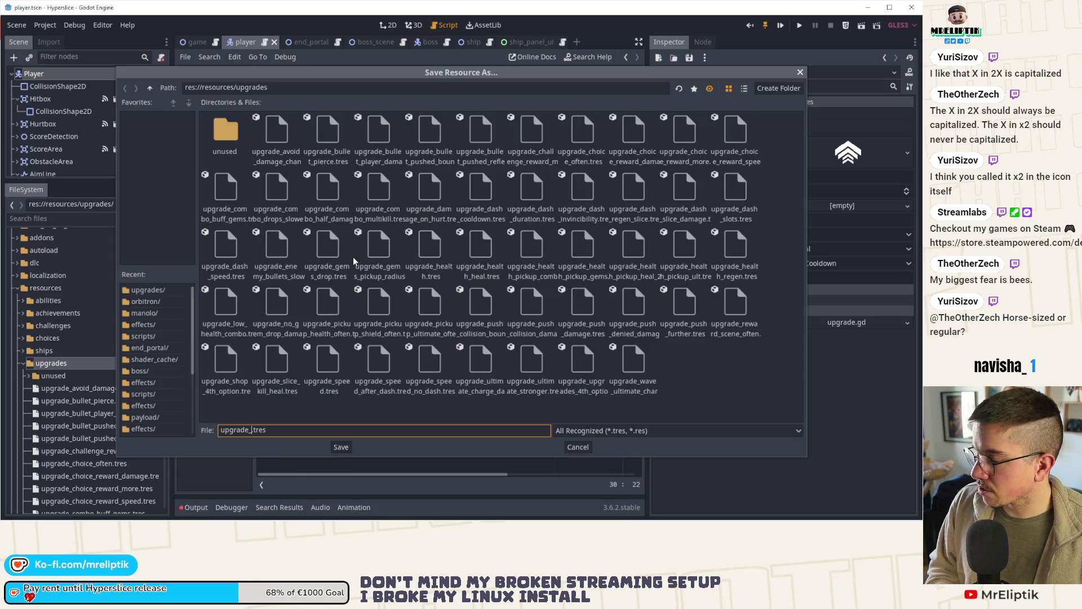
key("alt+Tab")
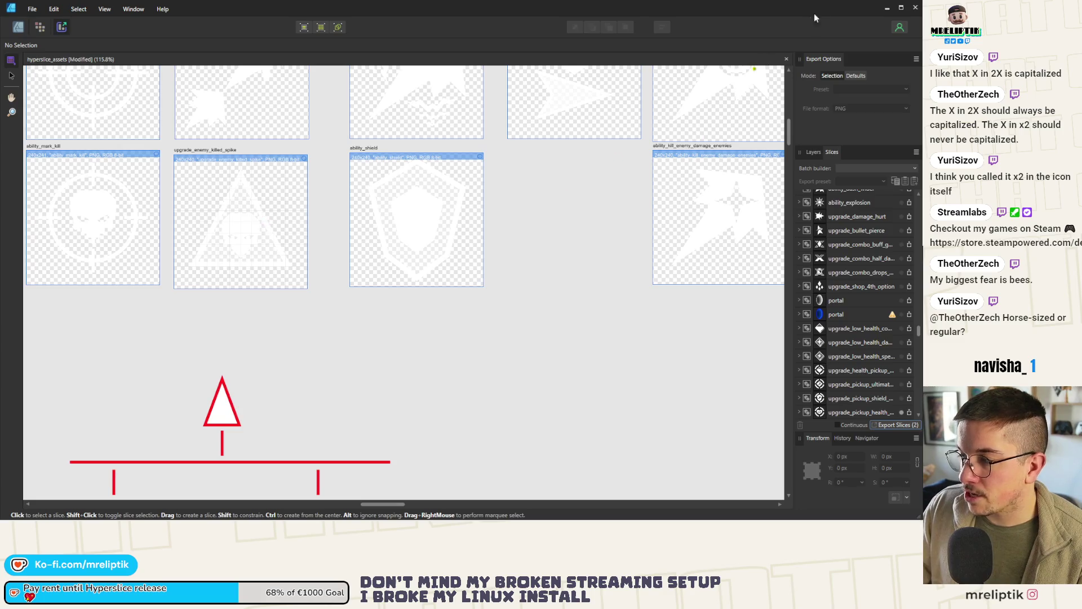
key("alt+Tab")
type("upgrade_enemy_kill")
type("ed_spi")
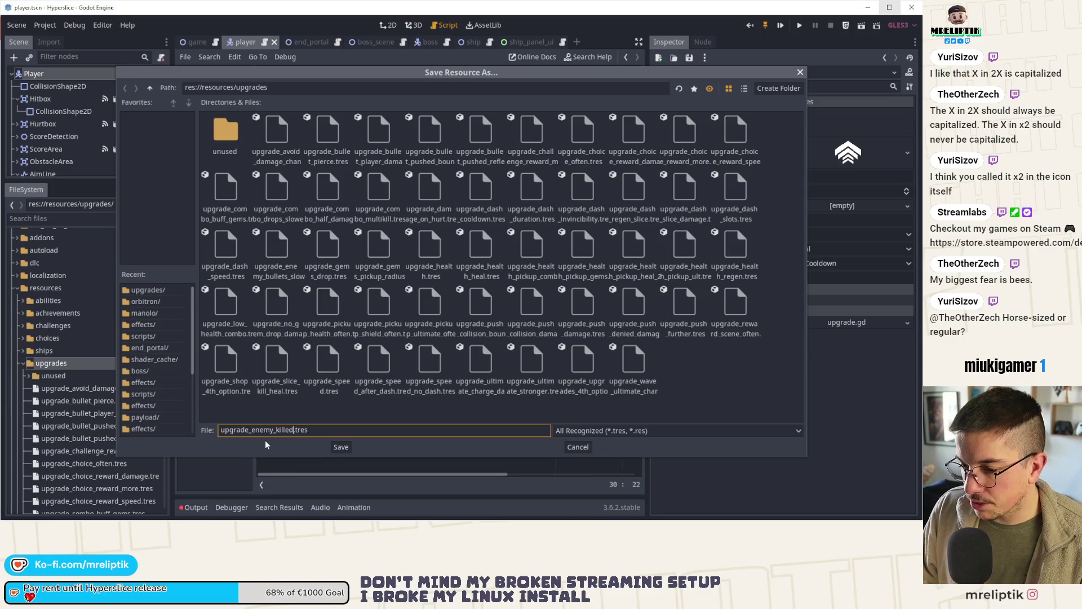
type("ke")
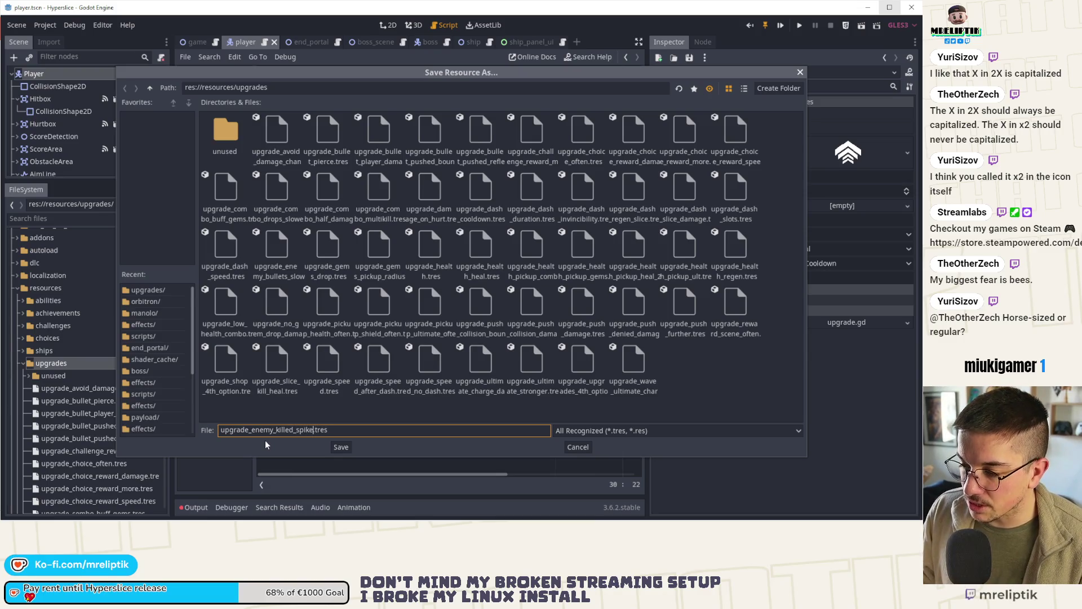
left_click(339, 447)
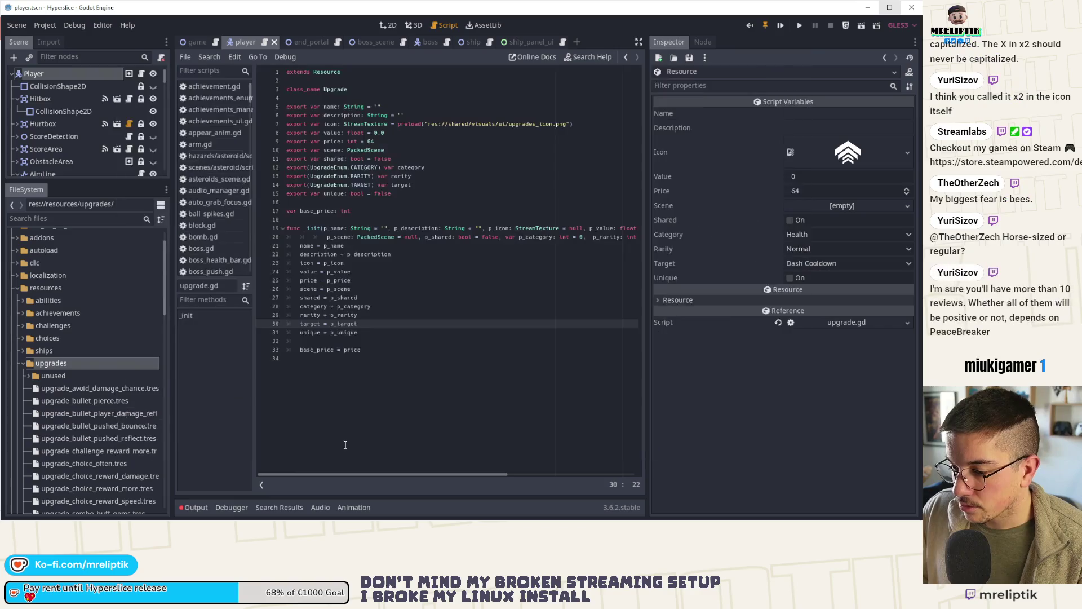
Enter ENEMY_KILLED_SPIKE as the name and ENEMY_KILLED_SPIKE_DESC as the description.
scroll(114, 400, "down", 5)
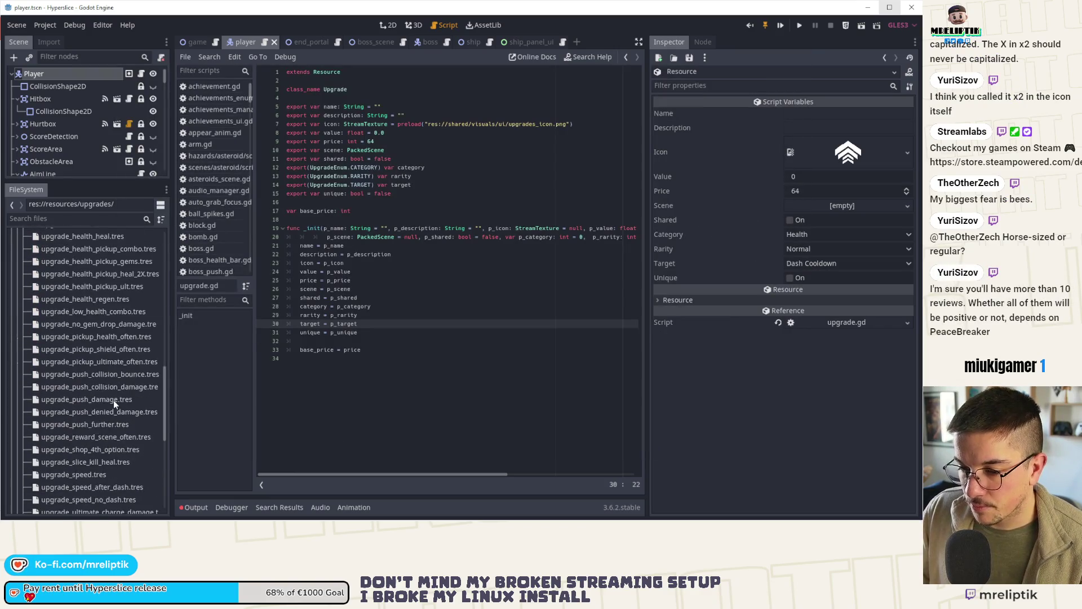
left_click(820, 112)
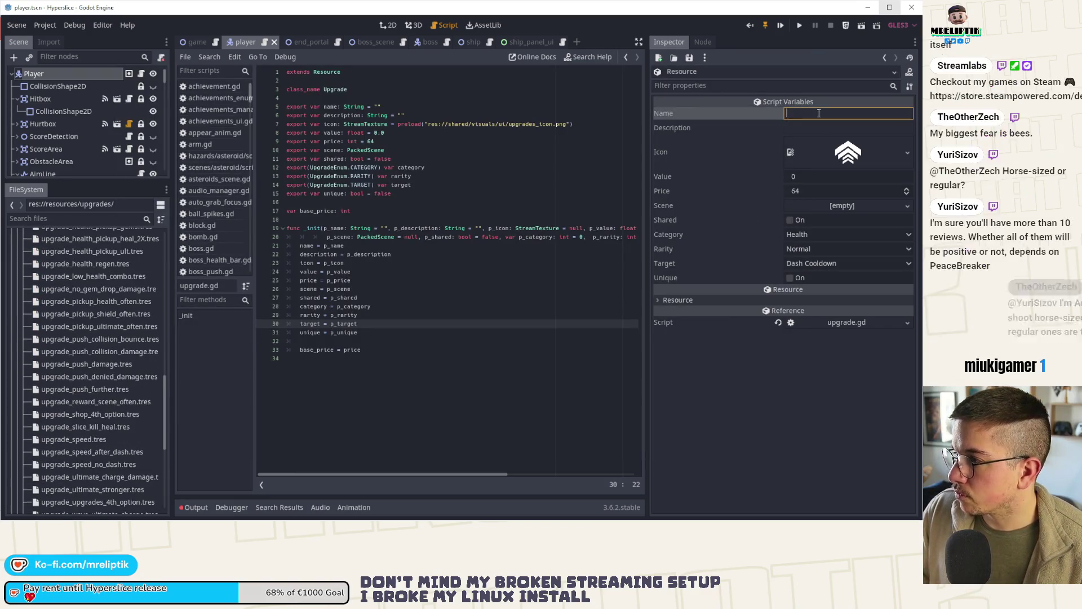
type("ENEMY_KILLED_SPIKE")
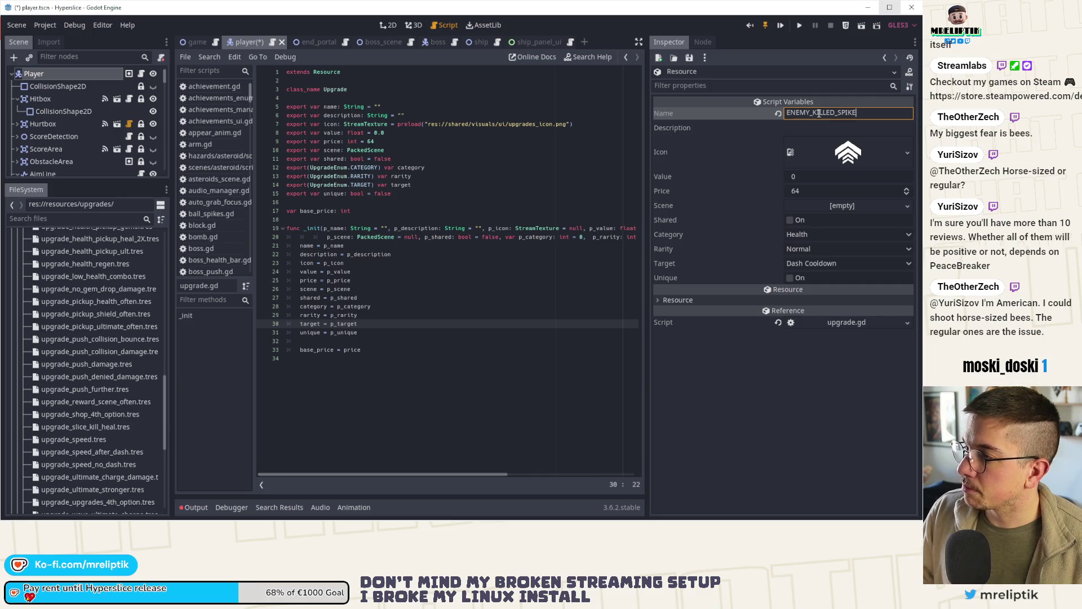
key("ctrl+a")
key("ctrl+c")
left_click(822, 126)
key("ctrl+v")
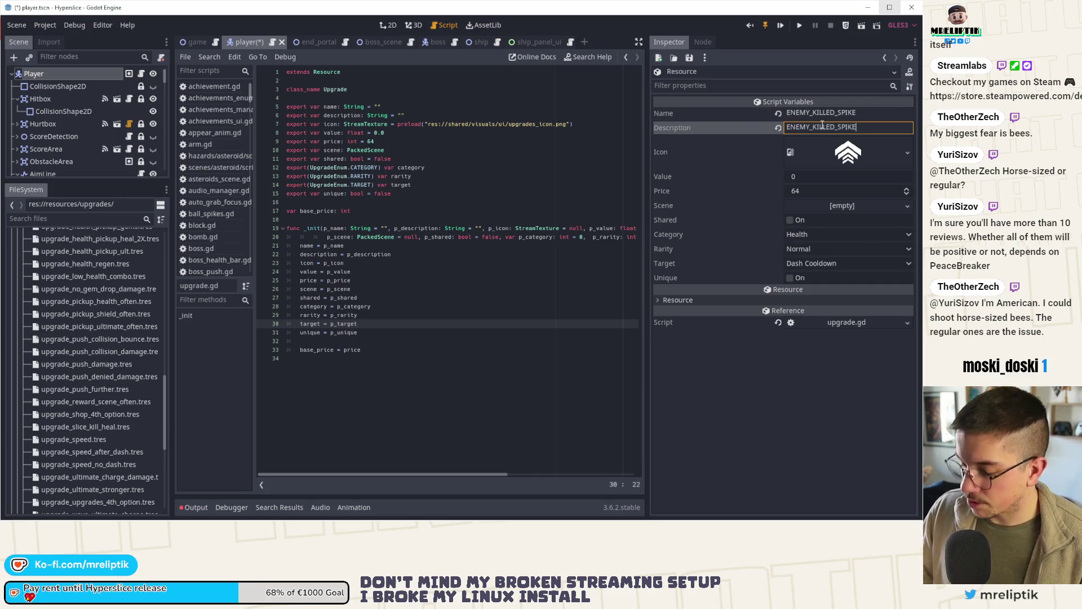
type("_DESC")
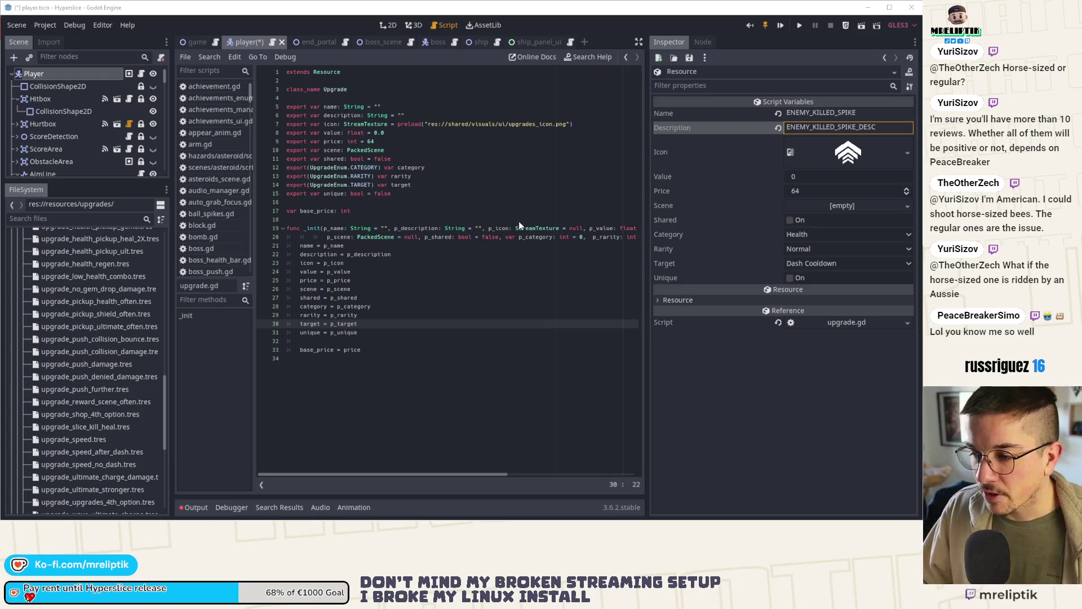
left_click(908, 152)
Set the icon to the enemy-killed-spike image, save, and enable Unique.
left_click(851, 194)
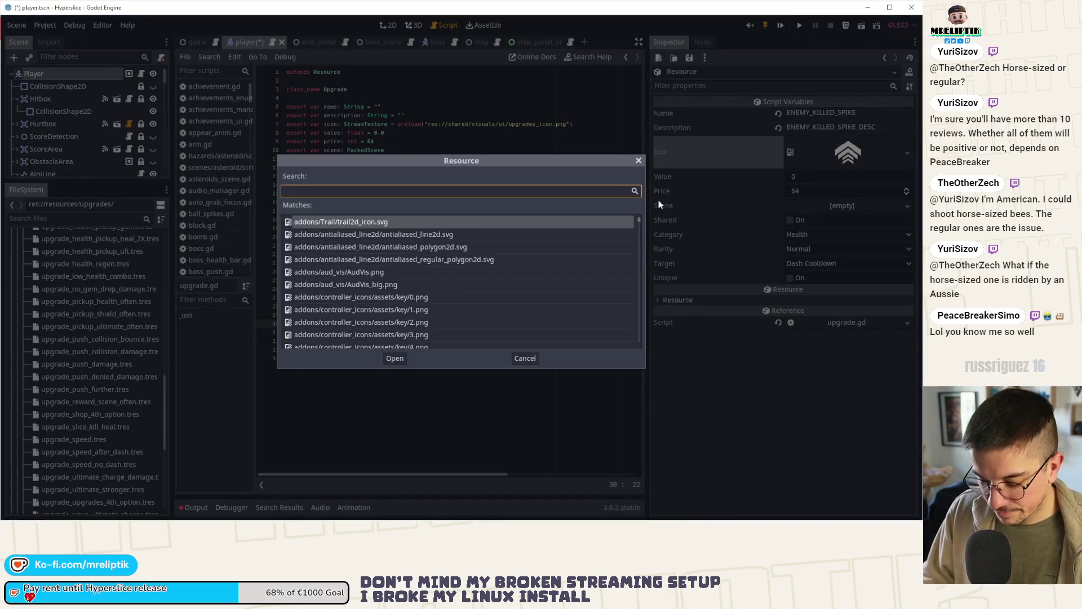
type("enemy")
type("spike")
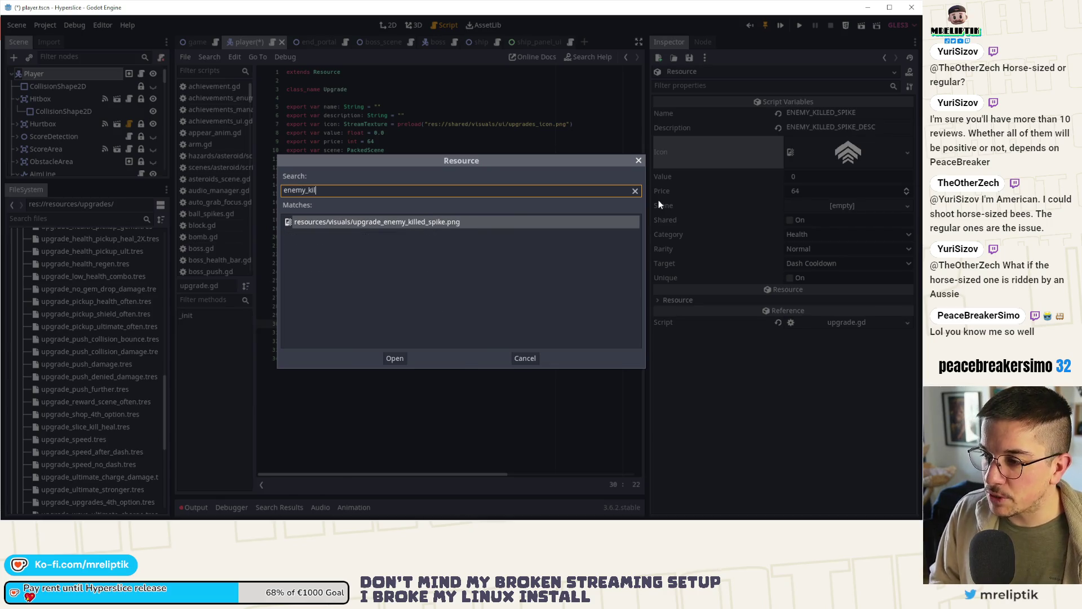
key("Return")
key("ctrl+s")
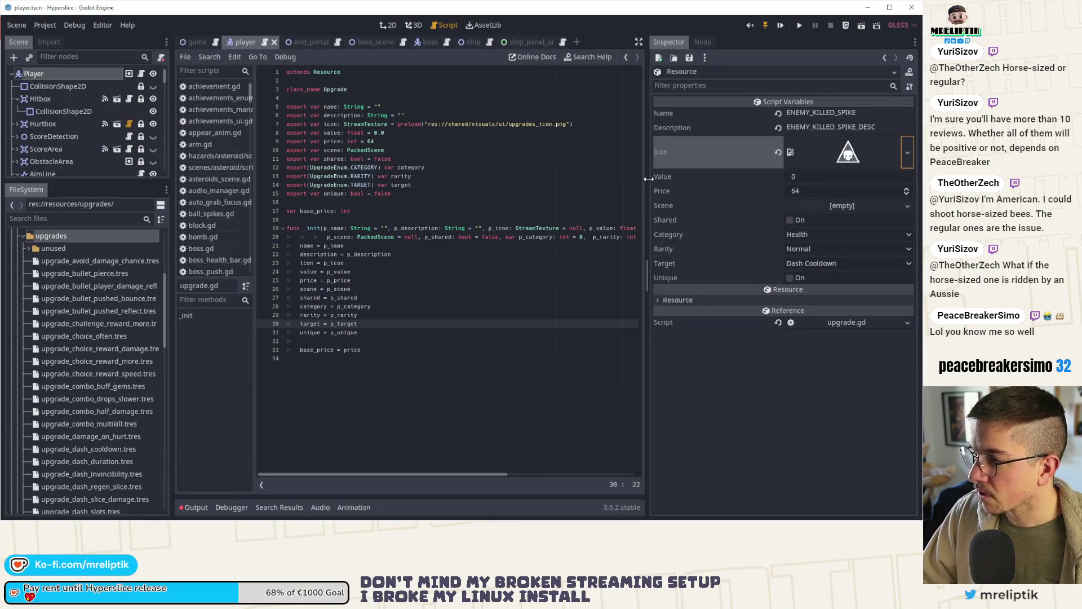
left_click_drag(648, 179, 583, 200)
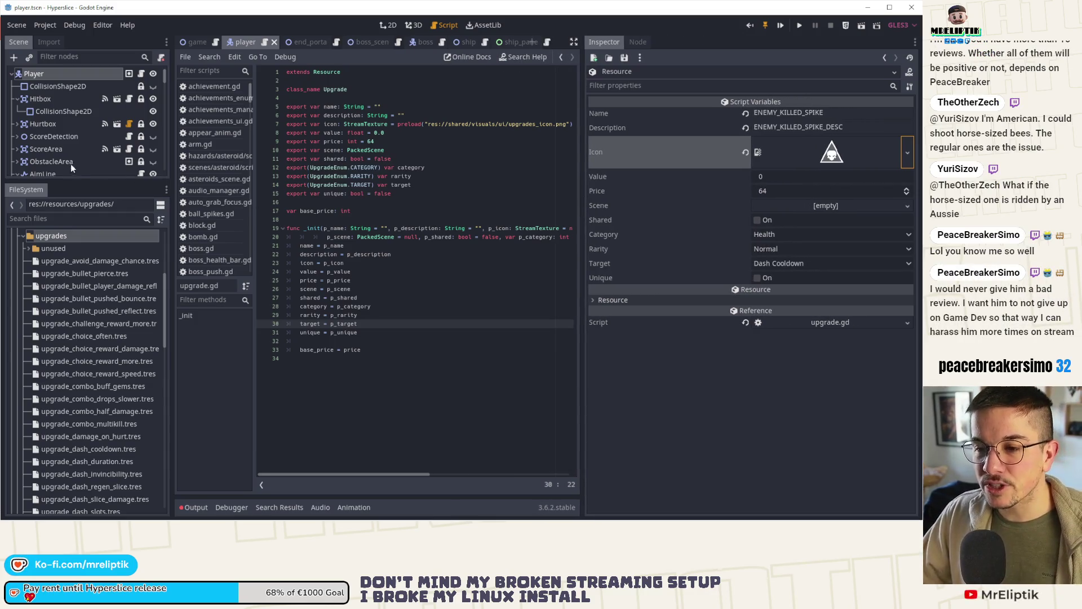
mouse_move(91, 180)
left_mouse_down()
mouse_move(92, 251)
mouse_move(91, 238)
left_mouse_up()
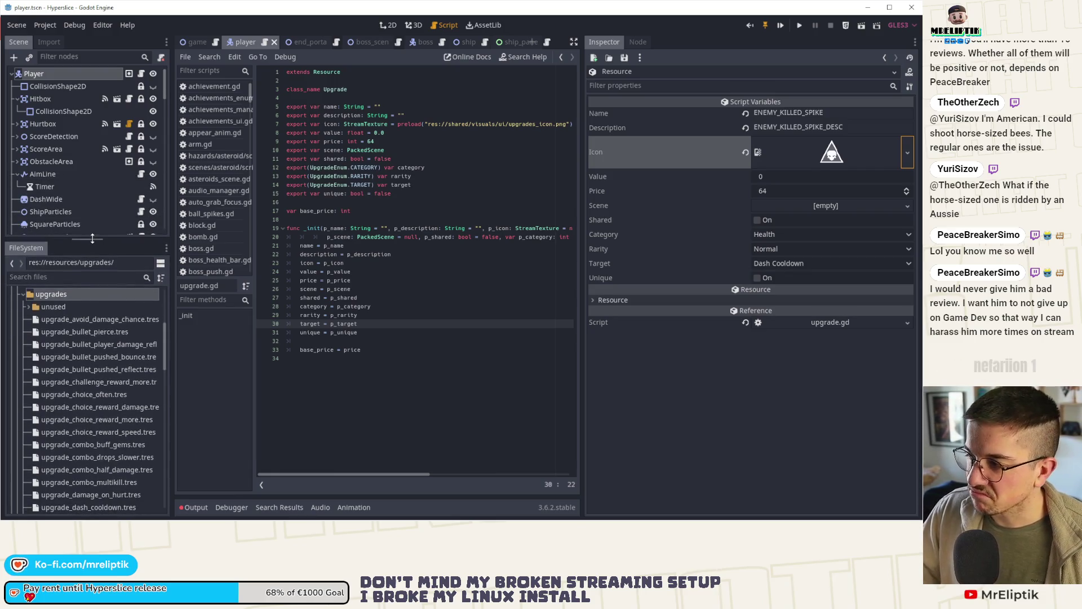
left_click(757, 278)
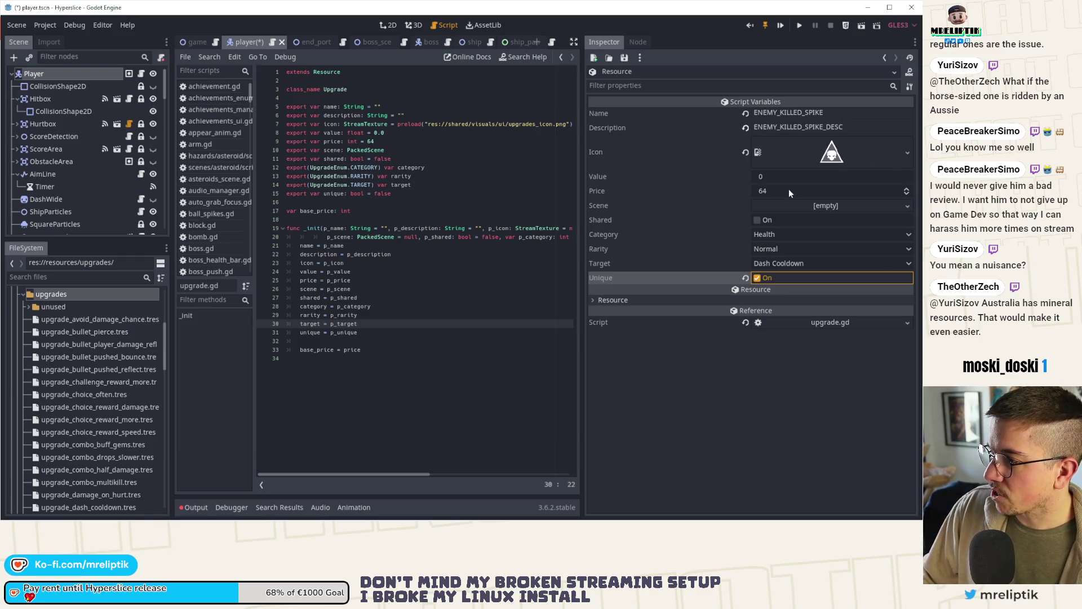
Give the spike upgrade price 96, target Enemy Kill Spike and category Damage, then save.
left_click(772, 192)
type("96")
key("Return")
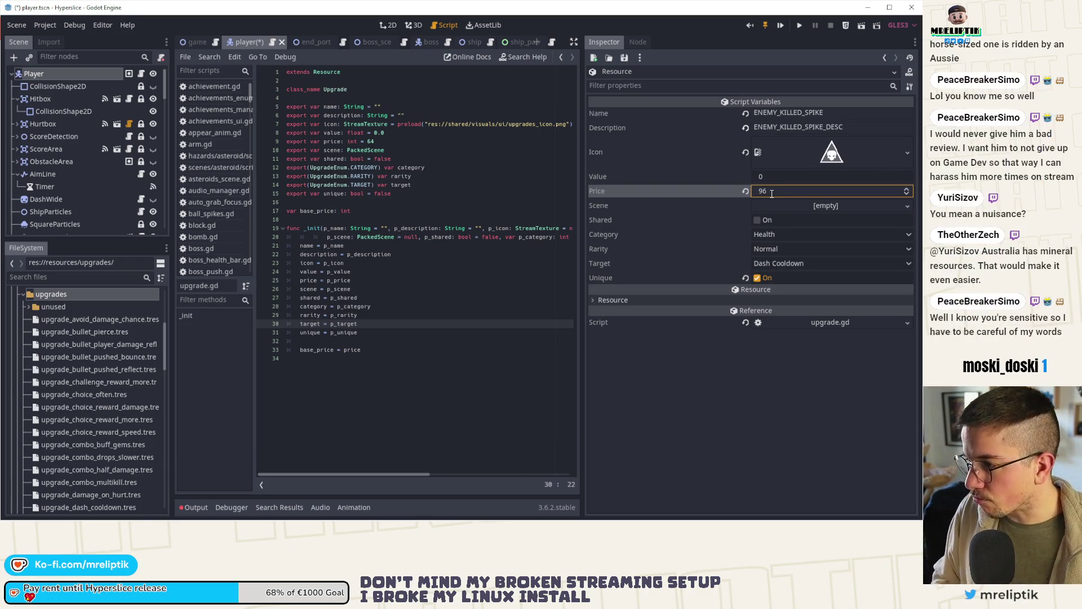
left_click(794, 263)
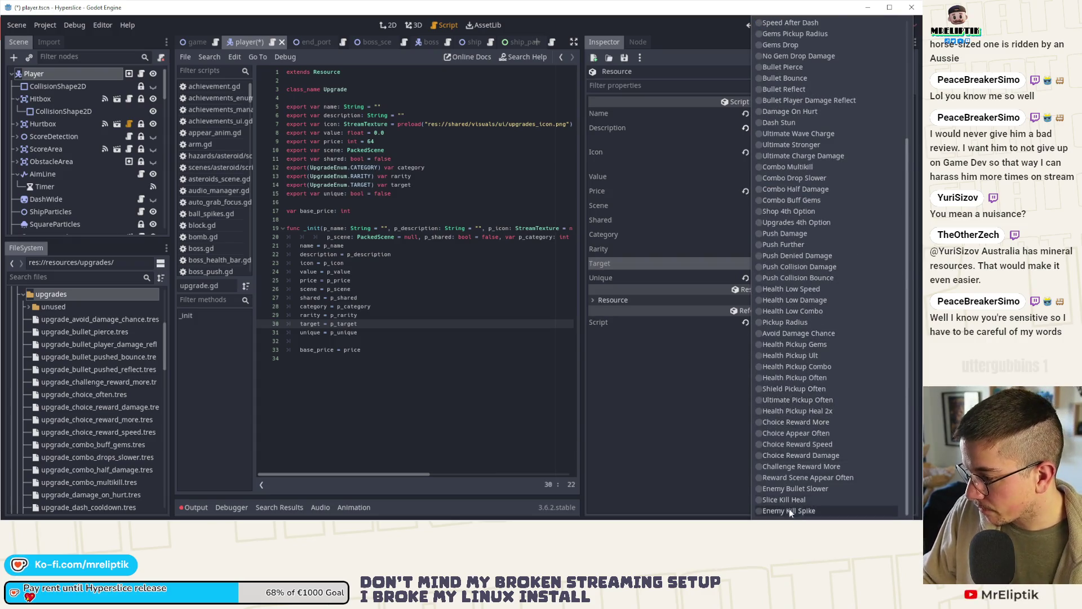
left_click(789, 510)
left_click(773, 236)
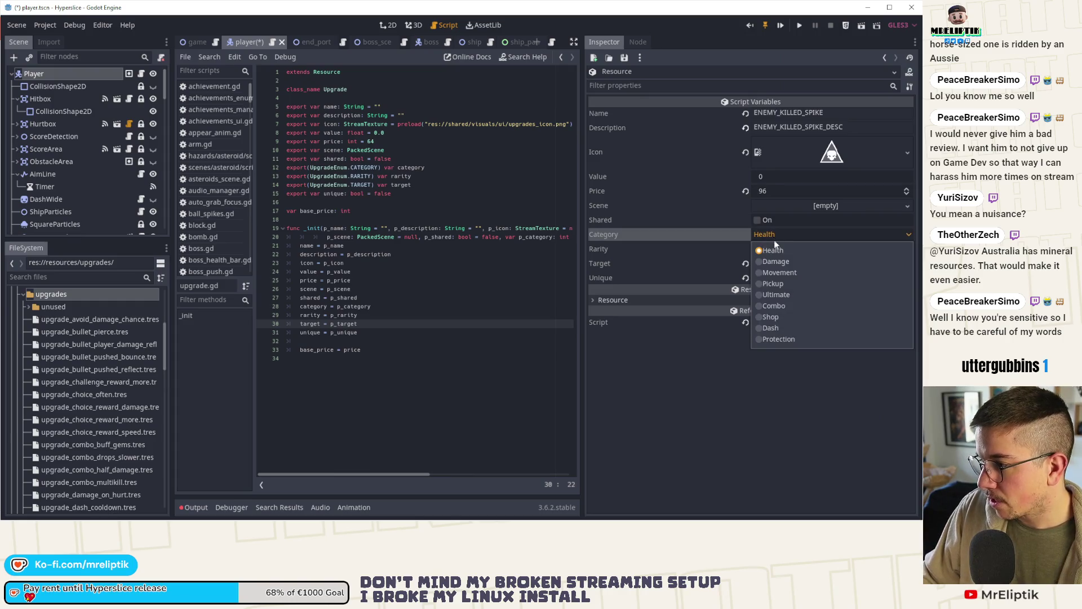
left_click(789, 263)
key("ctrl+s")
Widen the code editor and move to the browser's achievement localization tab.
left_click_drag(584, 151, 723, 165)
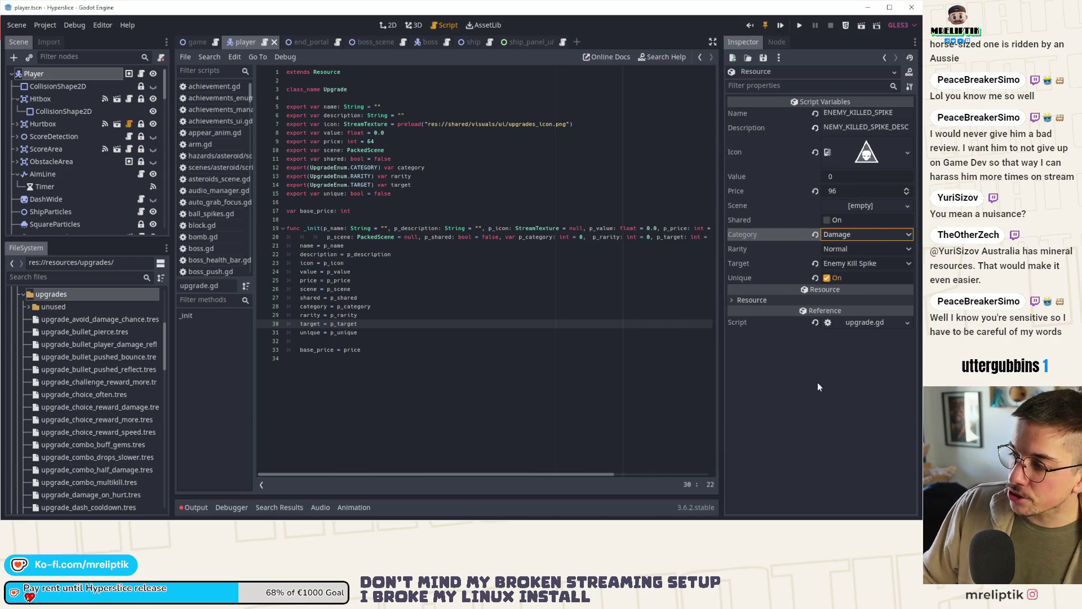
left_click(655, 350)
key("alt+Tab")
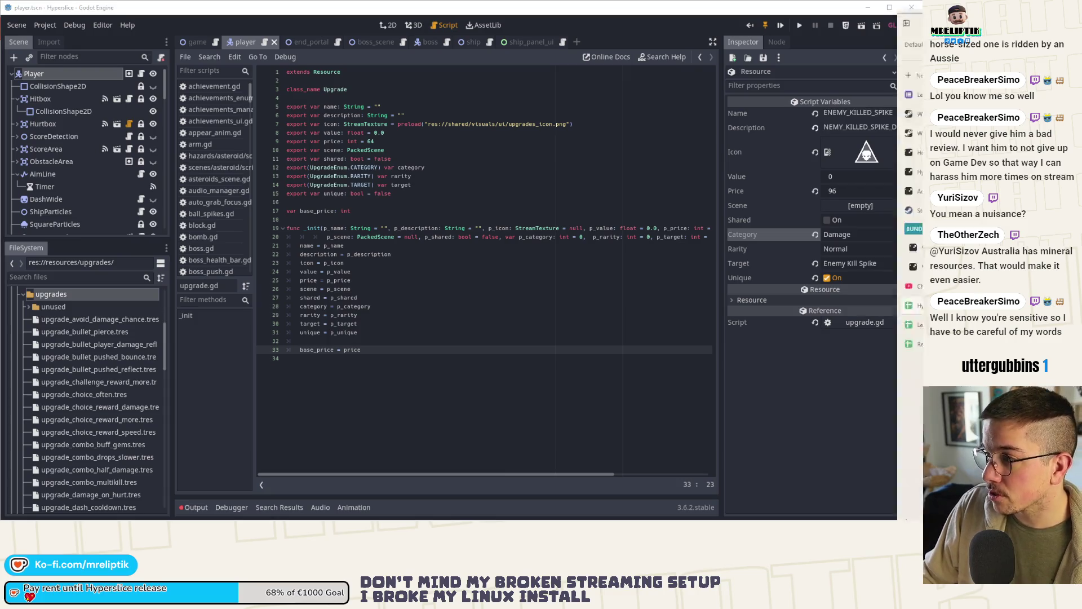
left_click(34, 182)
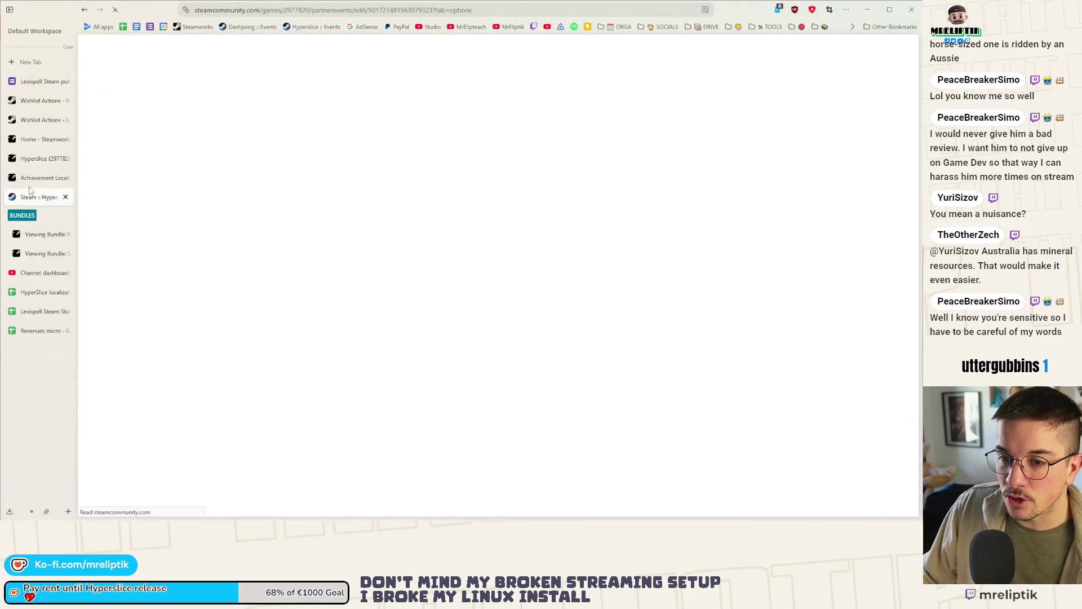
Browse the Steamworks Hyperslice admin page, then return to the Godot editor.
left_click(43, 162)
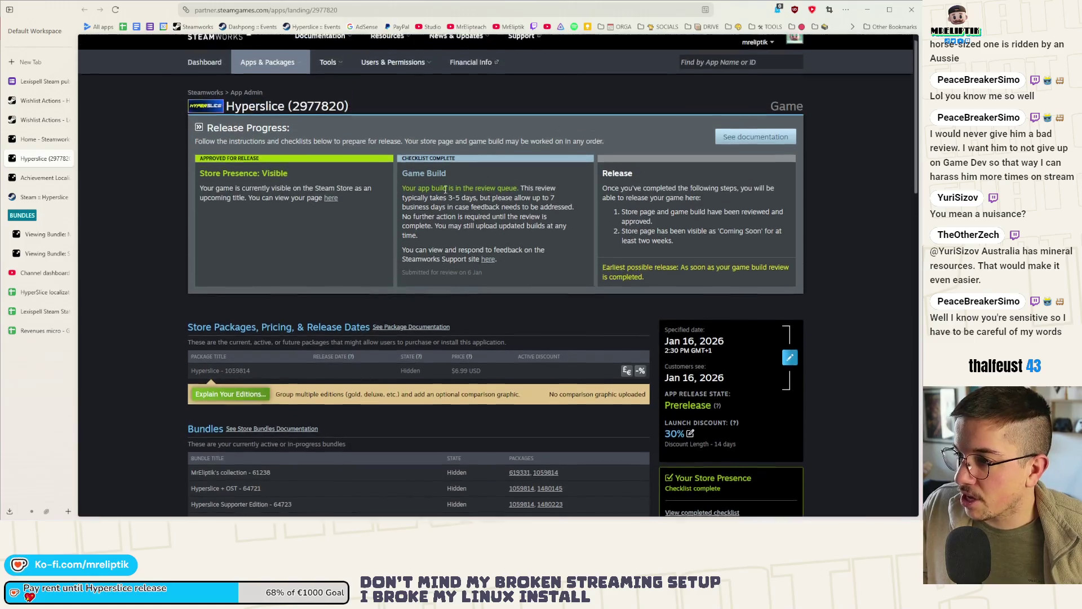
scroll(525, 117, "down", 3)
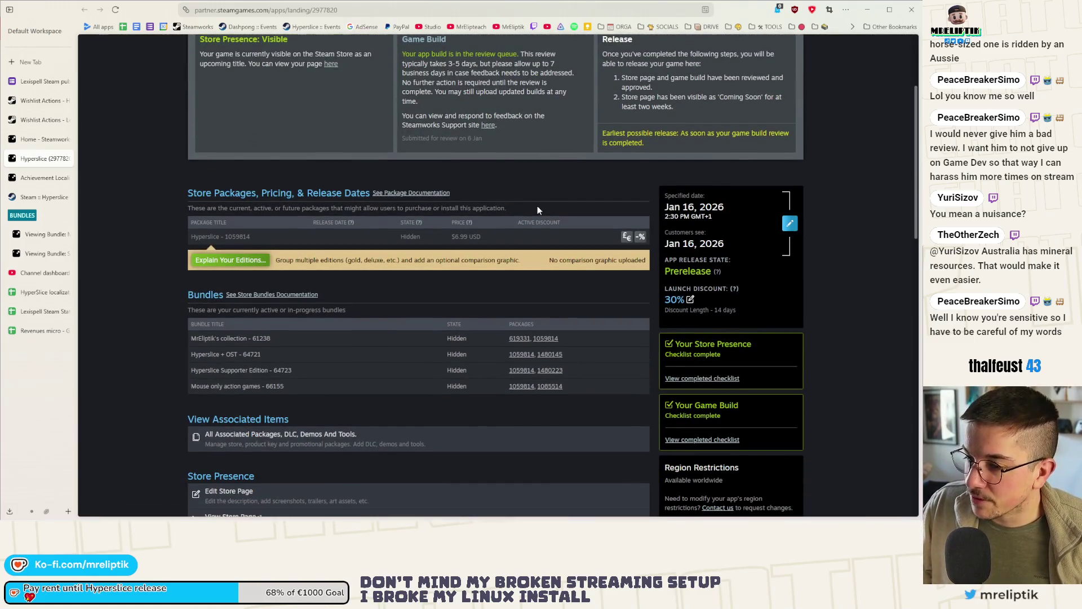
scroll(537, 211, "down", 4)
scroll(135, 137, "up", 4)
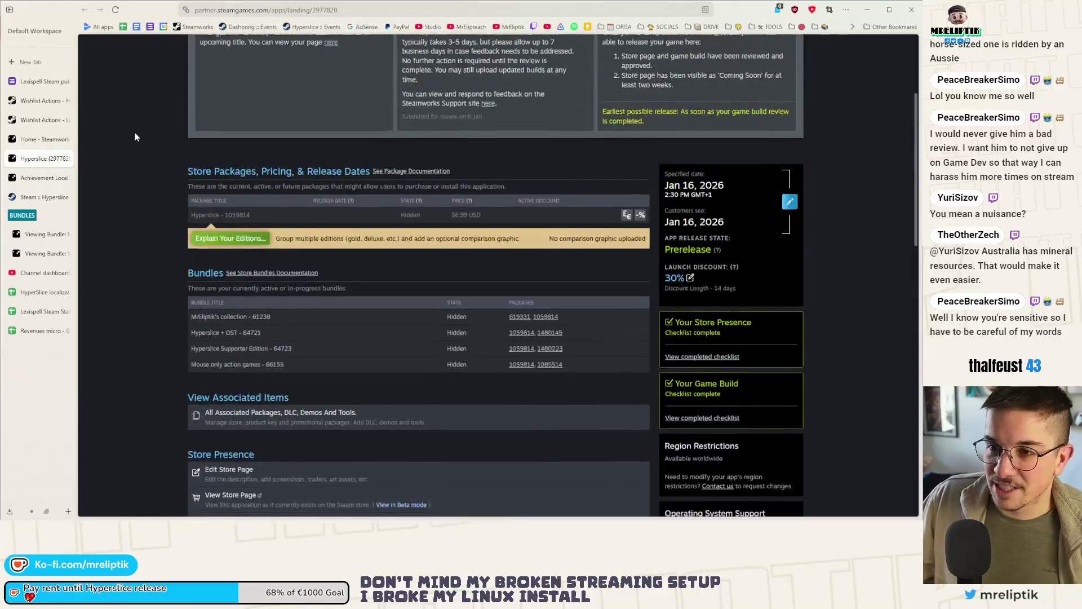
scroll(136, 137, "up", 3)
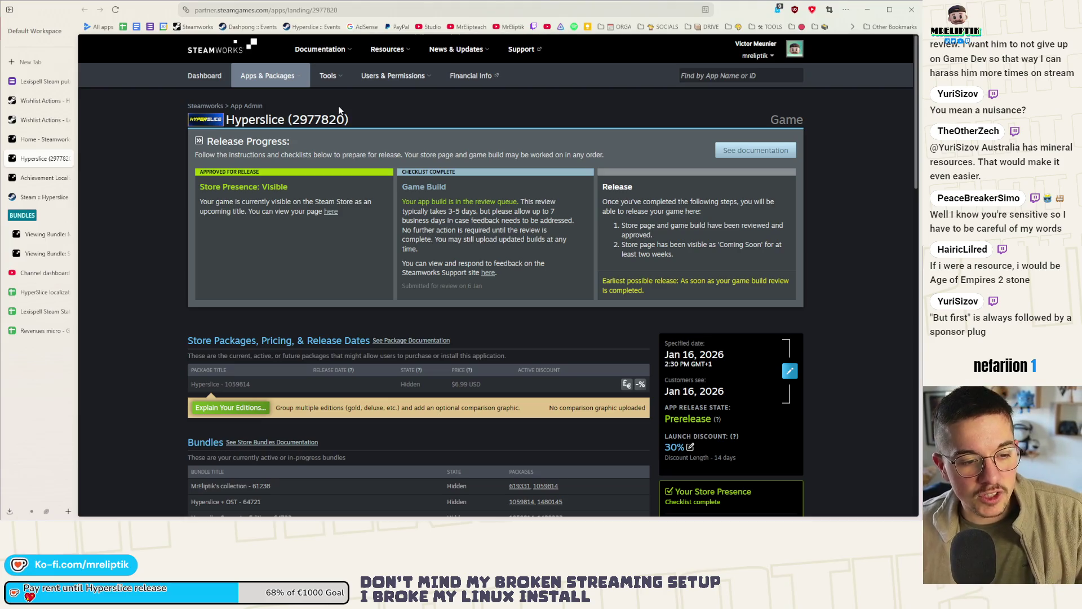
left_click(868, 10)
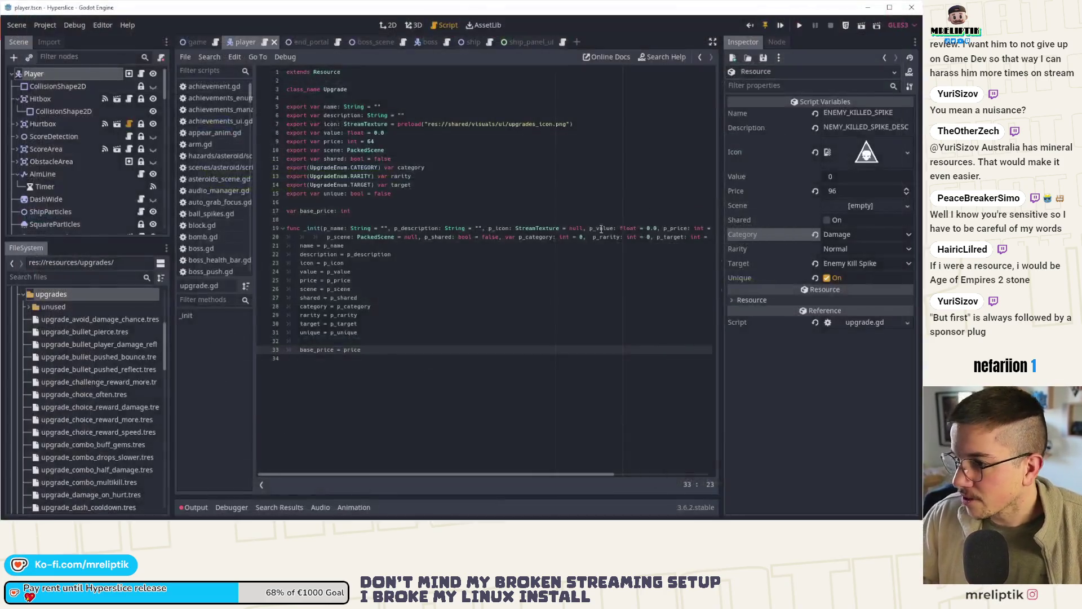
Inspect the rarity and unique assignments in upgrade.gd's init, then switch to the browser.
left_click(433, 316)
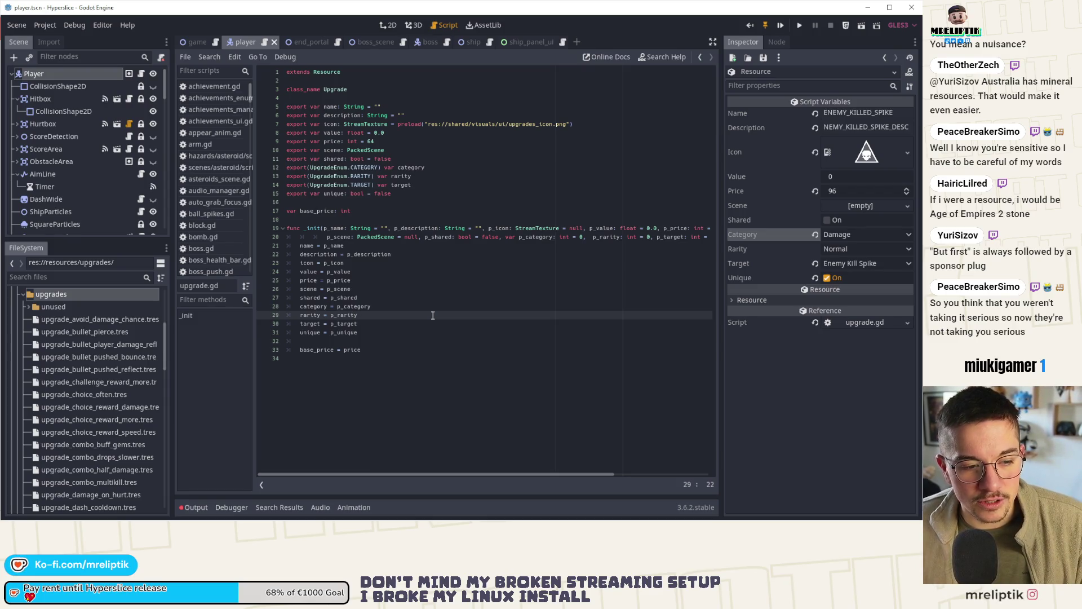
left_click(375, 332)
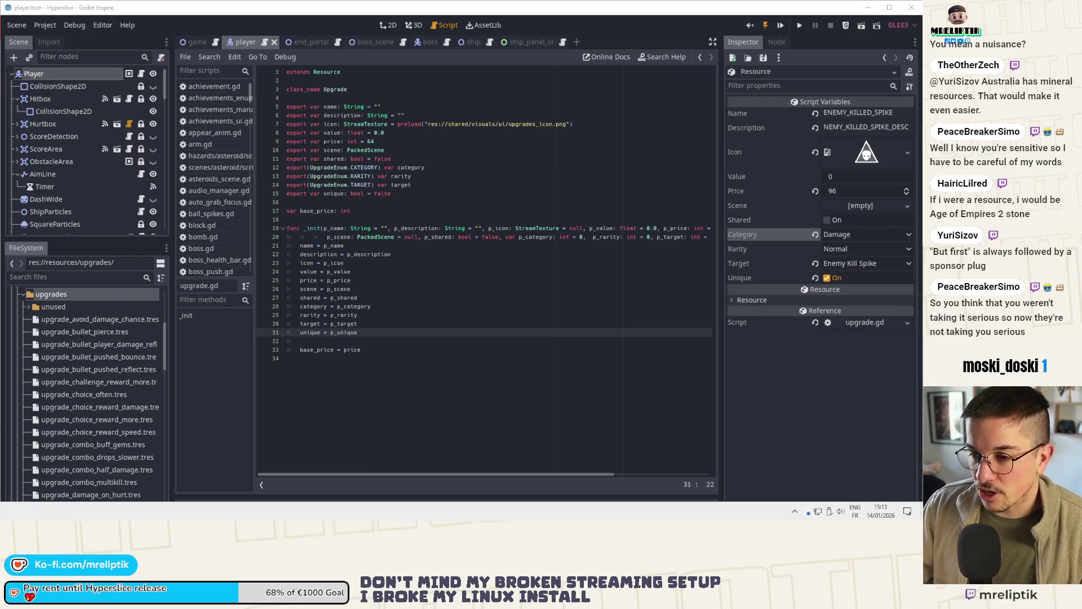
key("alt+Tab")
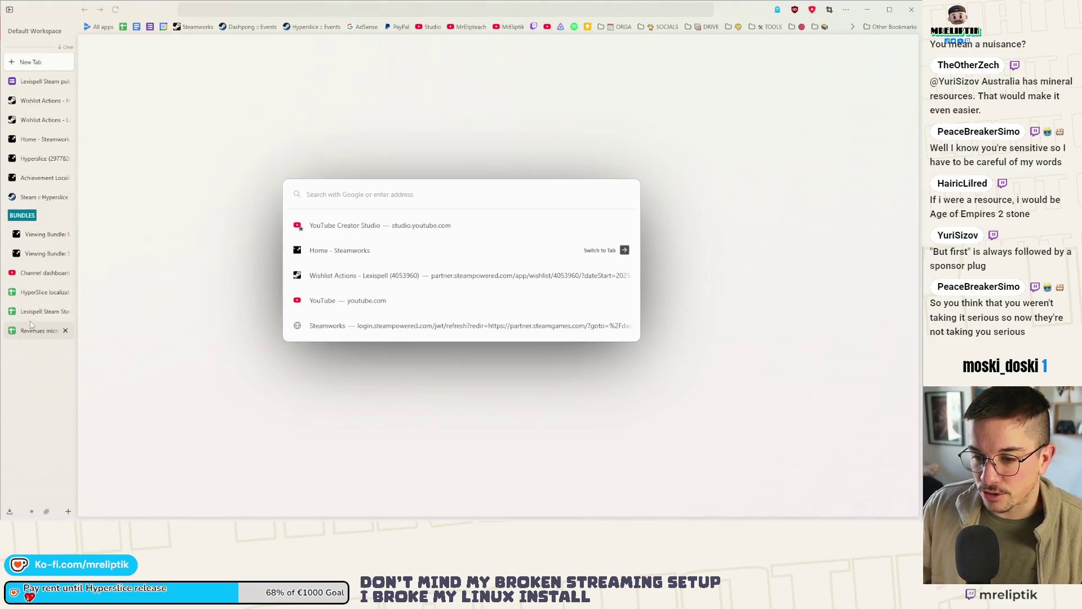
Enter Spiky (English) and Piquant (French) for ENEMY_KILLED_SPIKE in the localization sheet.
left_click(44, 311)
left_click(50, 292)
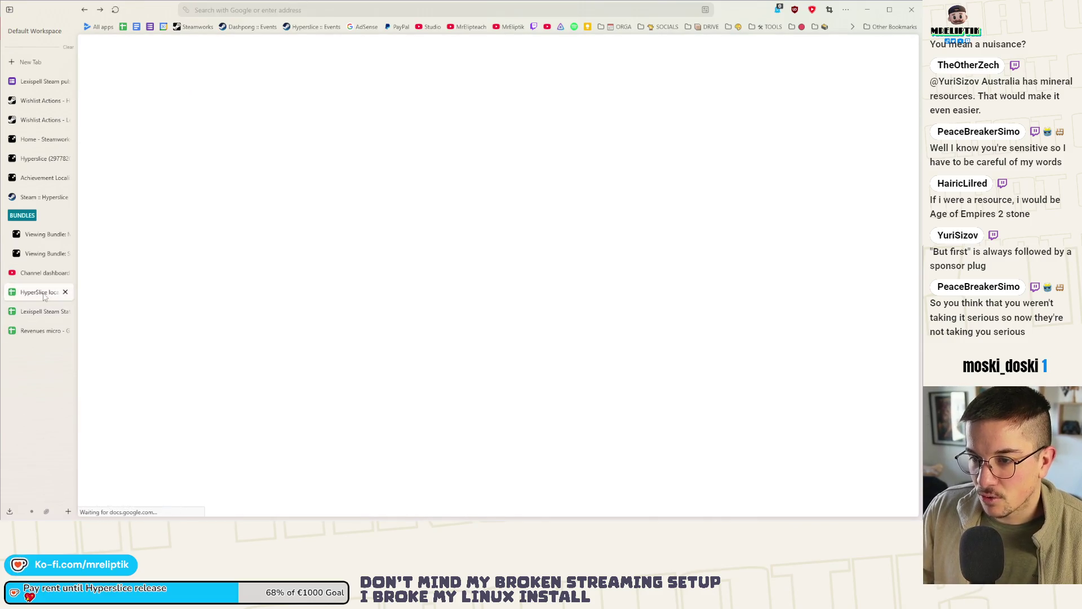
scroll(284, 265, "down", 20)
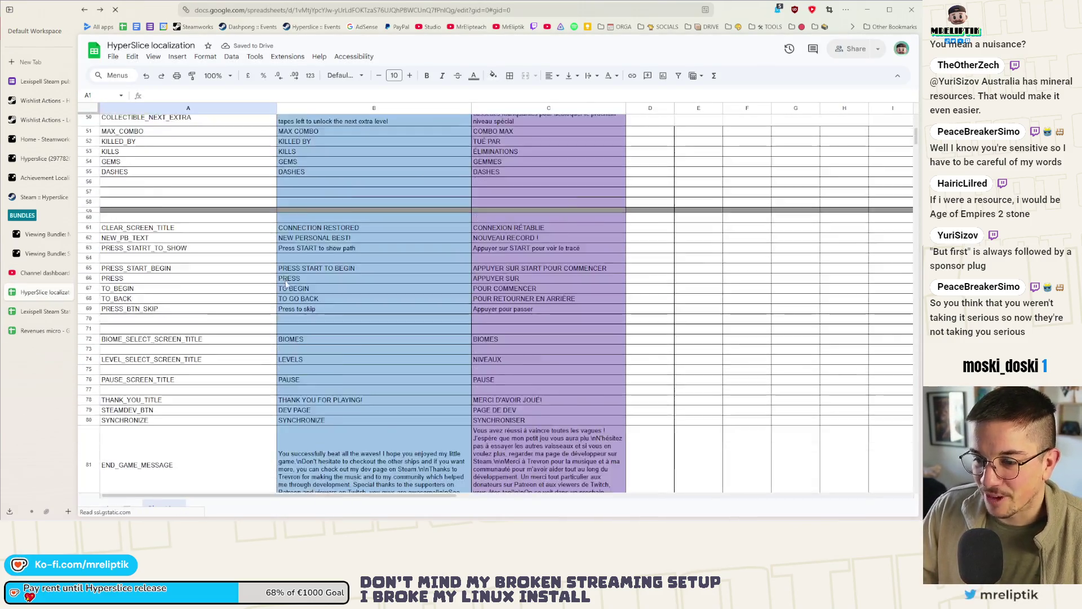
scroll(292, 292, "down", 20)
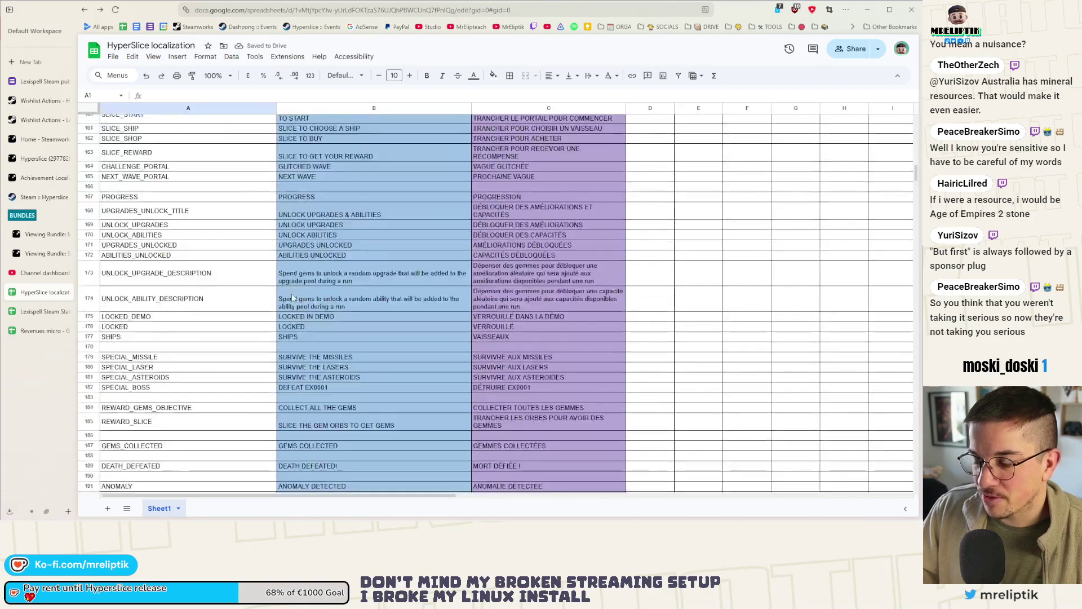
scroll(296, 299, "down", 10)
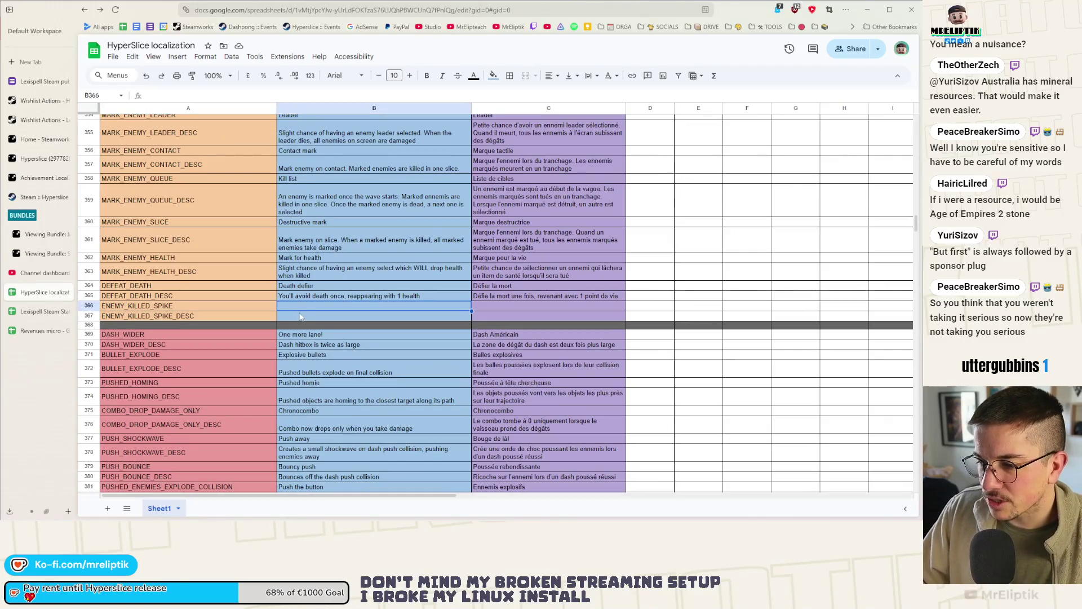
double_click(306, 307)
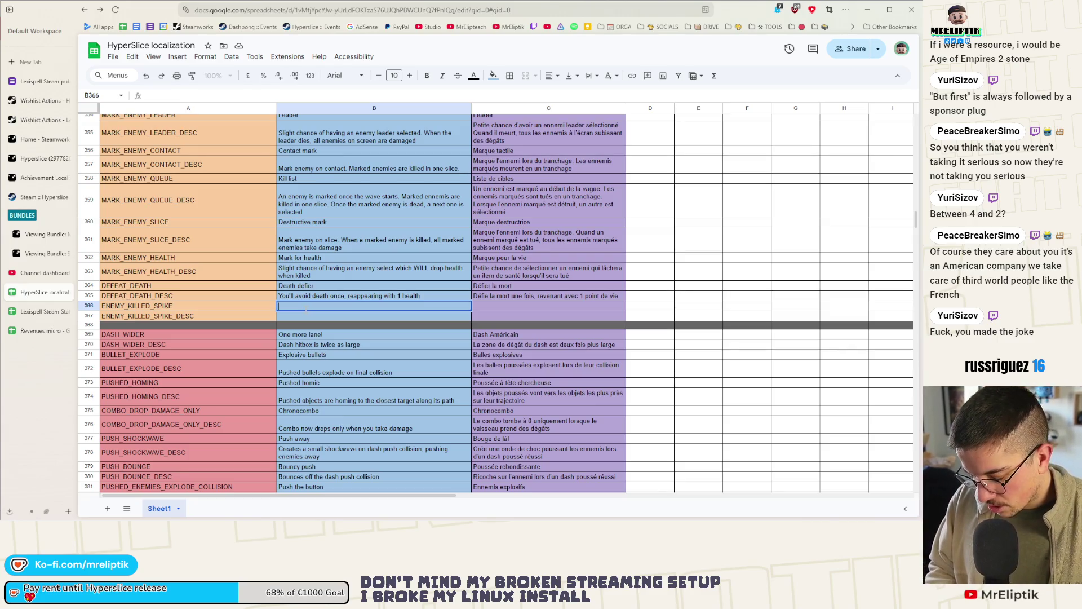
type("Spiky")
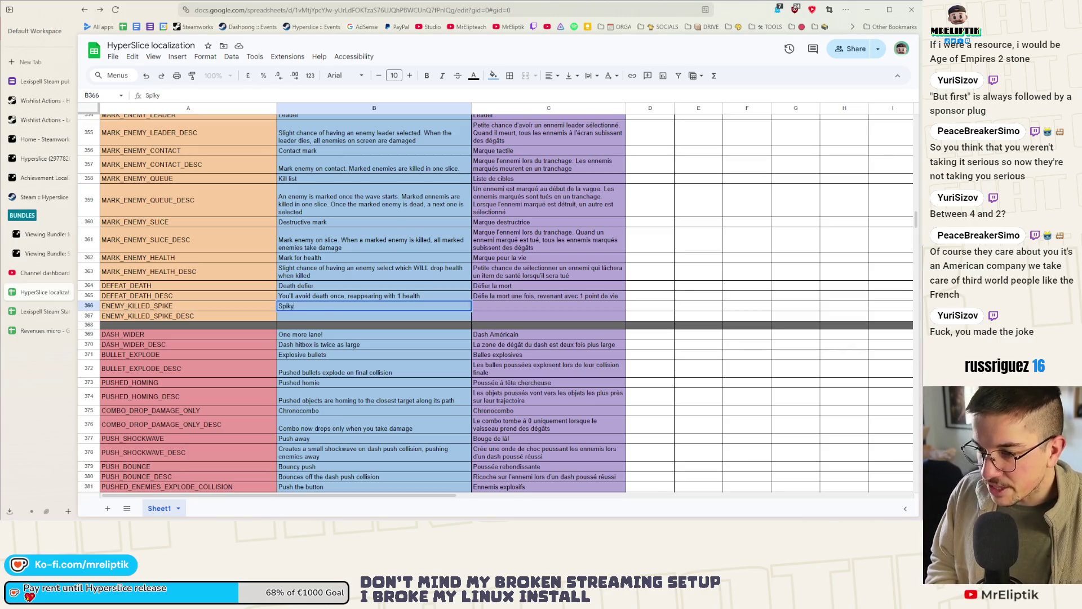
left_click(479, 307)
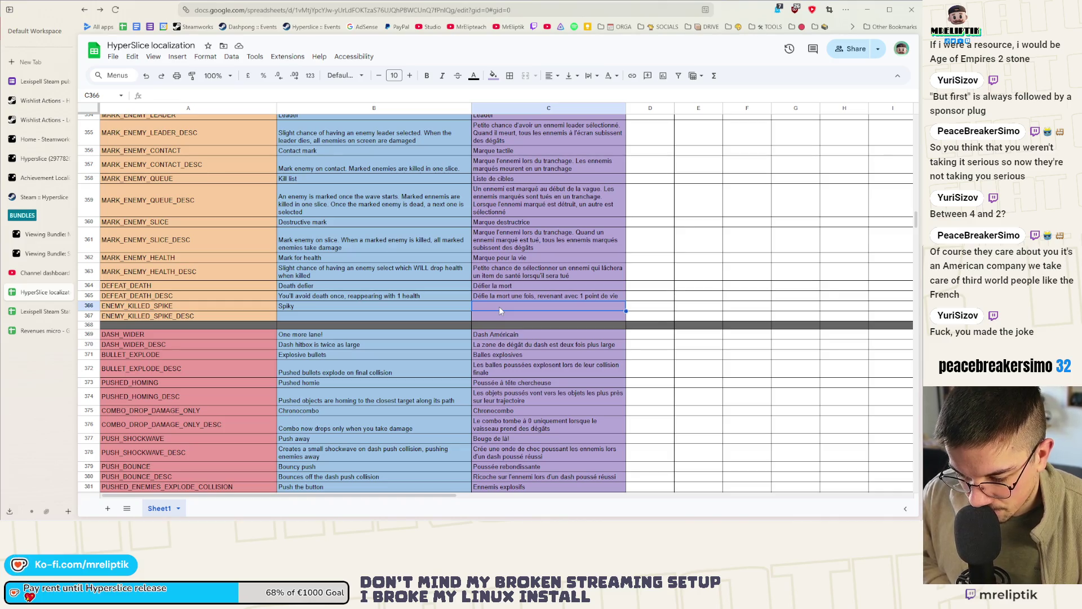
type("Piquant")
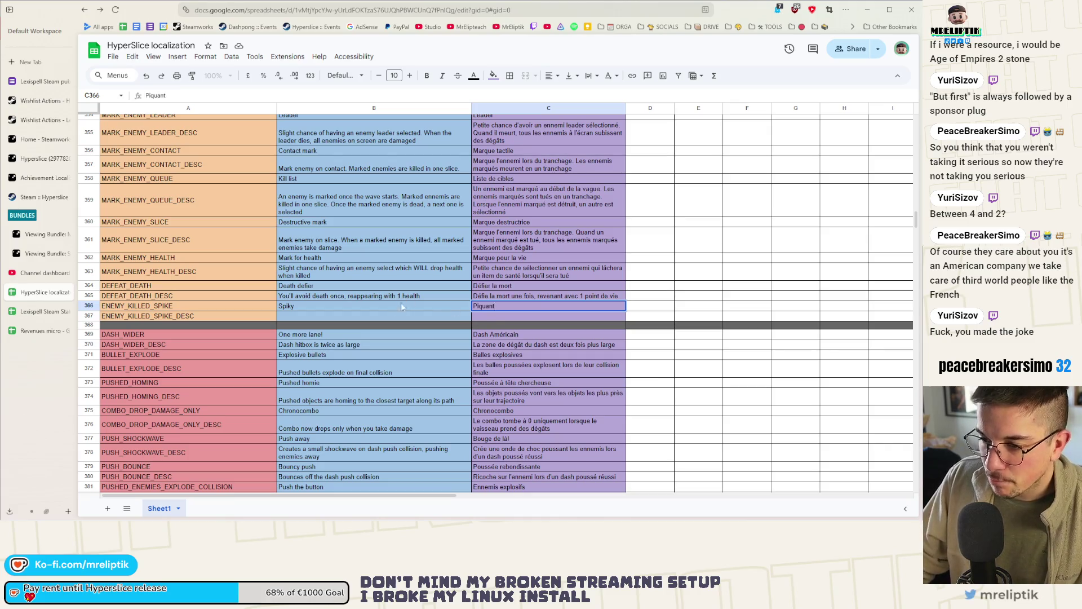
left_click(320, 317)
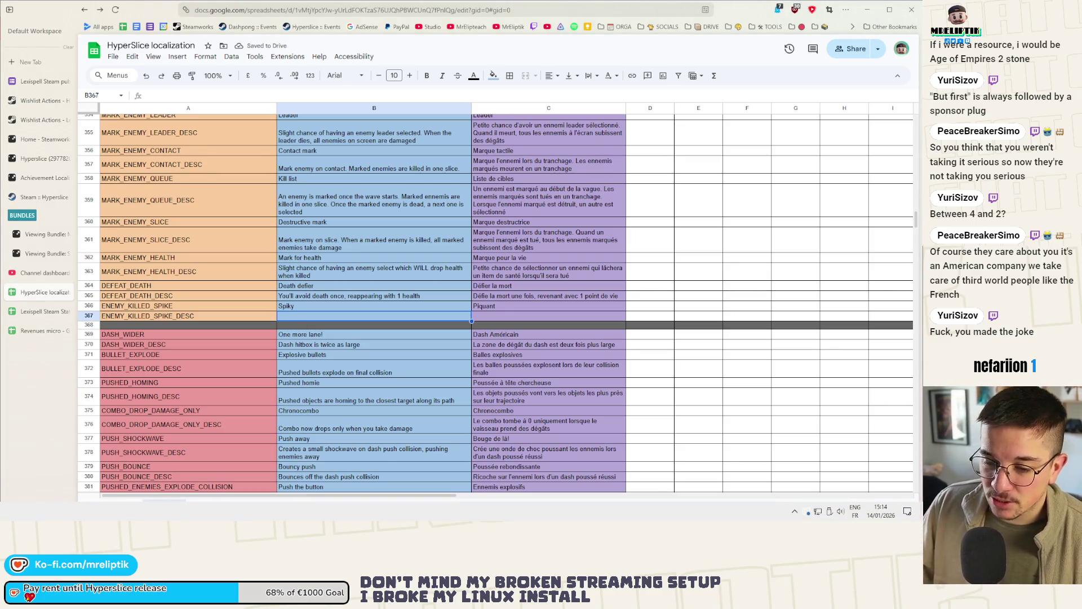
Write the English description 'Pushed enemies are killed when colliding with a spike'.
double_click(297, 317)
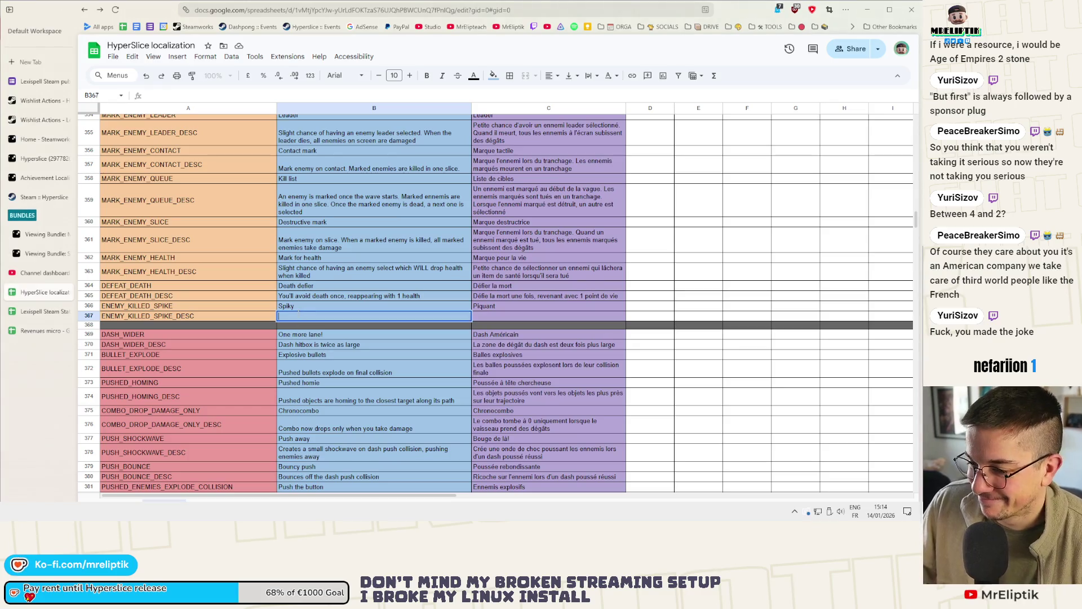
type("Enemies are killed when ")
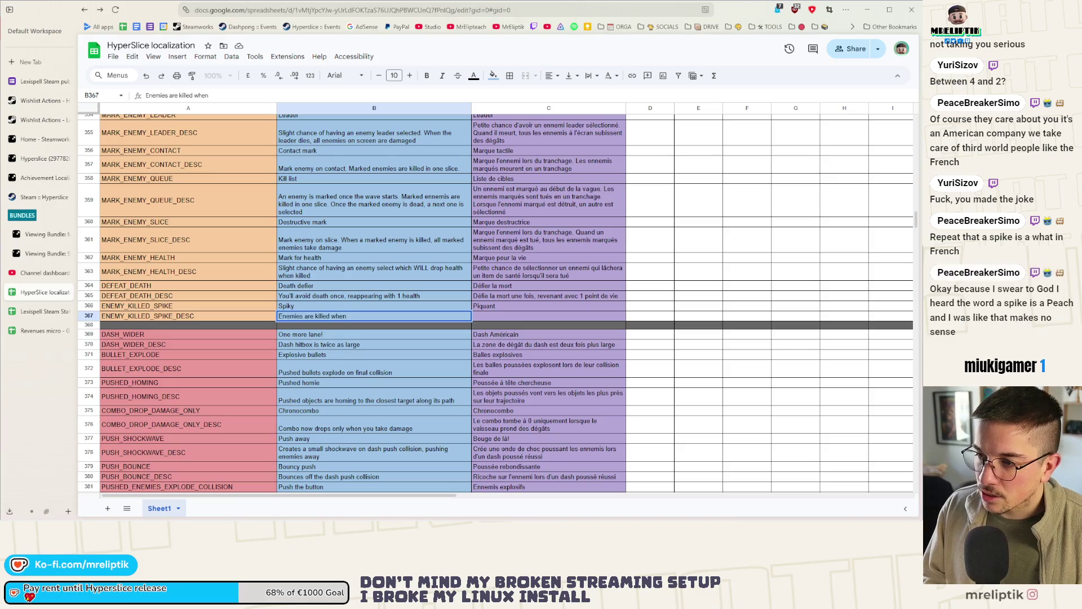
type("push co")
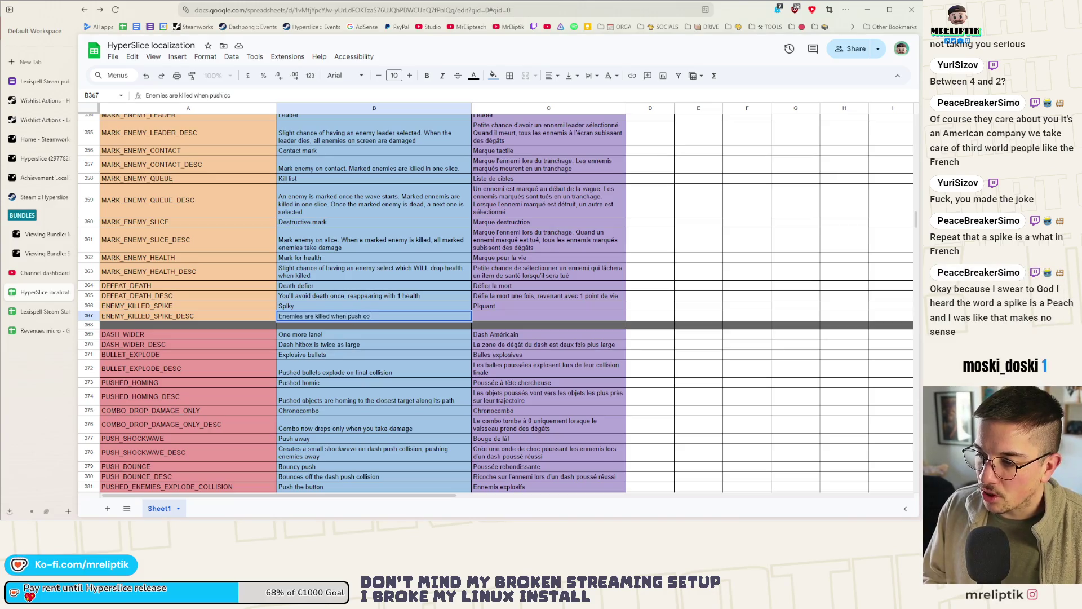
type("lliding with a spike")
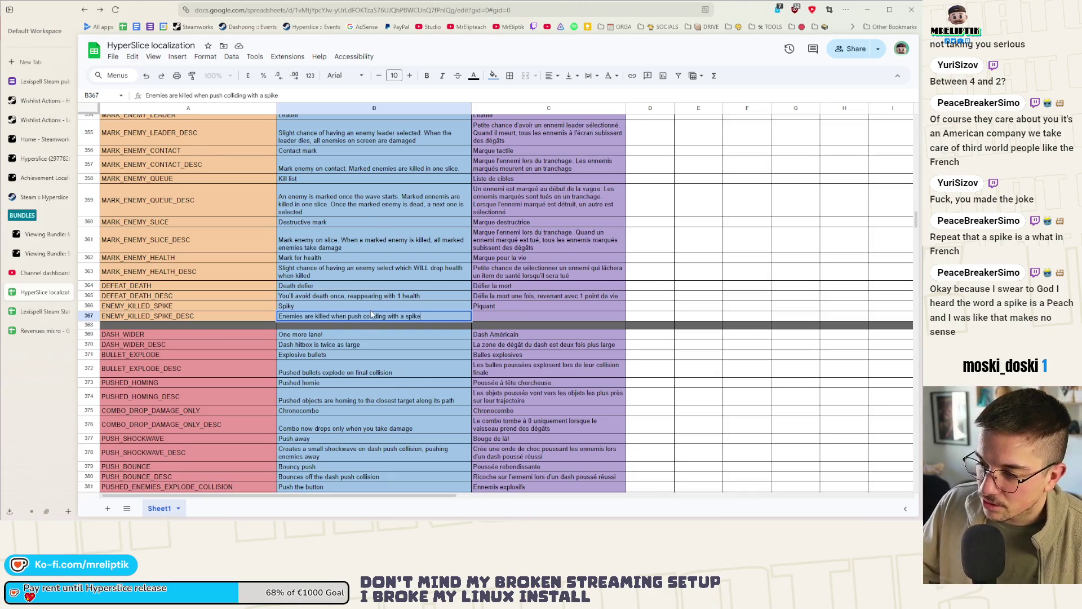
double_click(355, 315)
key("BackSpace")
key("BackSpace")
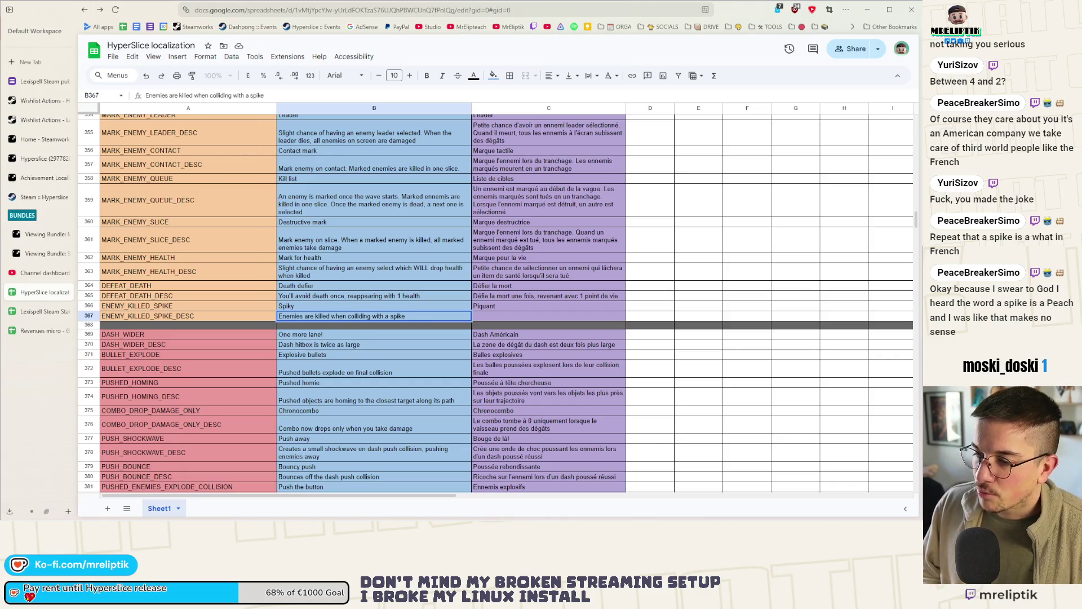
key("Home")
type("push")
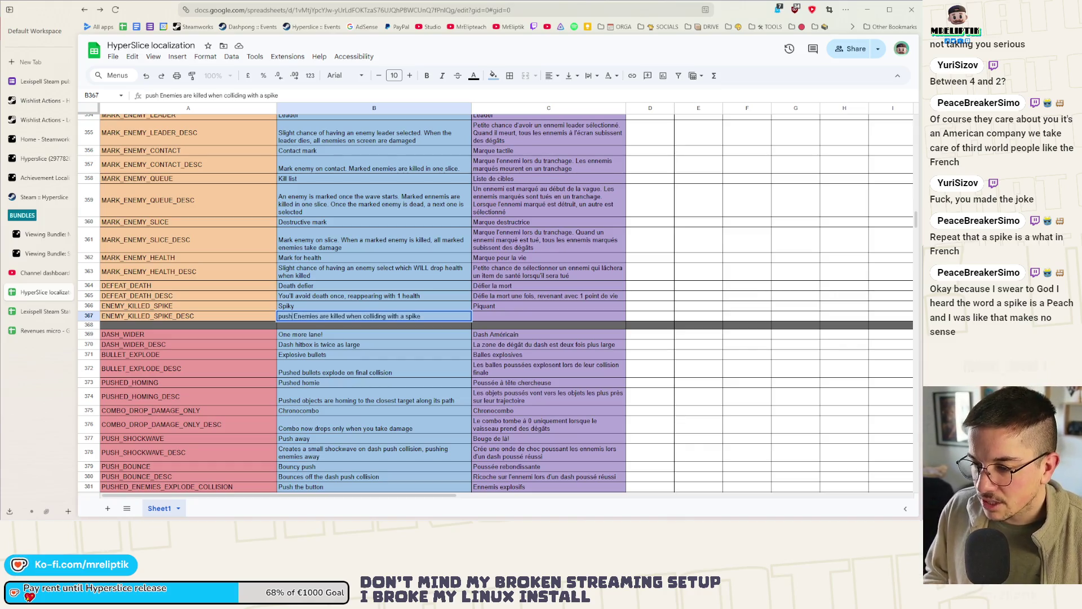
key("BackSpace")
type("P")
key("Right")
key("Right")
key("Right")
key("BackSpace")
key("BackSpace")
type("ed e")
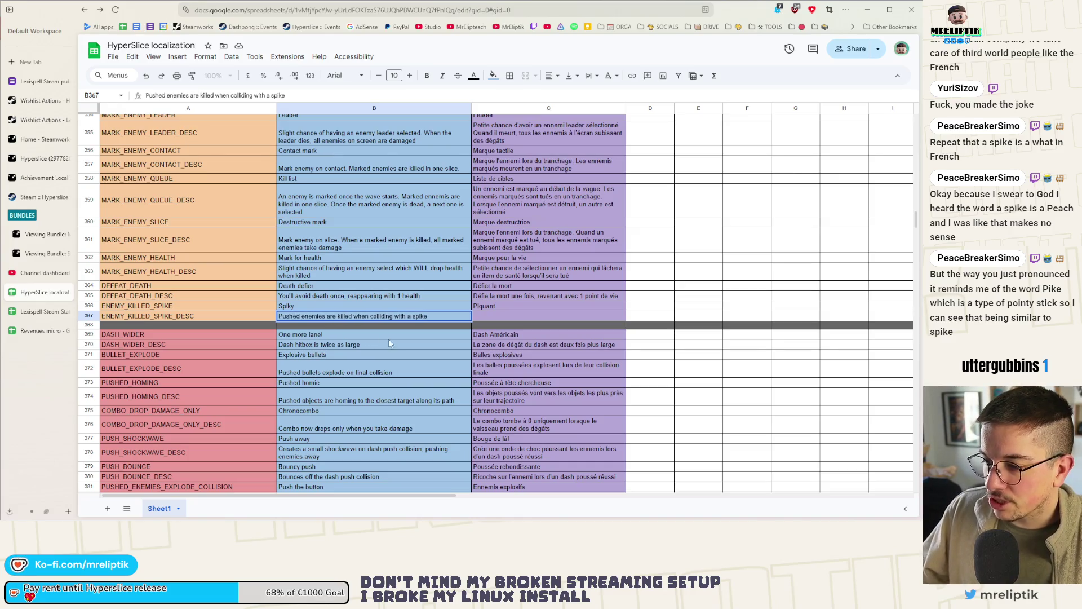
Fill C367 with the French text 'Les ennemis poussés sont détruits lorsqu'ils se prennent un pic'.
left_click(513, 314)
type("Les ennemis poussé")
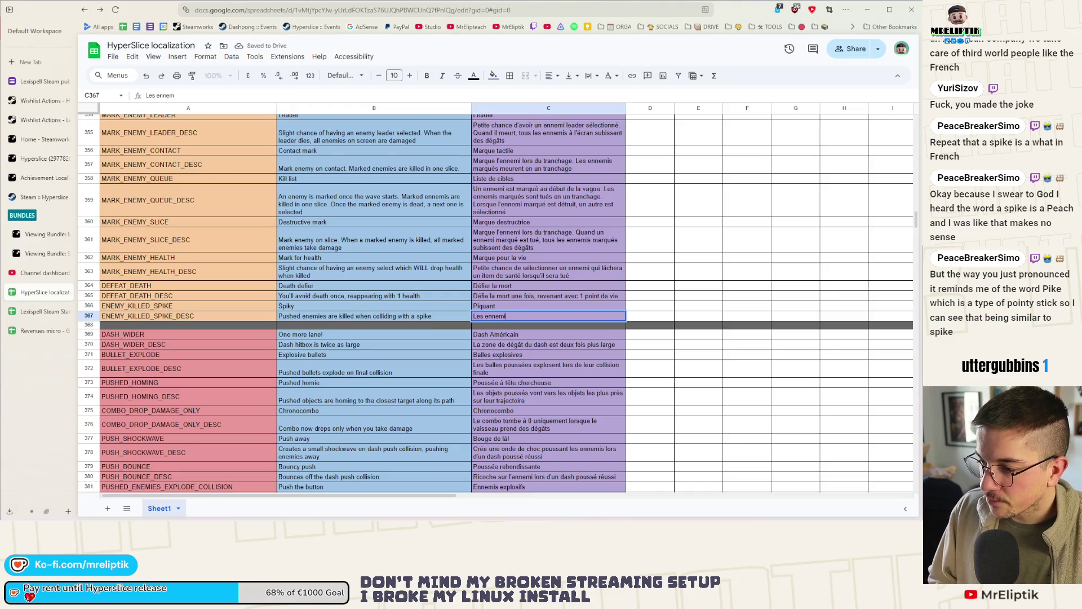
type("s")
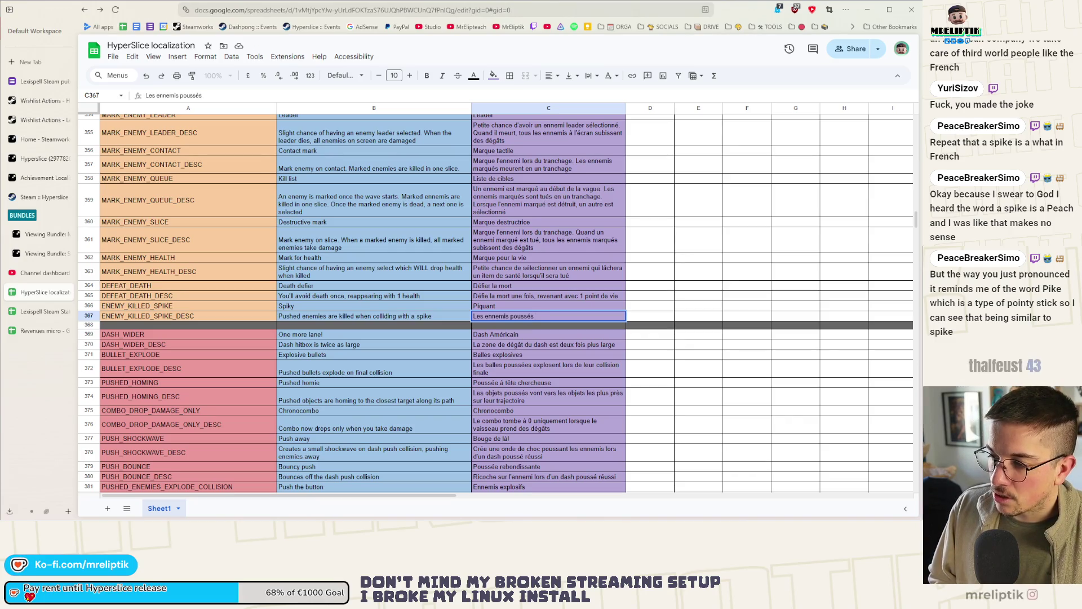
type(" sont détruits")
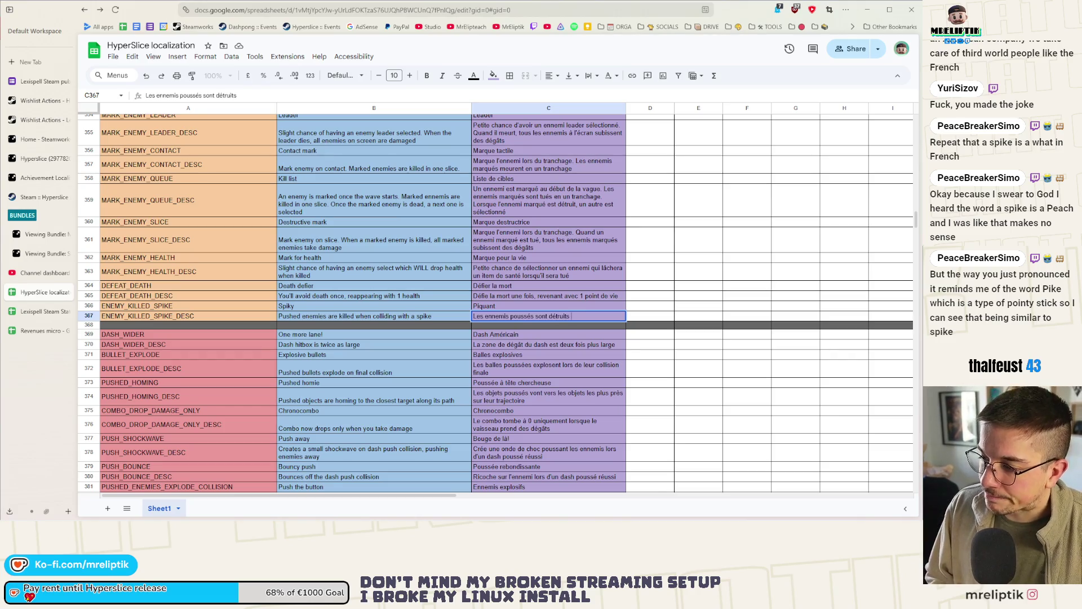
key("BackSpace")
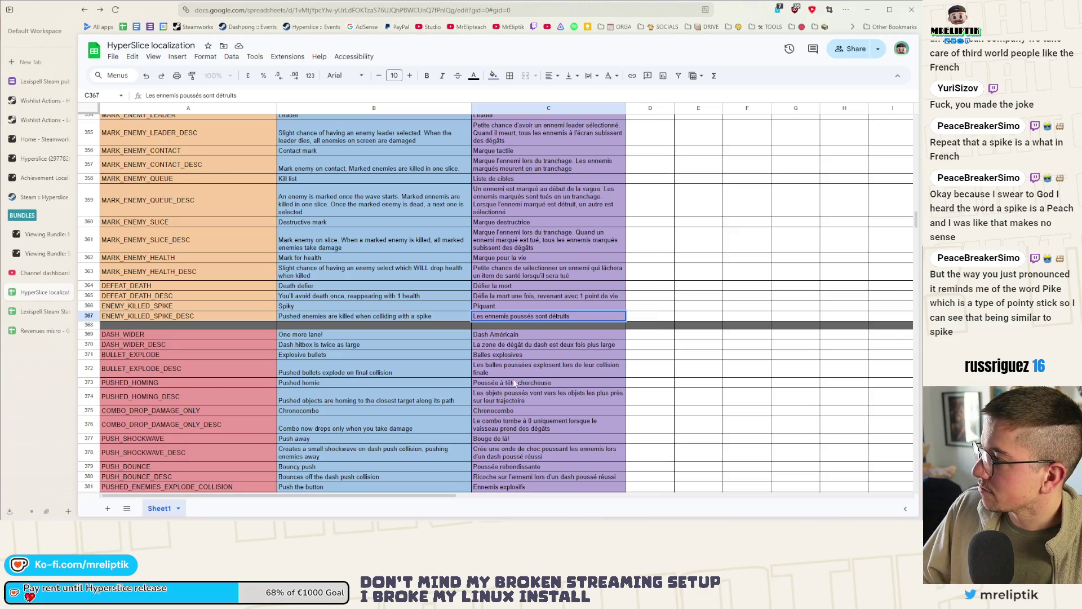
left_click(598, 319)
double_click(597, 317)
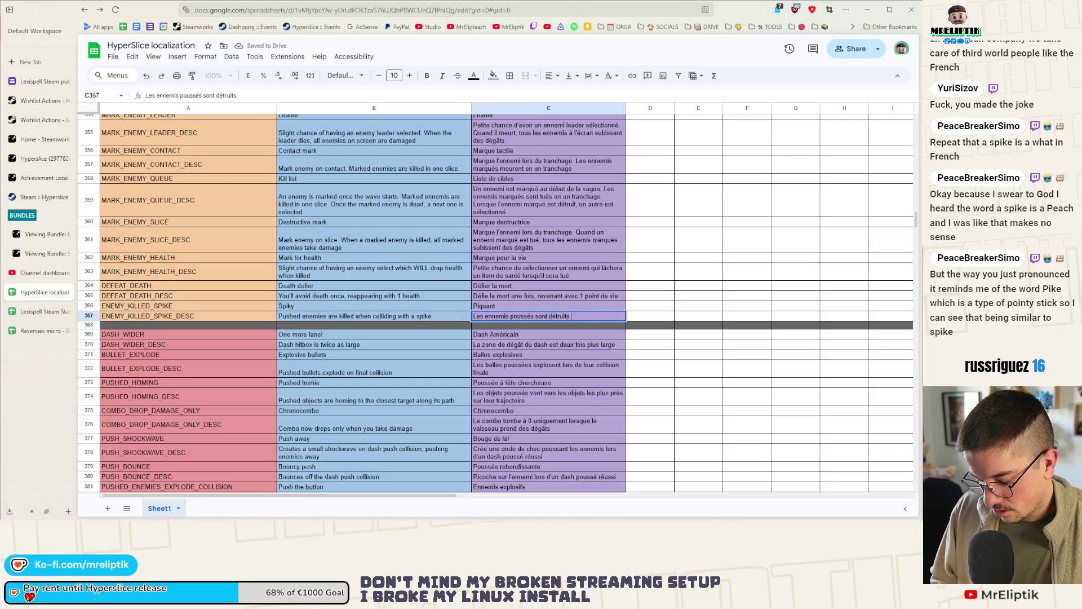
type("lorsqu'ils")
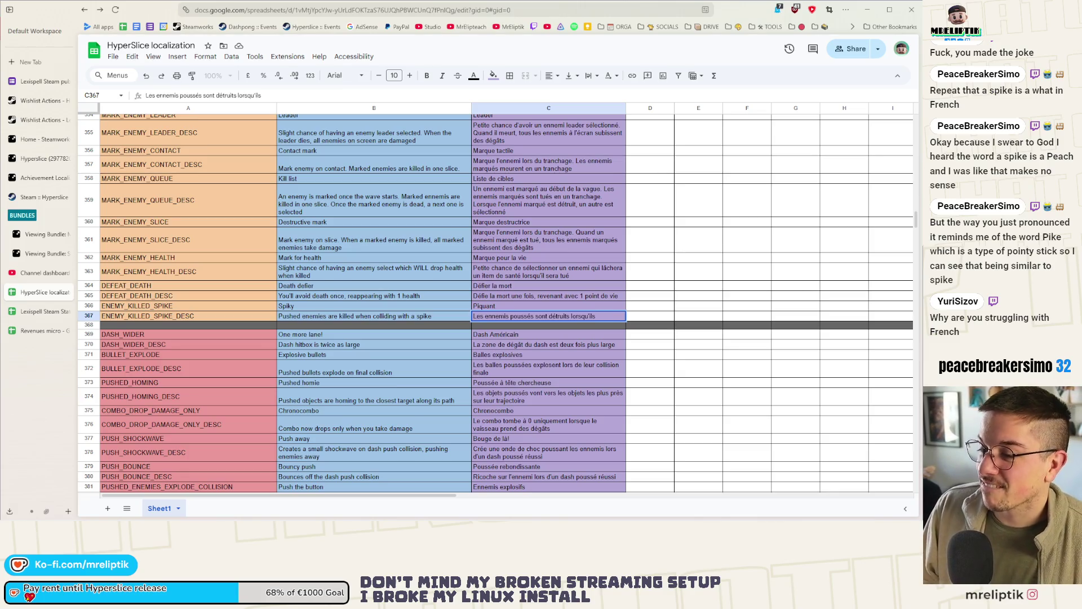
type("se prennent un pic")
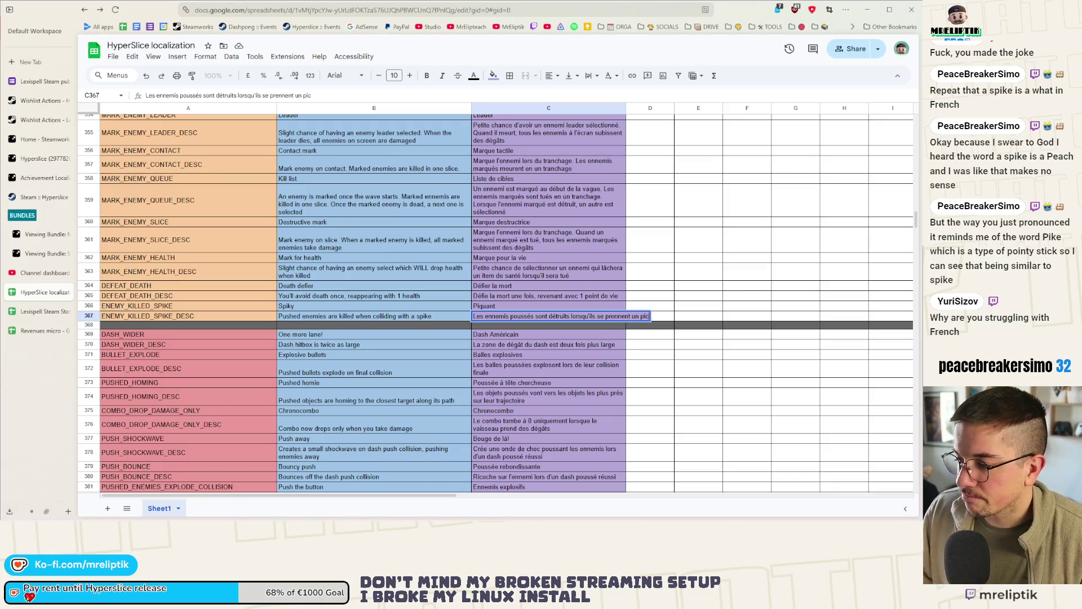
key("Return")
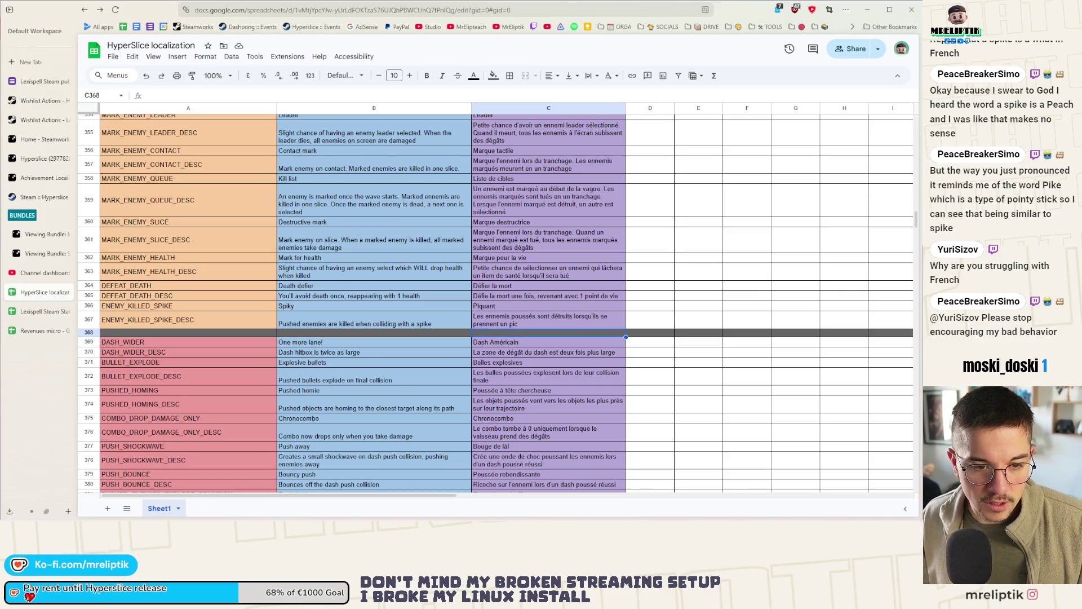
Type the English HEAL_2X description 'Health pickups have a small chance to heal 2 health points' into B333.
left_click(378, 318)
scroll(375, 330, "up", 15)
scroll(381, 332, "down", 10)
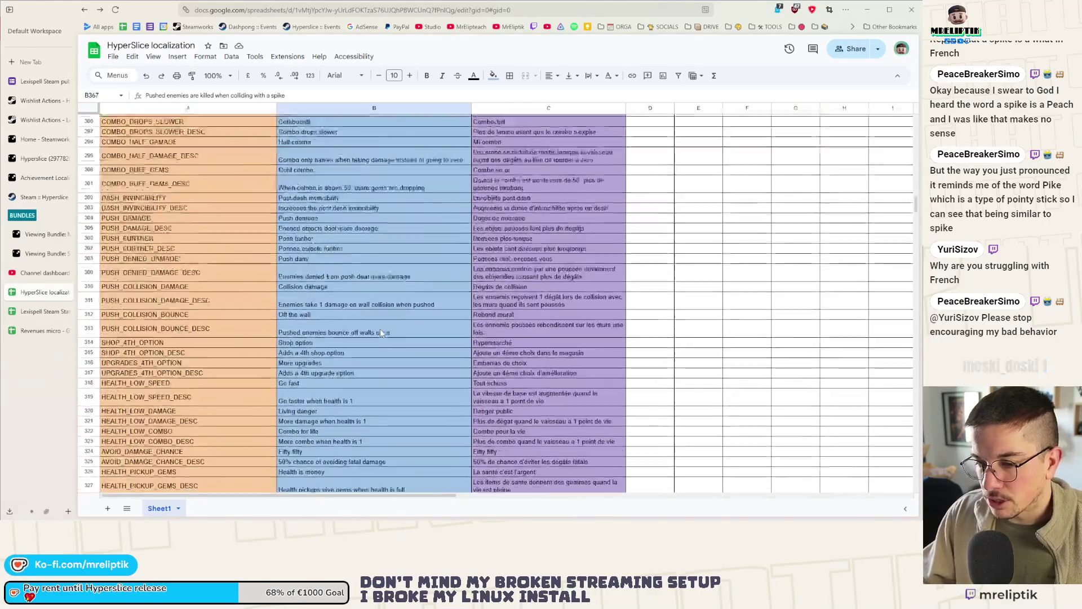
scroll(380, 329, "down", 5)
left_click(314, 297)
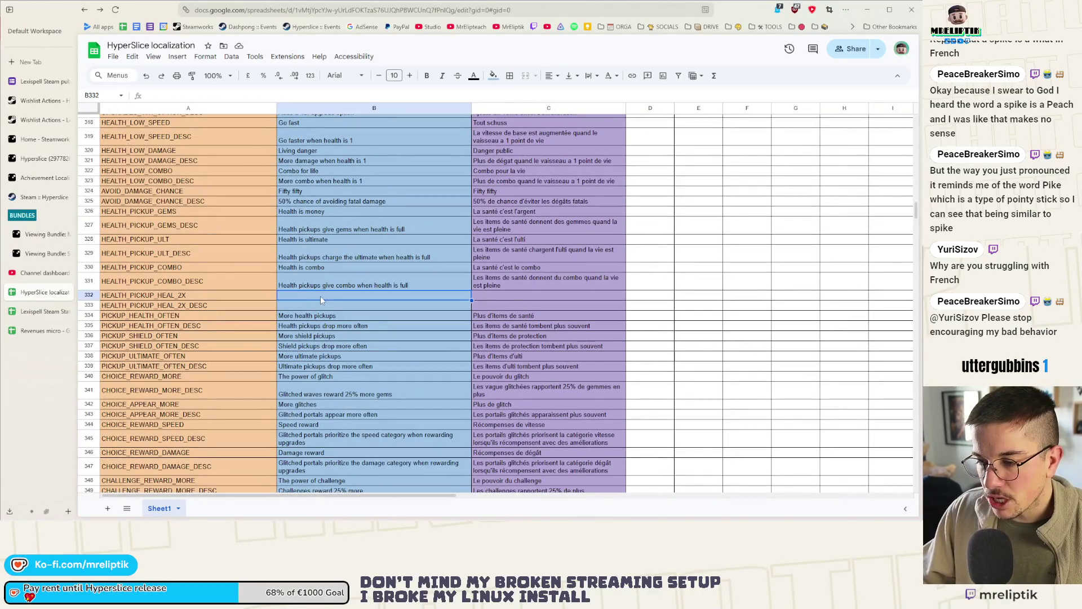
left_click(308, 303)
type("Health pickups ha")
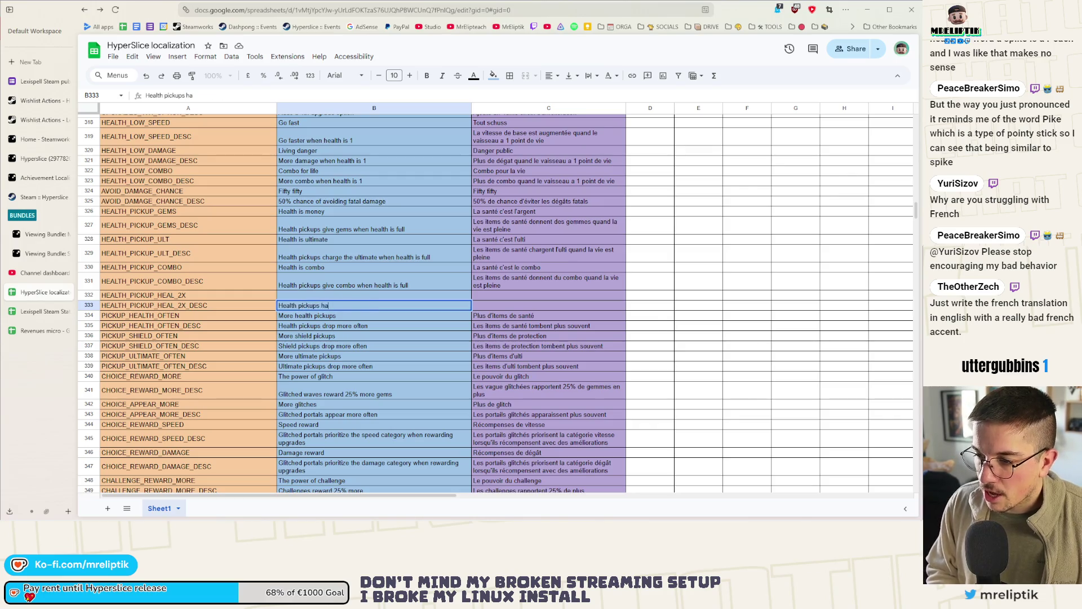
type("ve a small chance to heal twice as")
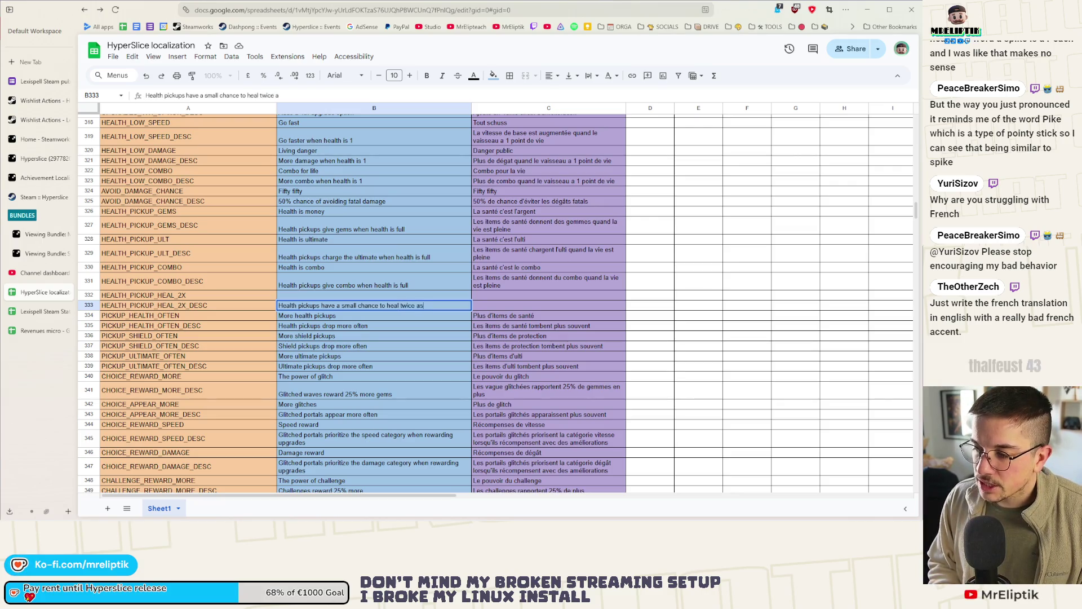
key("BackSpace")
key("BackSpace")
key("BackSpace")
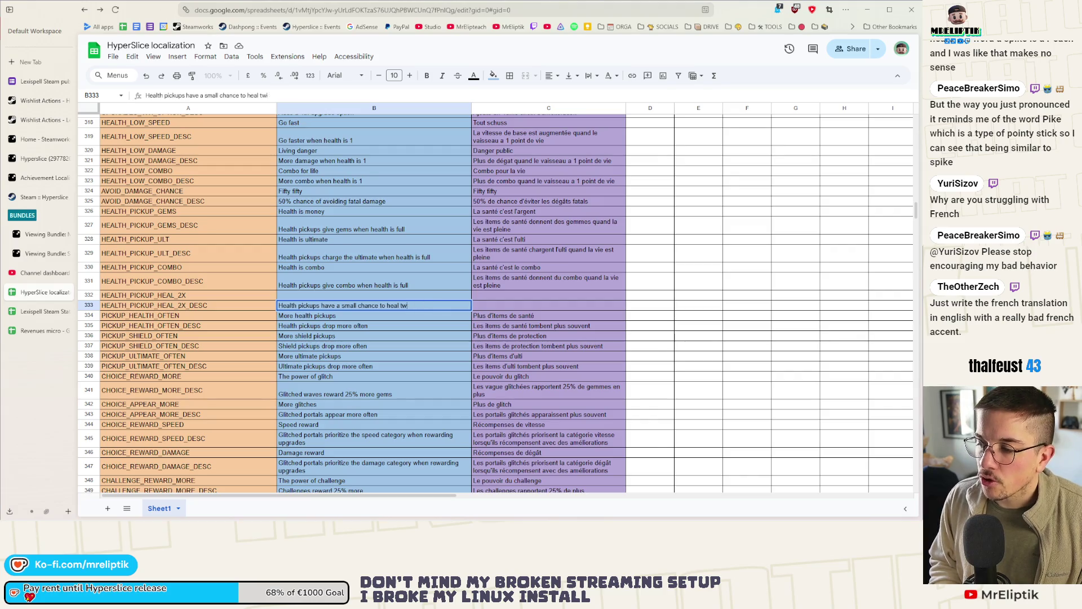
type("wo")
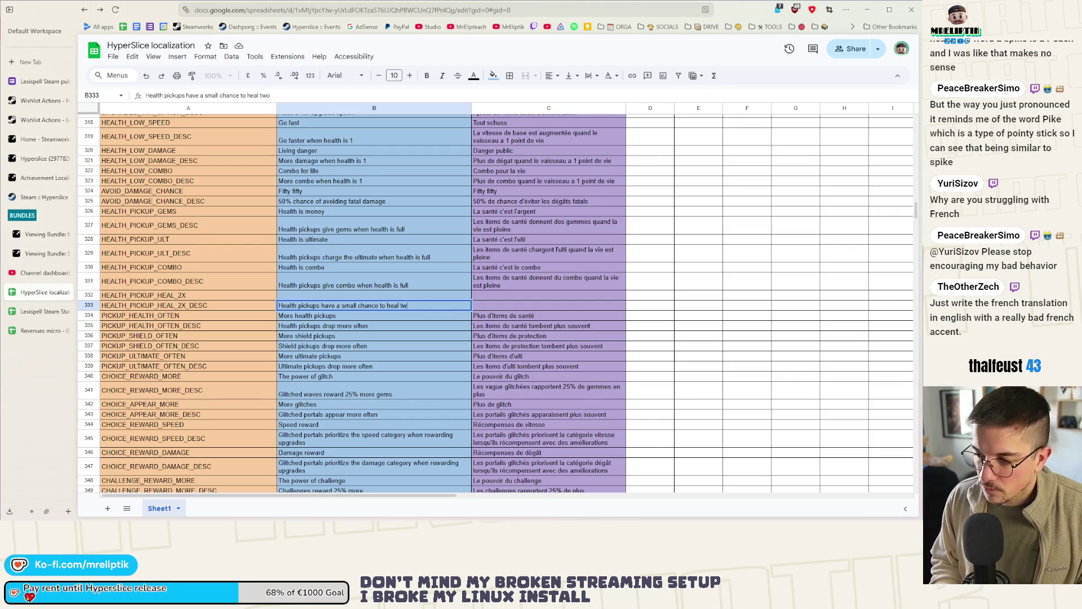
type(" heal pi")
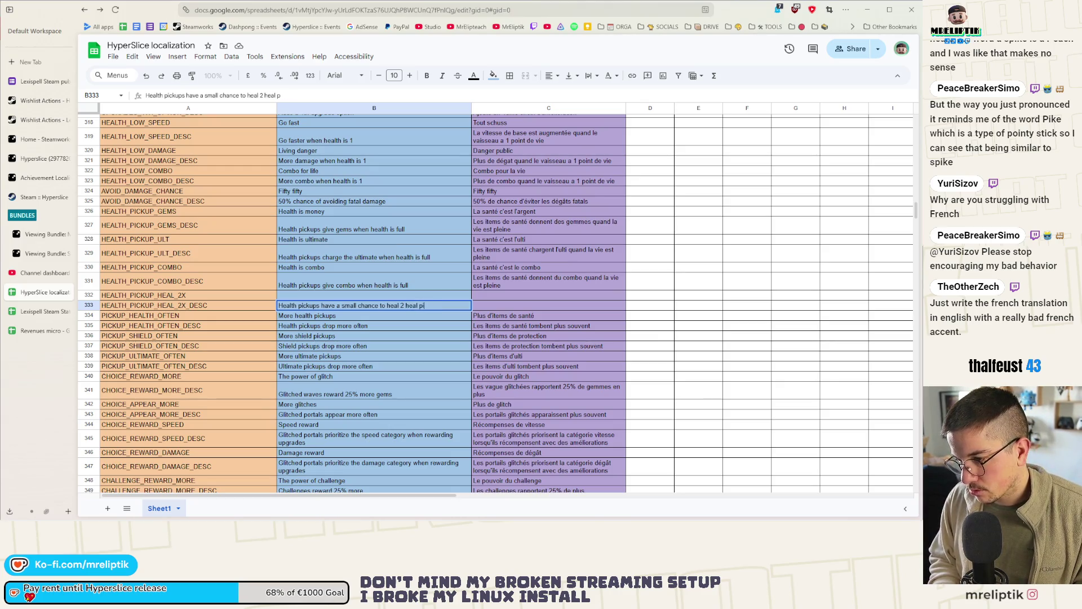
key("BackSpace")
type("oints")
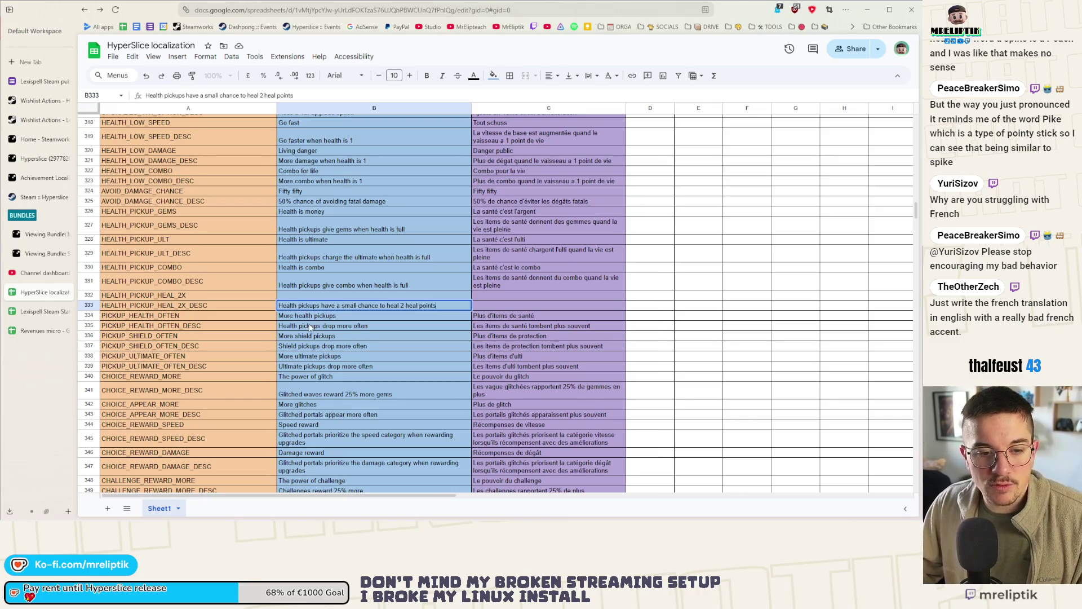
left_click(361, 335)
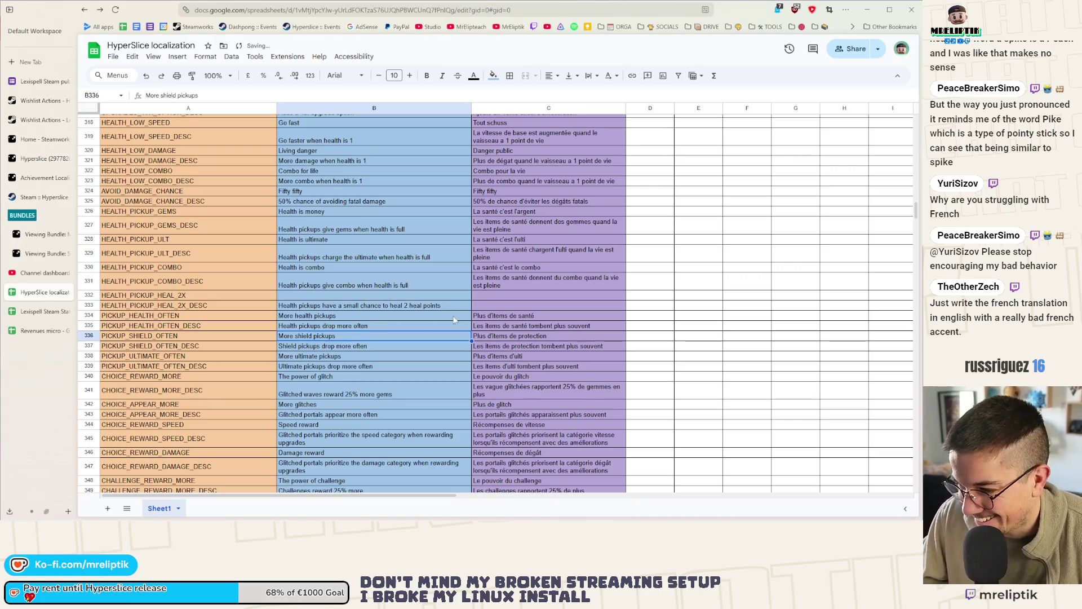
Fix the typo in B333's English description so it reads correctly.
left_click(482, 307)
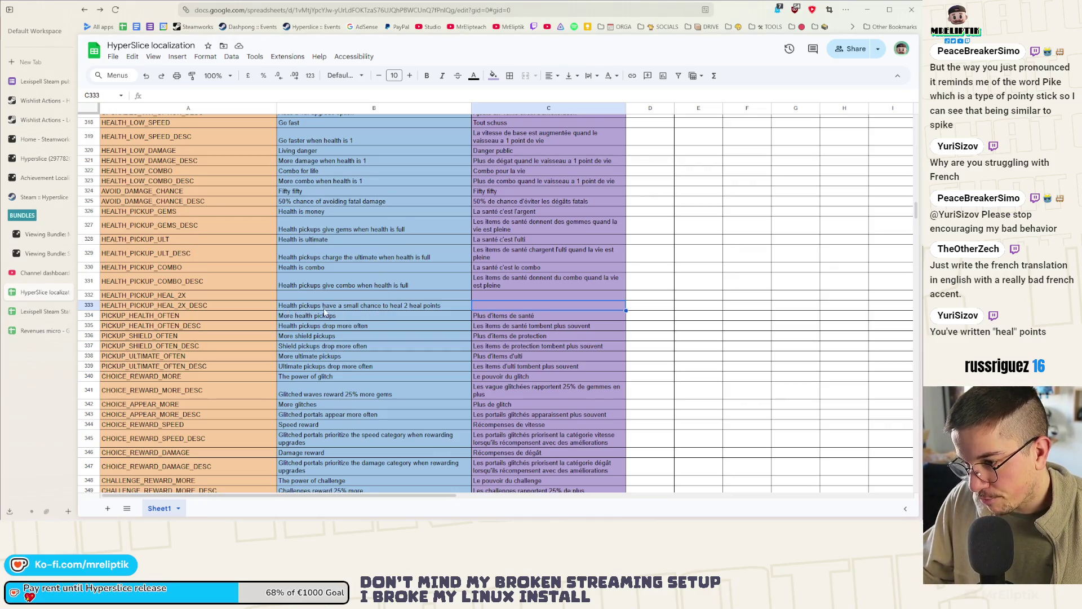
double_click(413, 307)
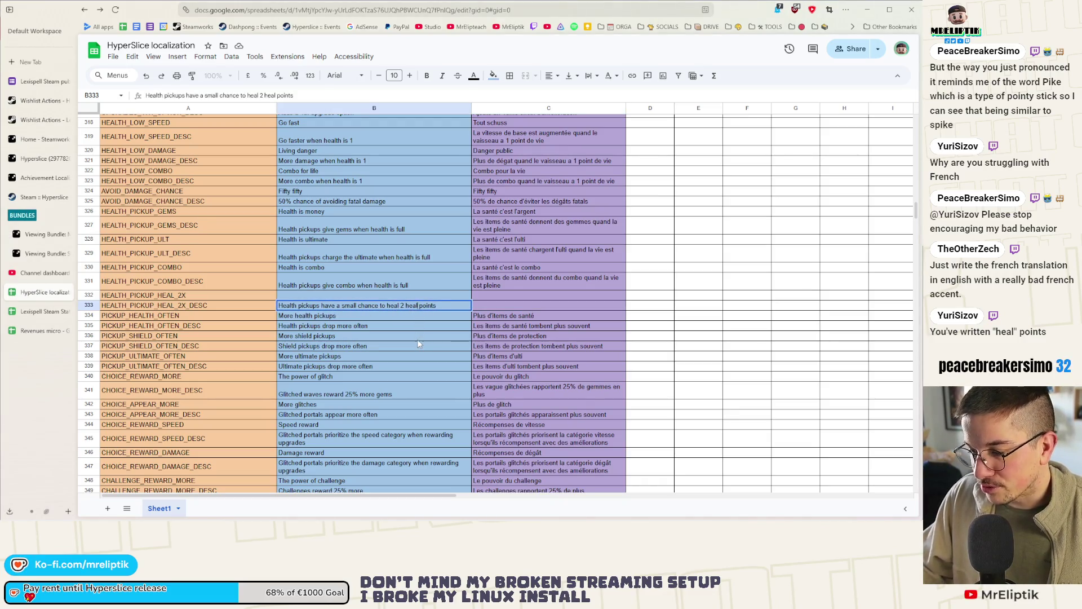
type("th")
left_click(417, 346)
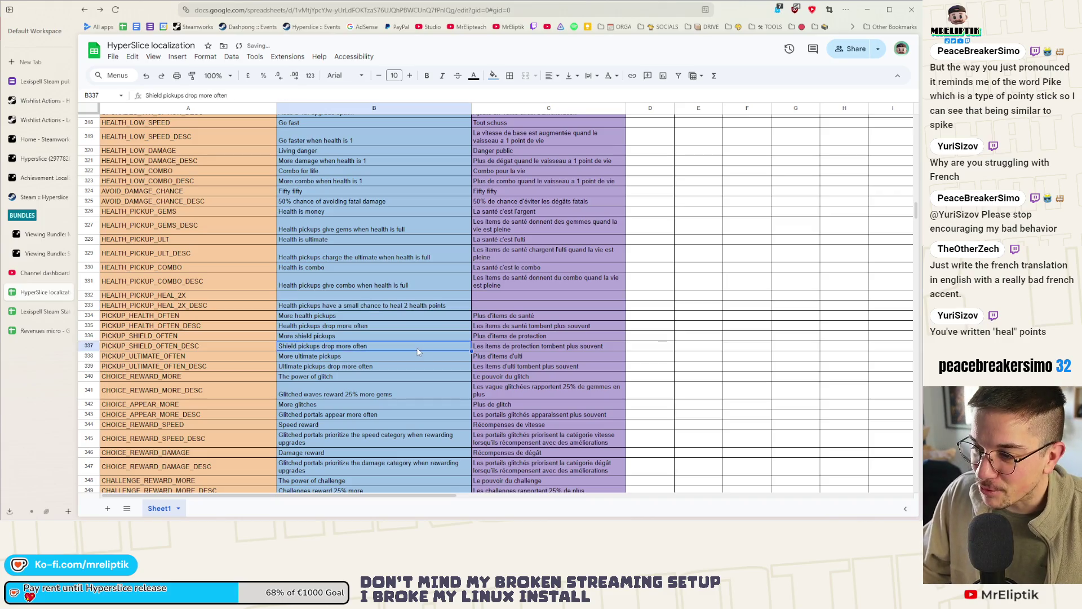
left_click(498, 306)
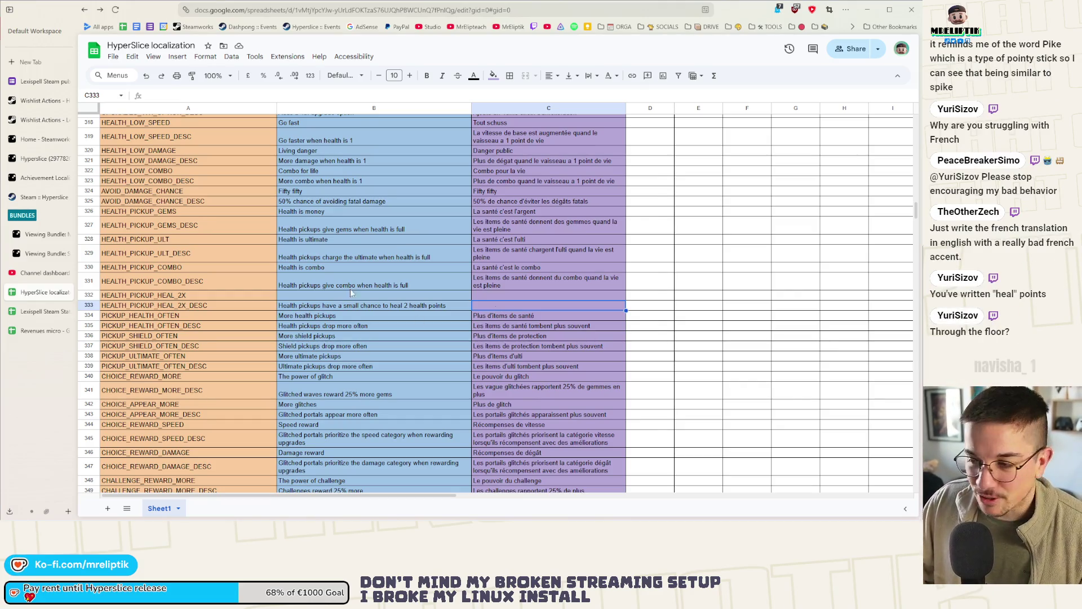
left_click(295, 297)
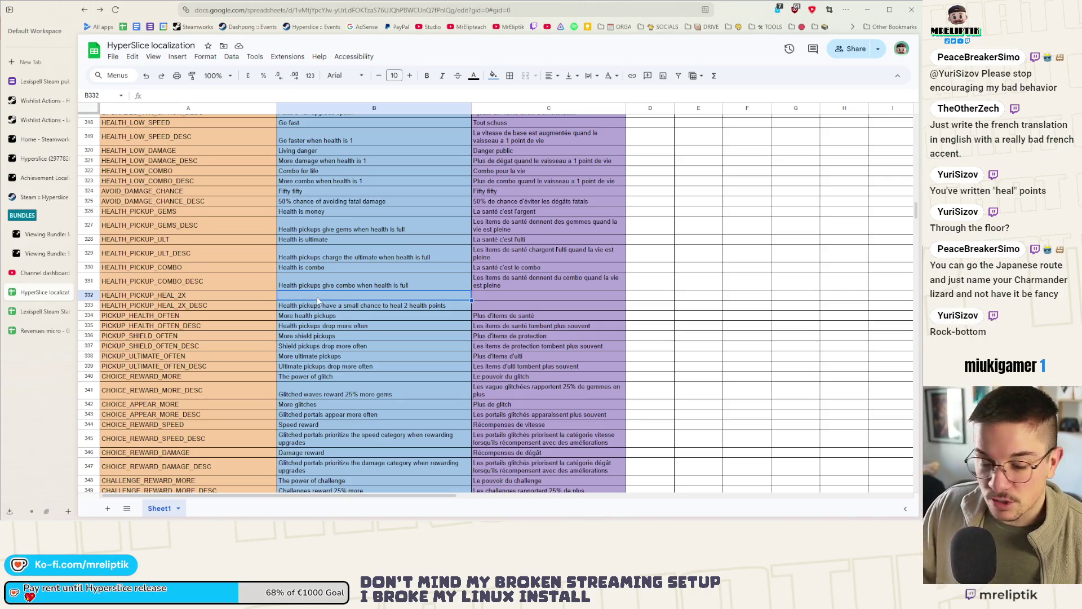
double_click(317, 296)
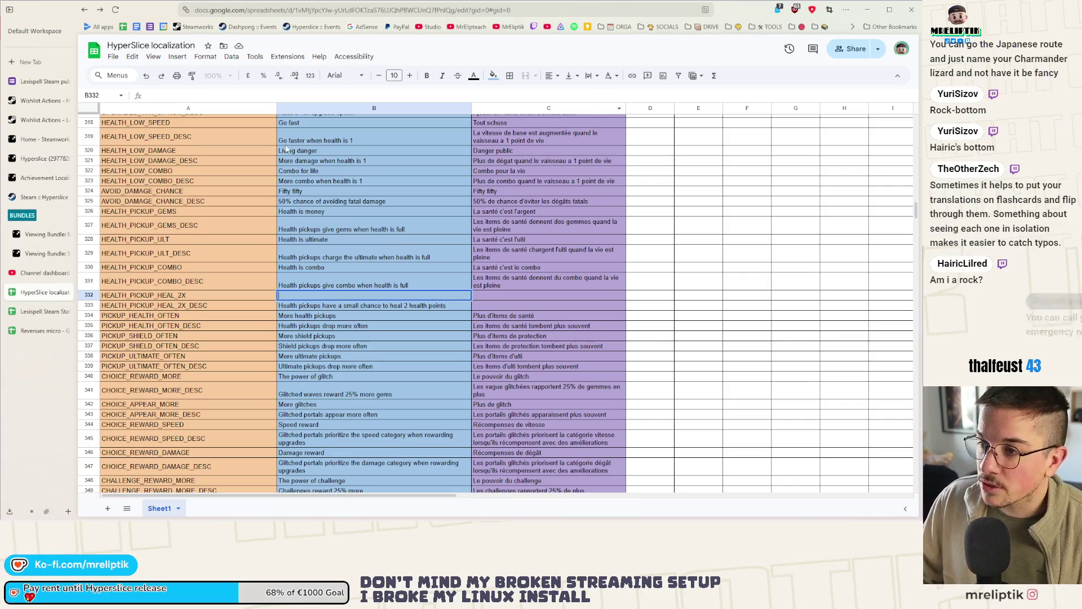
left_click(385, 108)
left_click(530, 110, "shift")
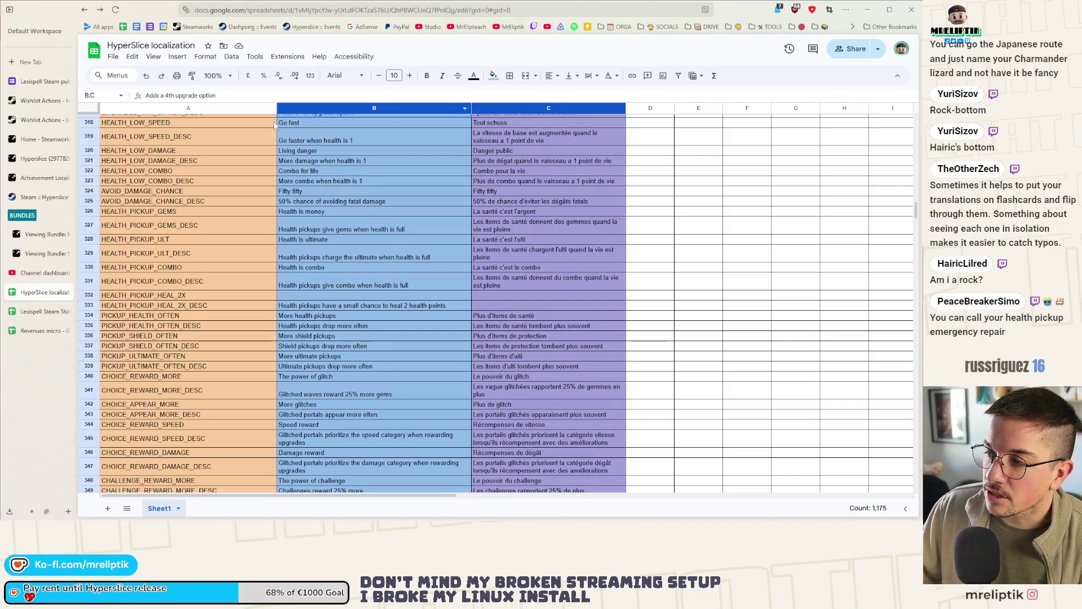
left_click(153, 57)
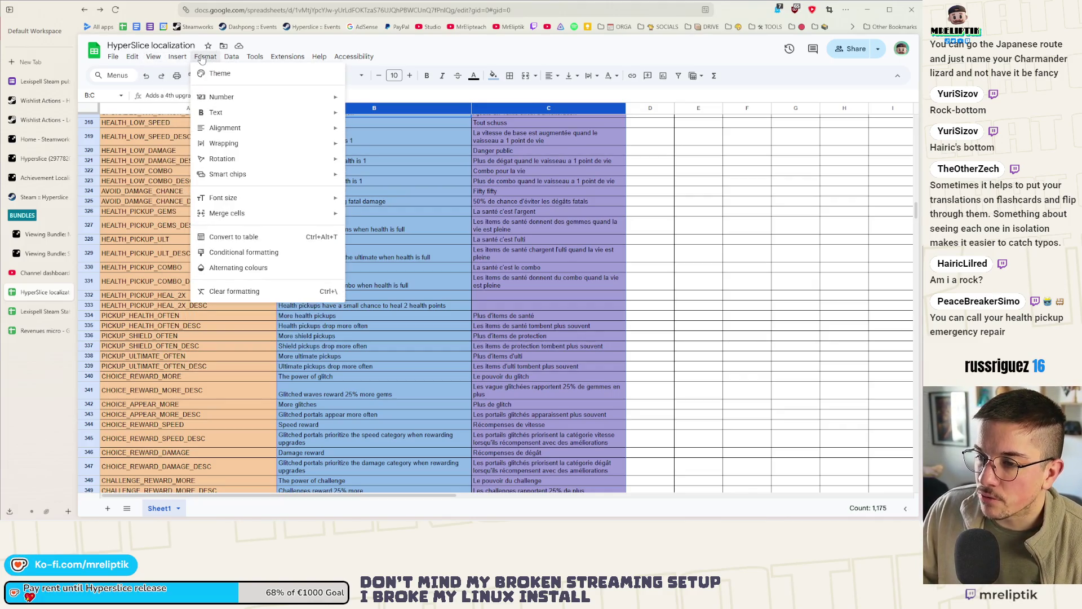
mouse_move(223, 58)
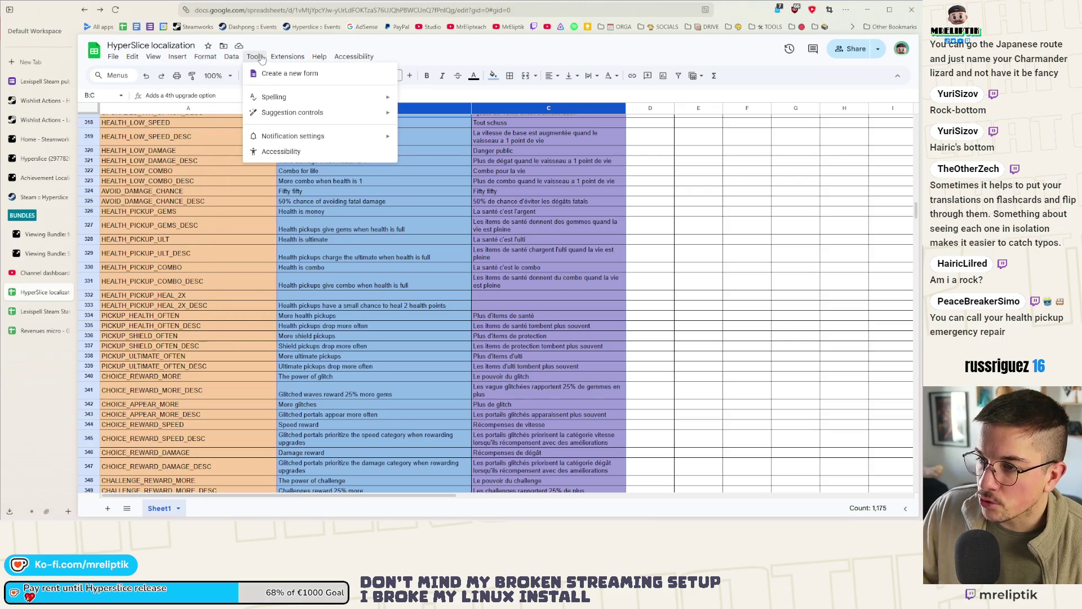
mouse_move(361, 97)
left_click(441, 101)
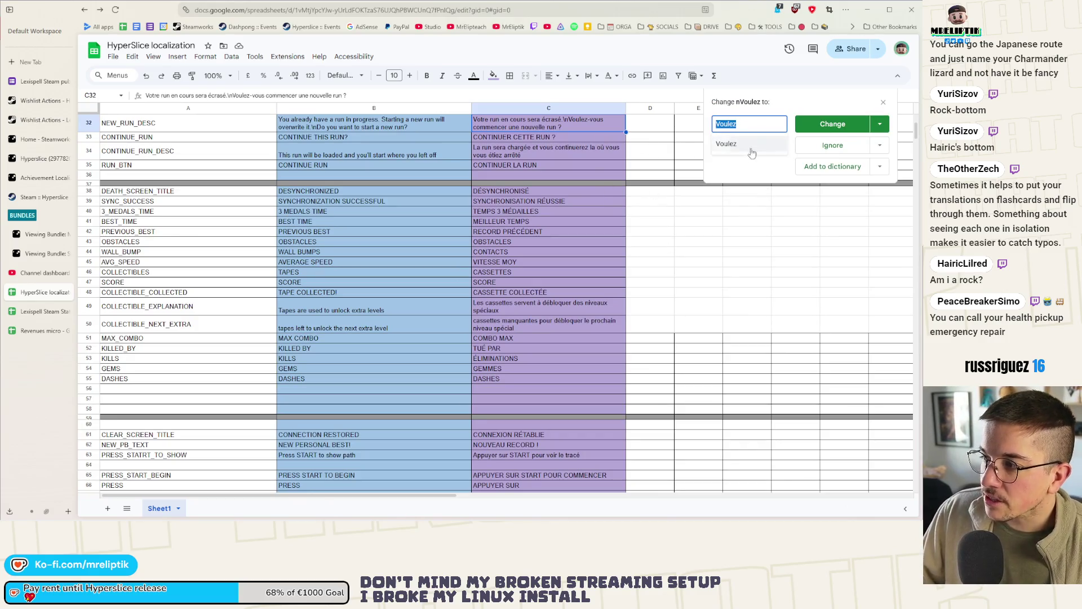
left_click(884, 101)
scroll(462, 278, "down", 5)
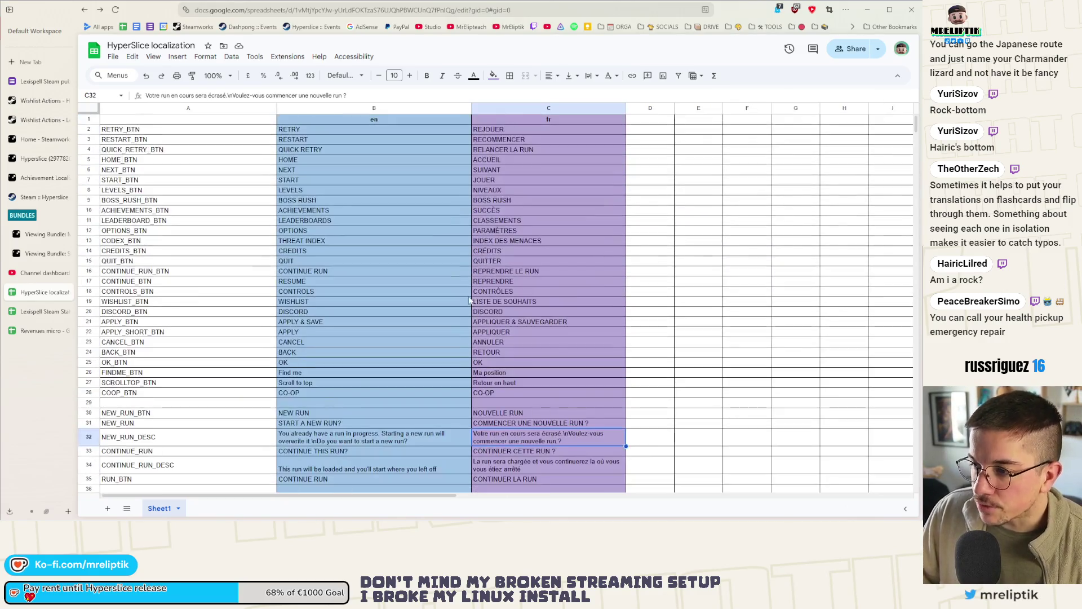
scroll(366, 292, "down", 10)
scroll(365, 292, "down", 20)
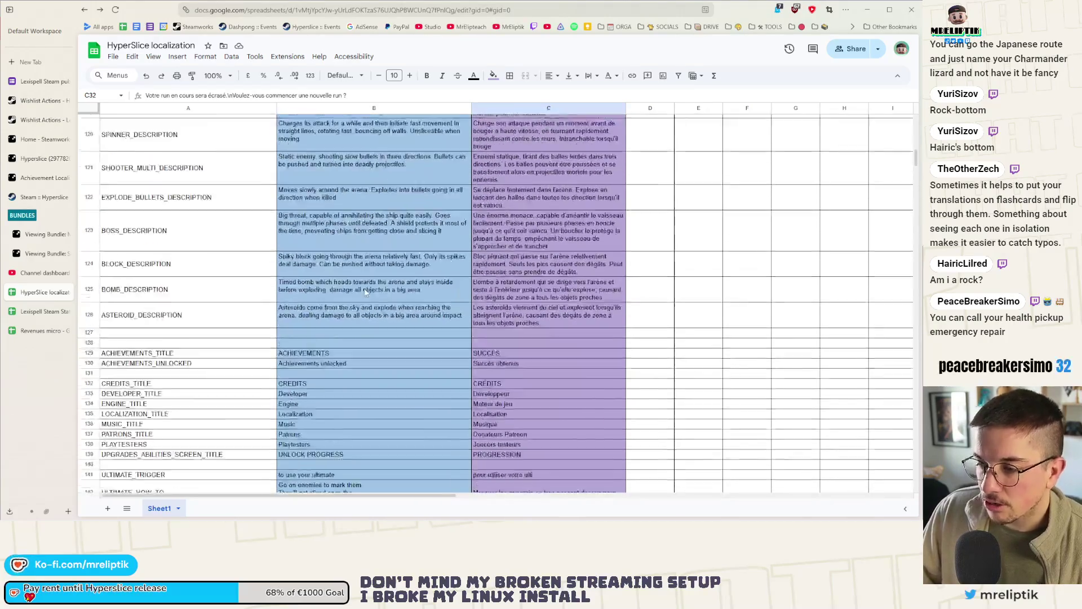
scroll(367, 294, "down", 5)
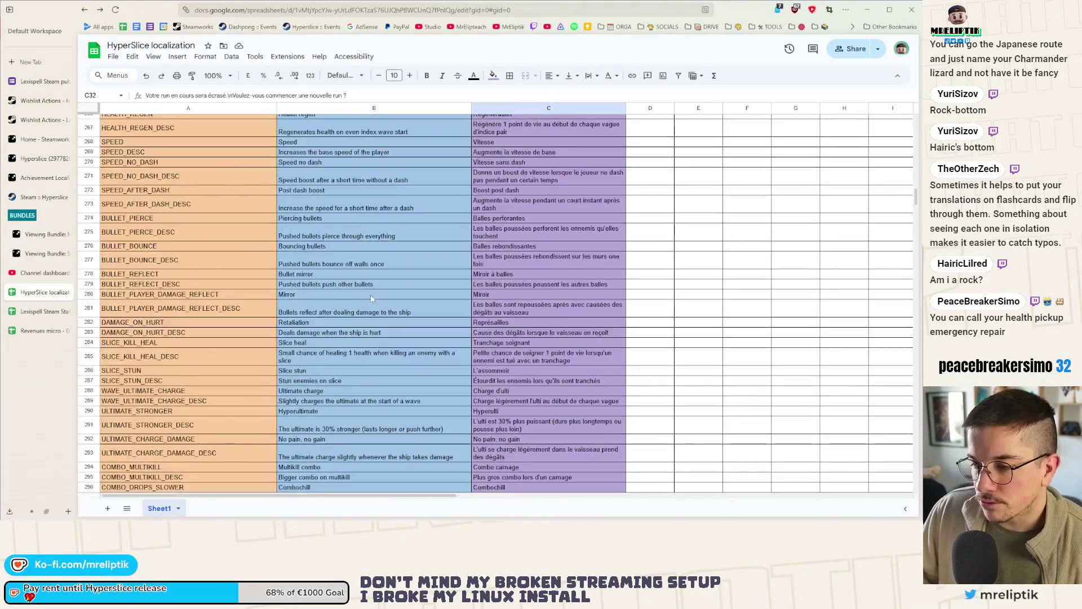
scroll(372, 292, "down", 5)
scroll(376, 289, "down", 4)
scroll(376, 289, "down", 7)
scroll(375, 290, "up", 12)
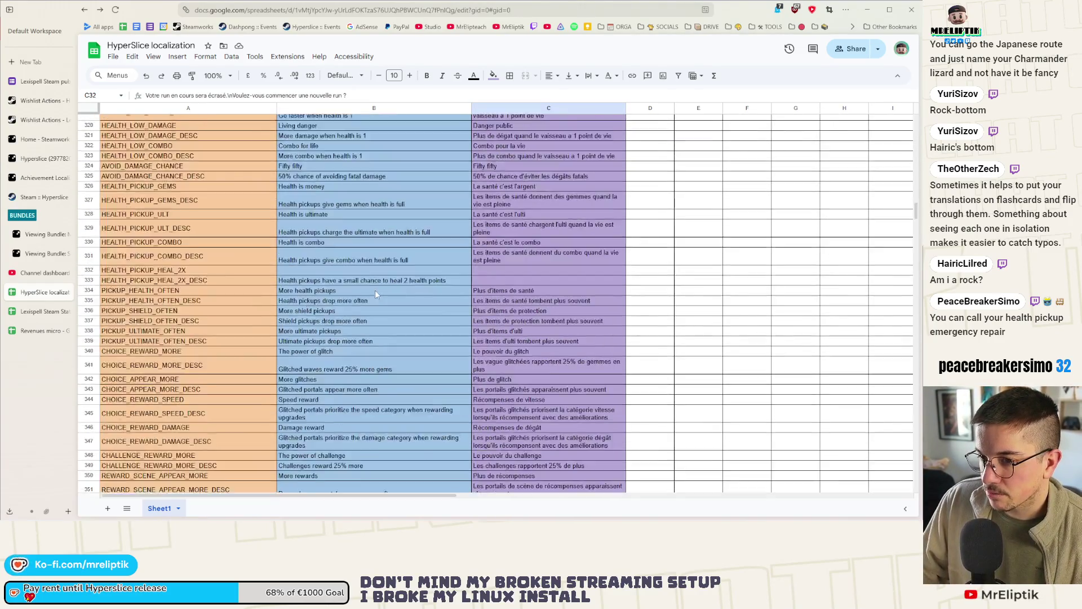
scroll(375, 290, "up", 4)
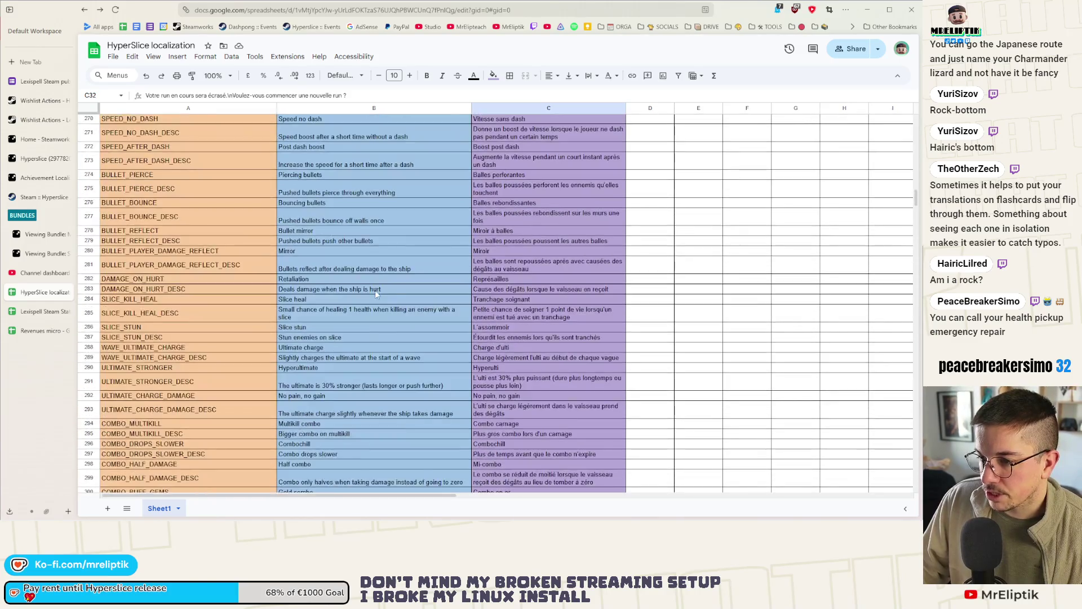
scroll(398, 292, "up", 5)
scroll(398, 292, "up", 4)
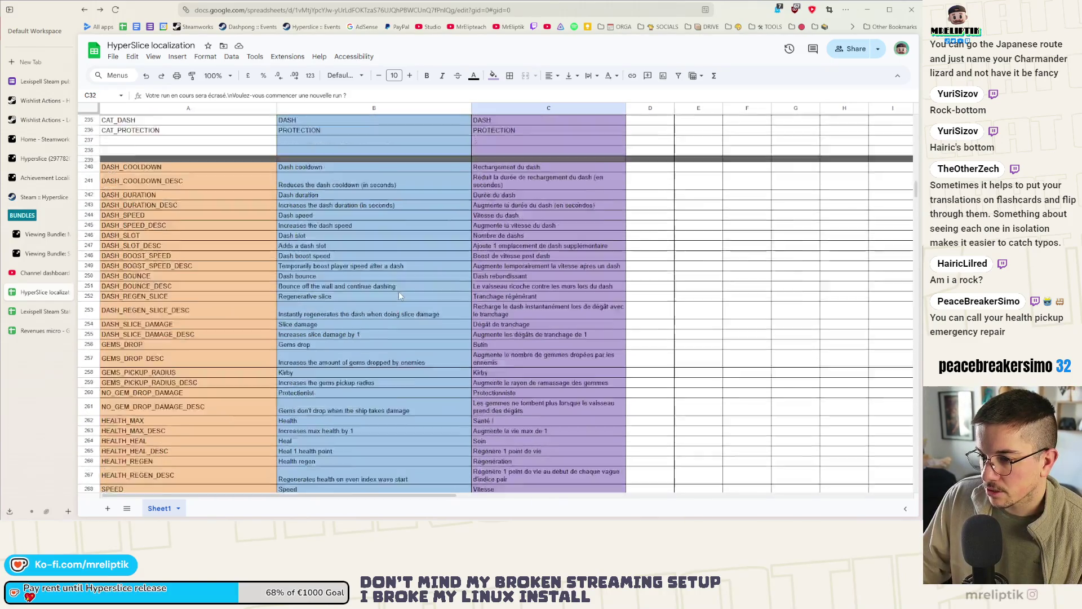
scroll(398, 292, "down", 10)
scroll(398, 292, "down", 12)
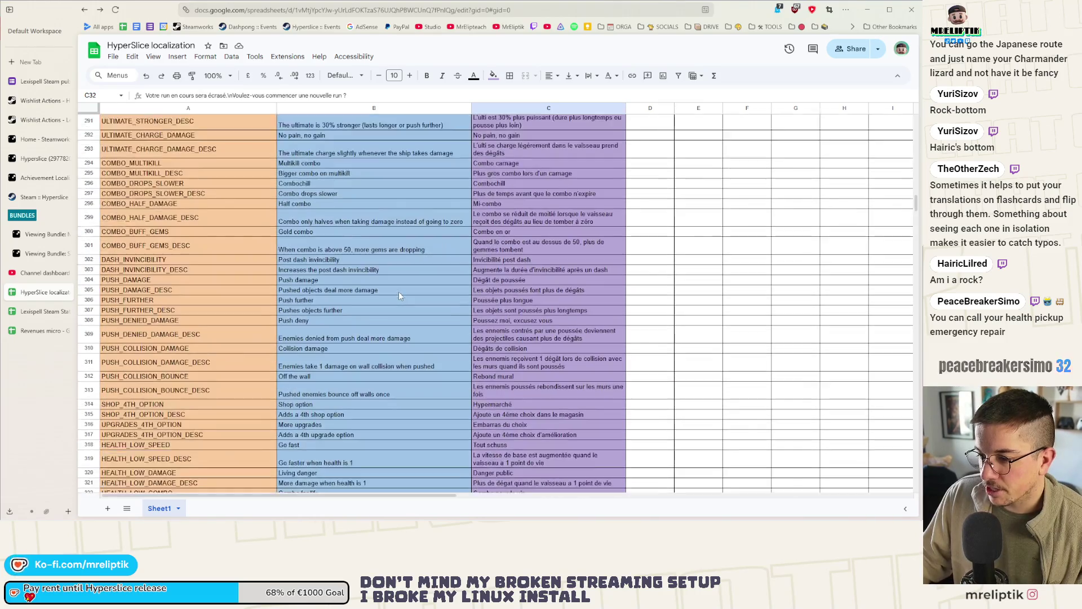
scroll(398, 336, "down", 5)
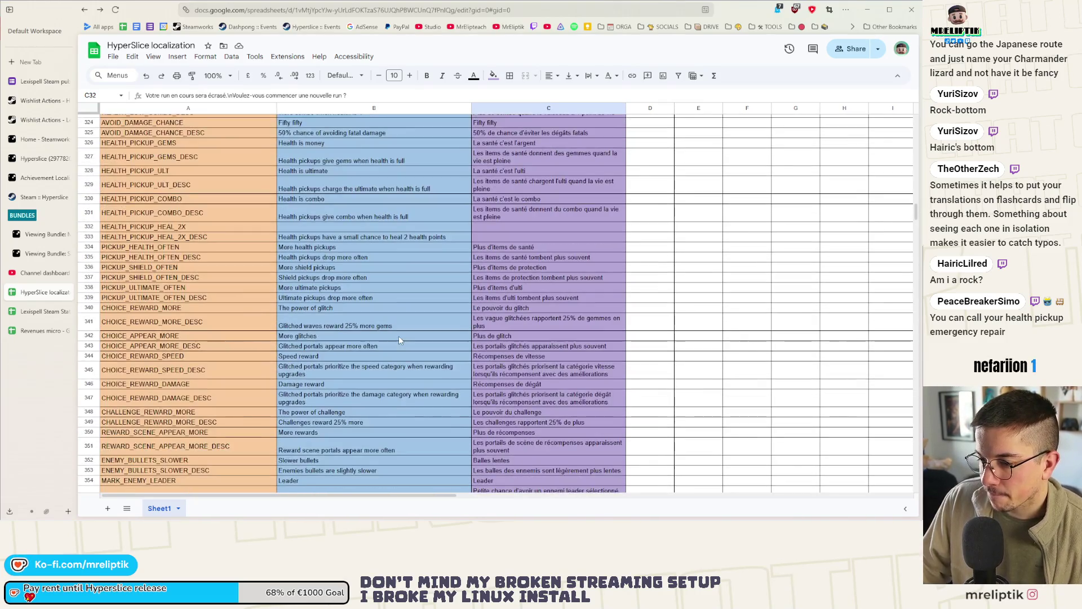
left_click(339, 228)
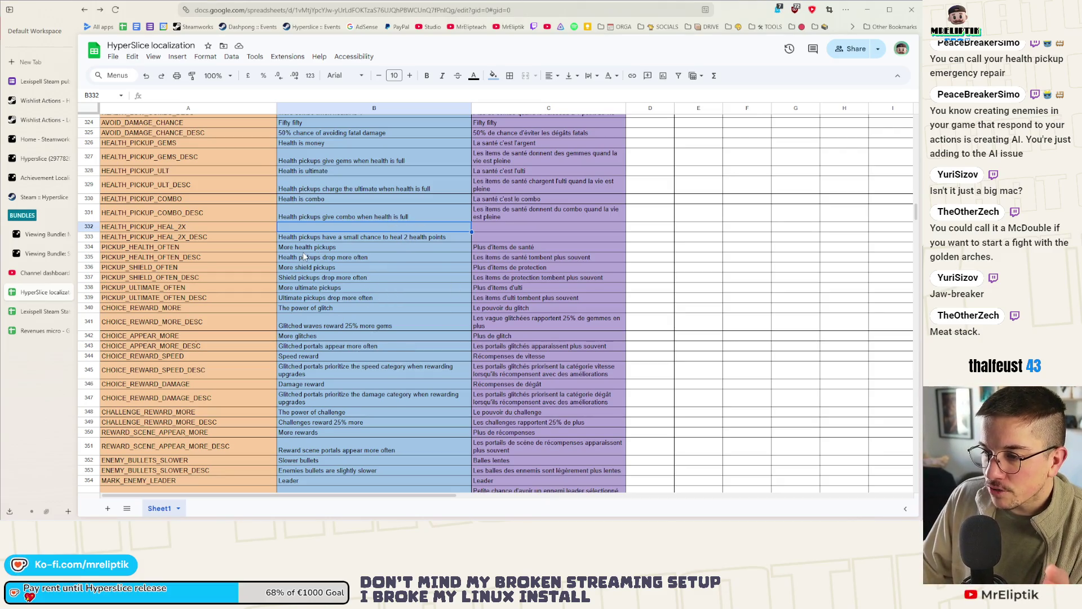
left_click(350, 241)
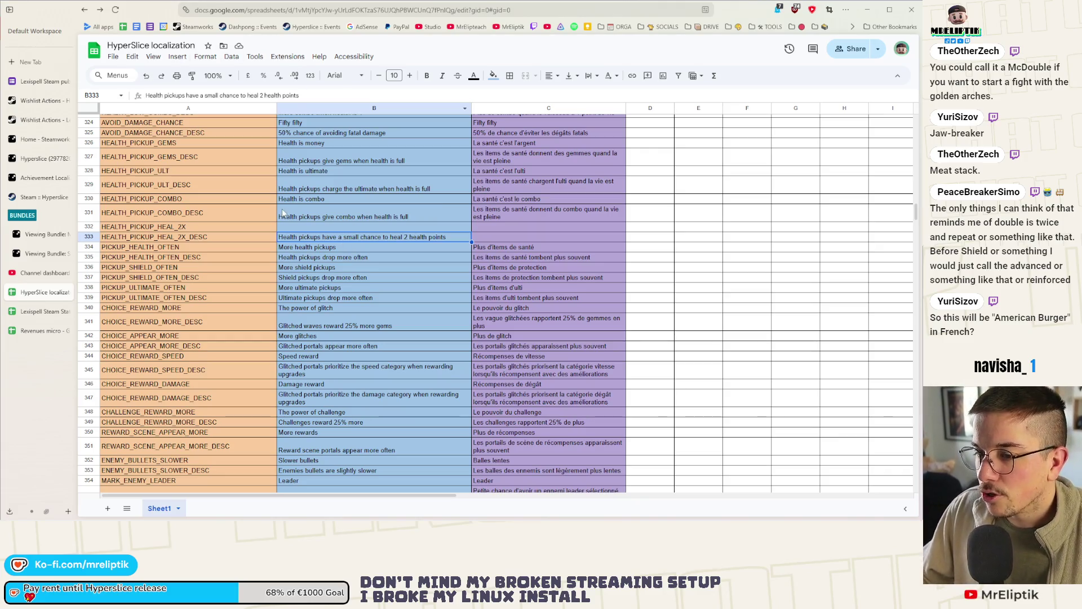
left_click(300, 227)
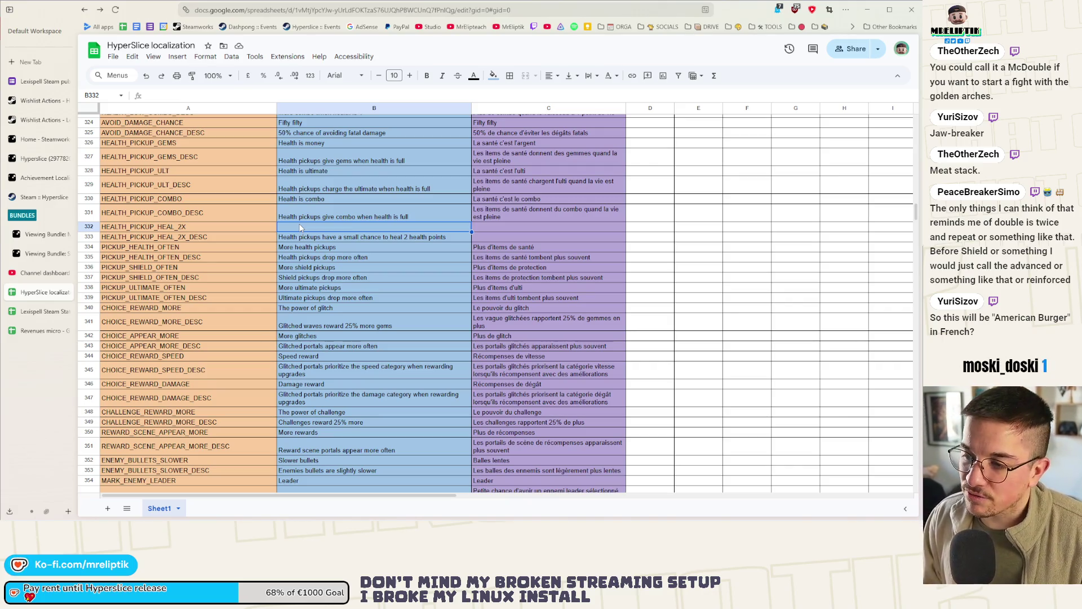
type("2X Hea")
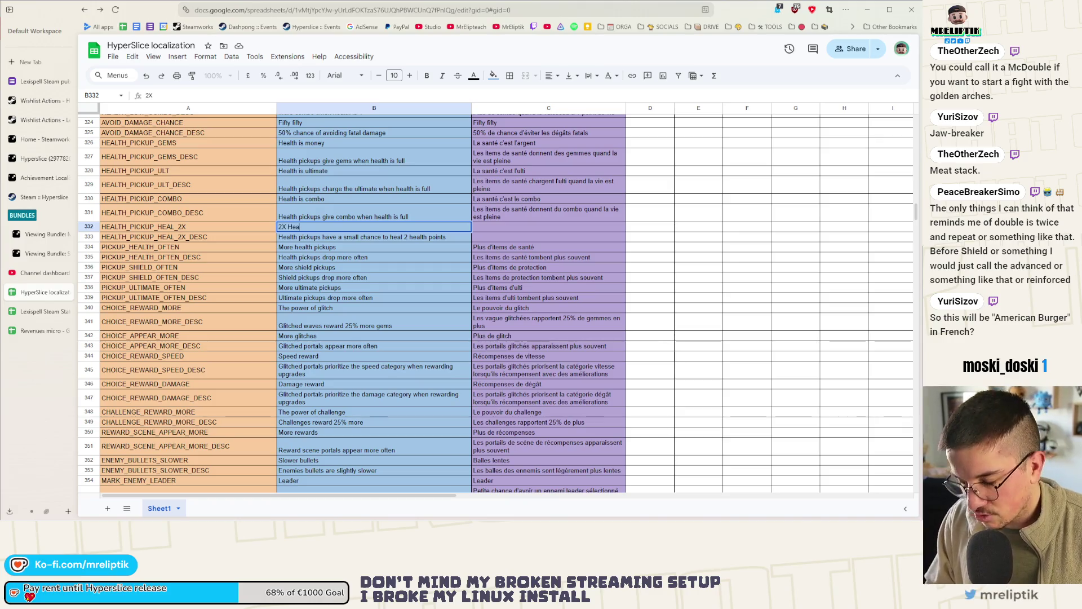
type("lth")
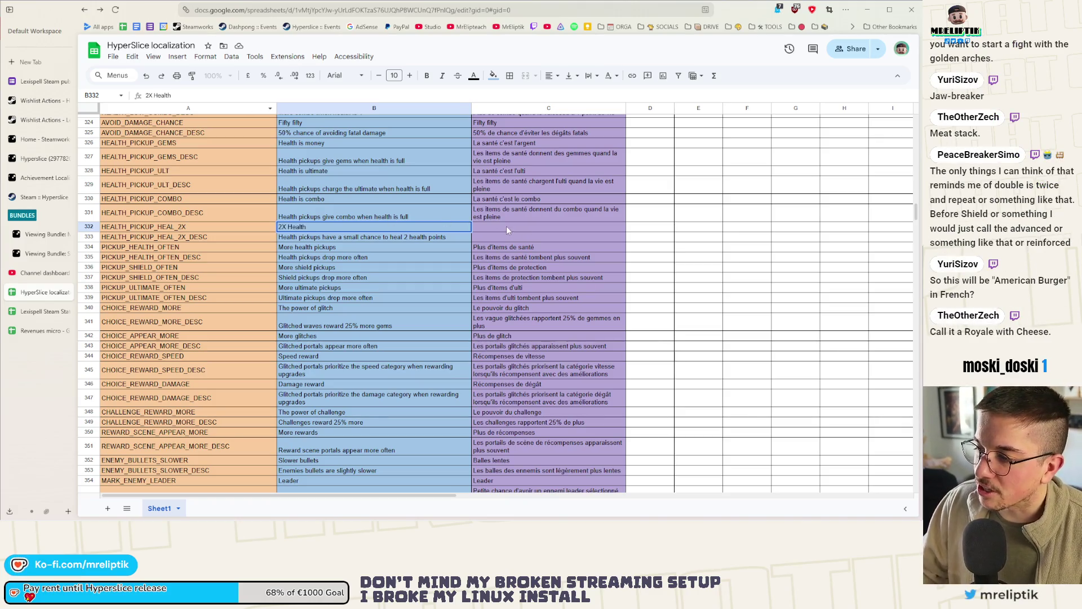
Enter '2X' as the French name in C332.
left_click(506, 229)
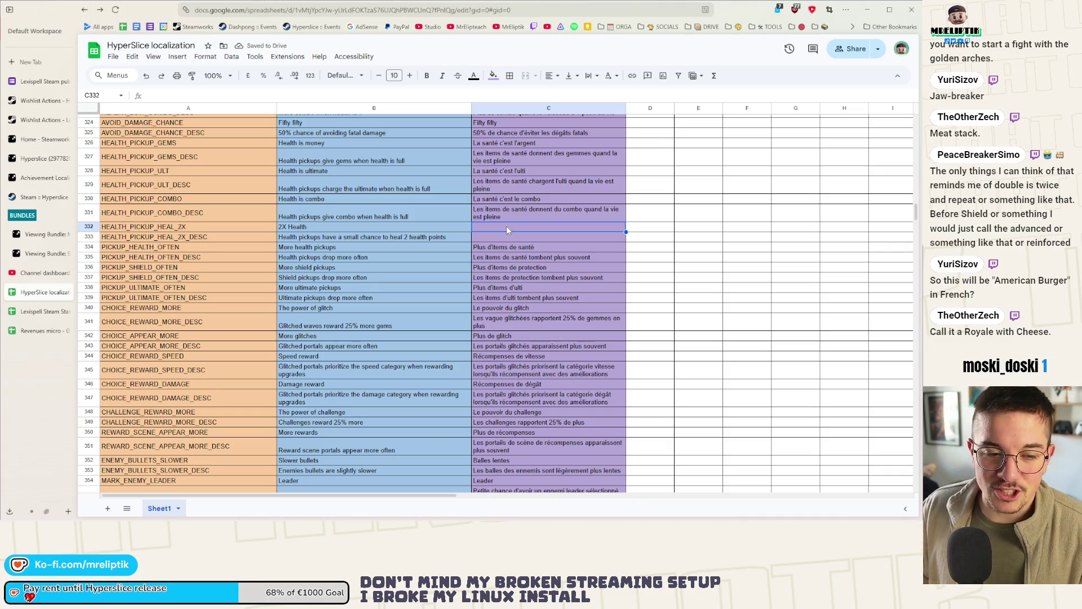
type("2X")
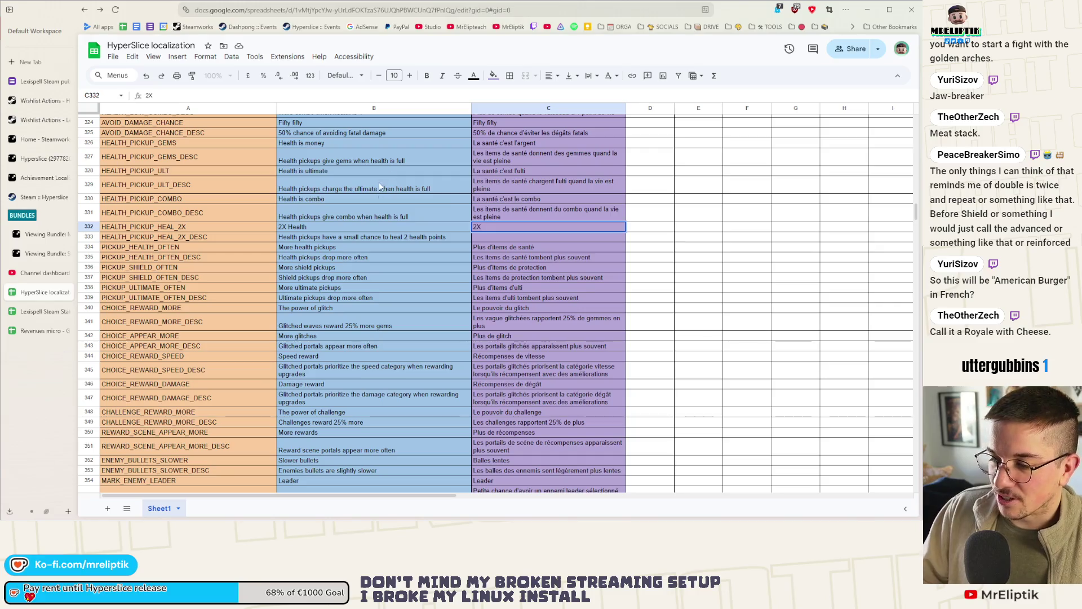
double_click(334, 228)
key("BackSpace")
key("BackSpace")
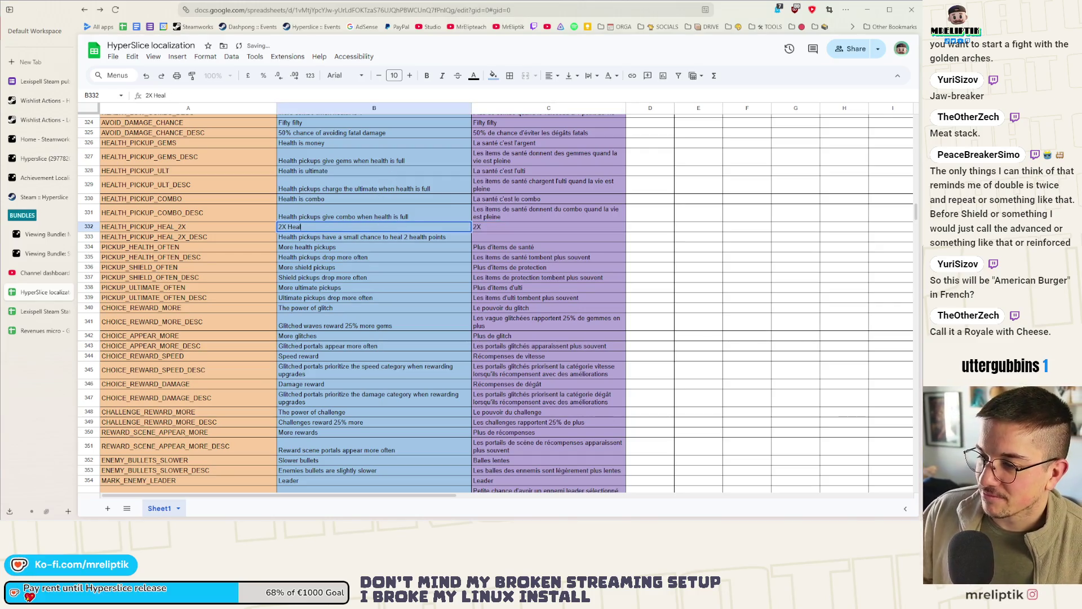
double_click(502, 227)
scroll(502, 228, "up", 2)
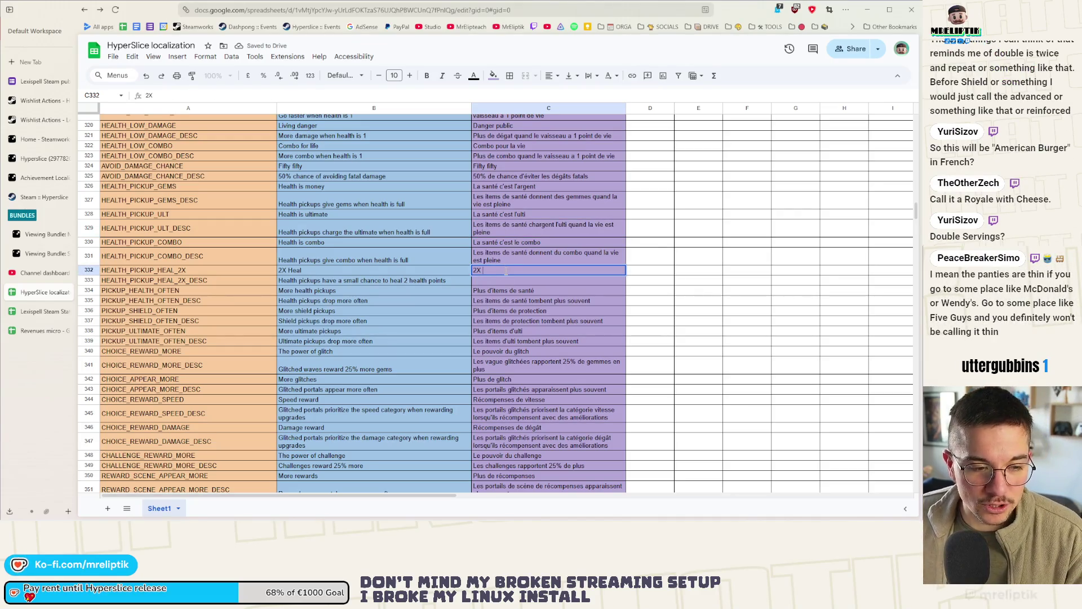
Replace the English name in B332 with 'Double serving'.
left_click(319, 270)
type("Double serving")
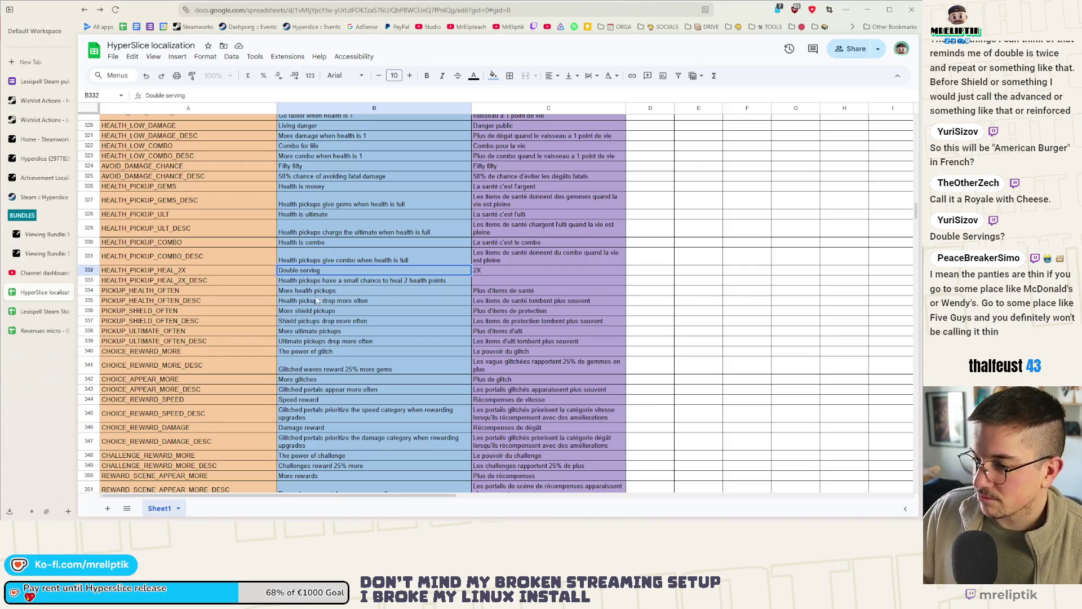
left_click(337, 287)
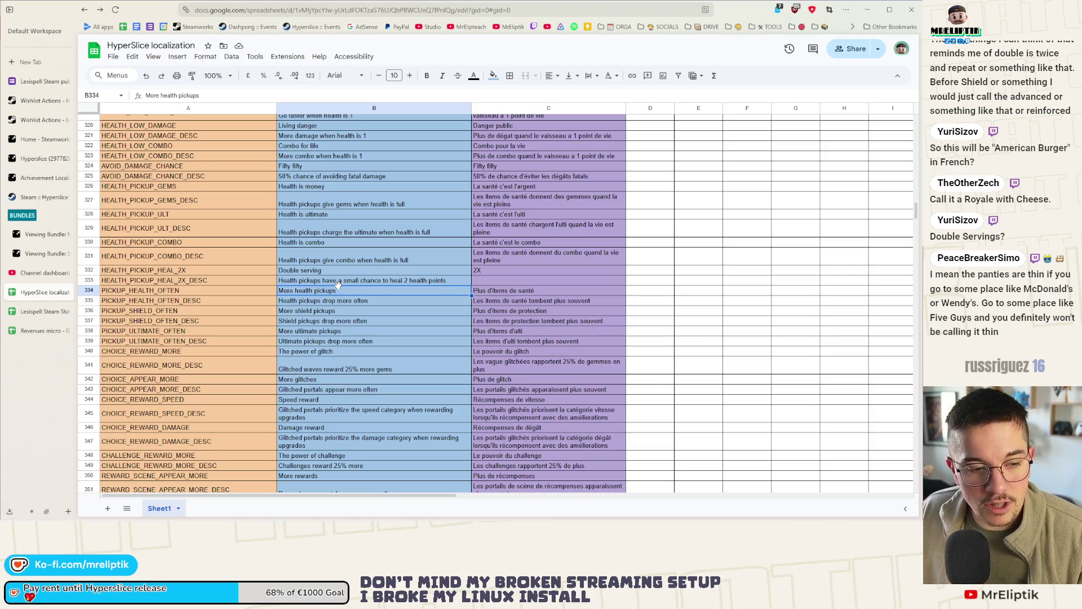
left_click(517, 272)
double_click(517, 272)
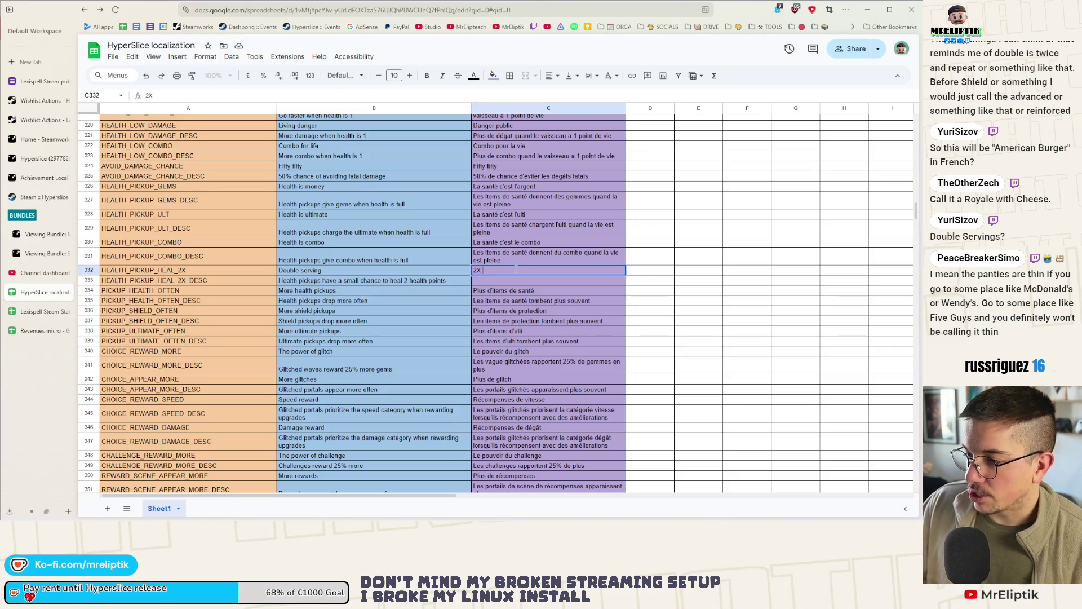
Change the French name in C332 from 2X to 'Double portion'.
key("BackSpace")
key("BackSpace")
type("Doubl")
type("e porti")
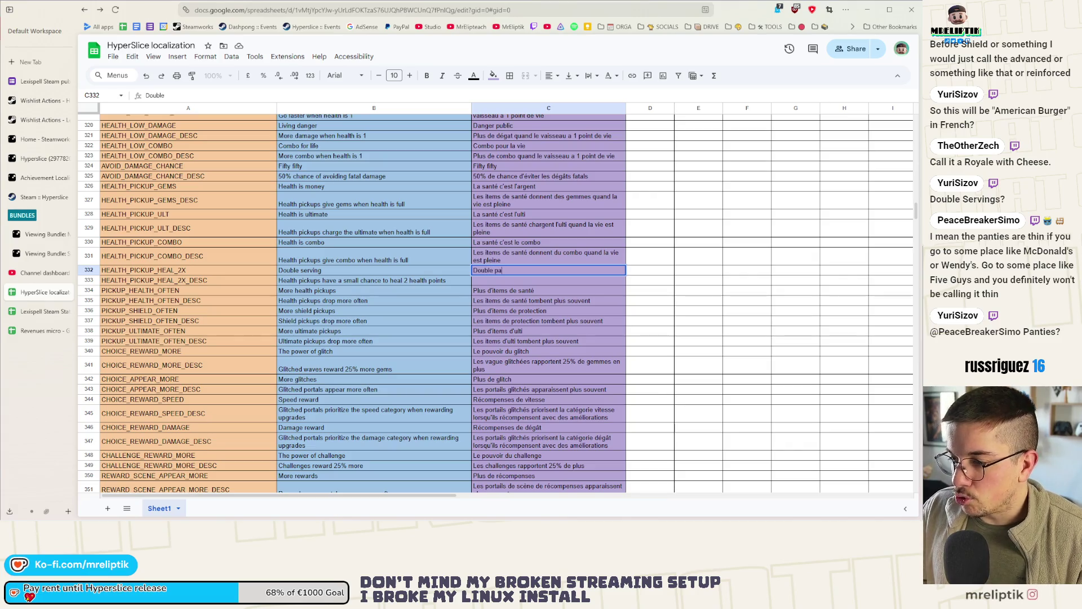
type("on")
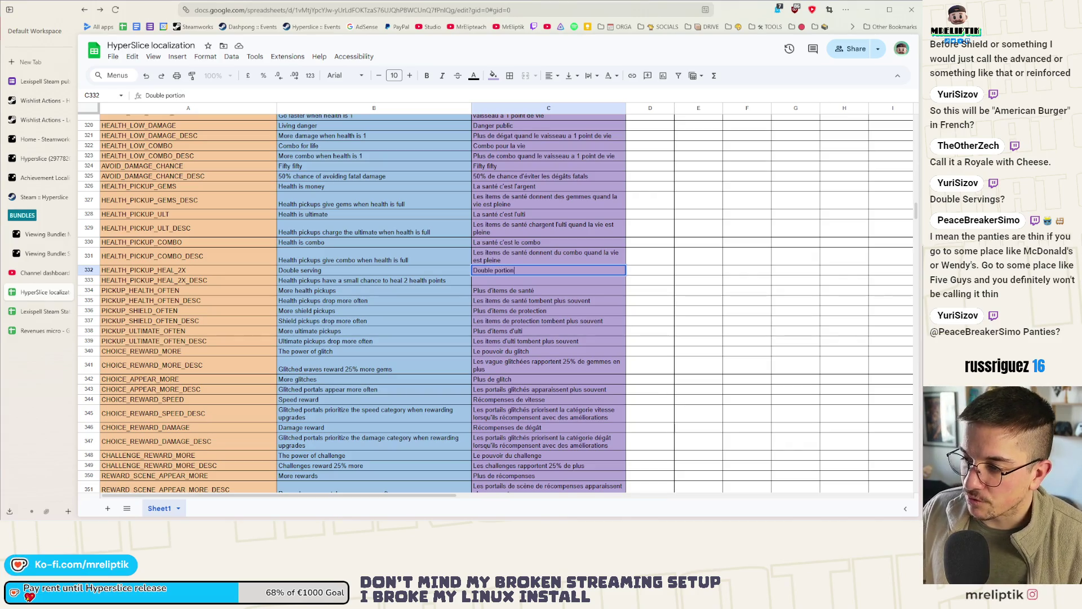
left_click(522, 304)
Add the French description 'Les items de santé ont une petite chance de soigner 2 points de vie' in C333.
left_click(508, 281)
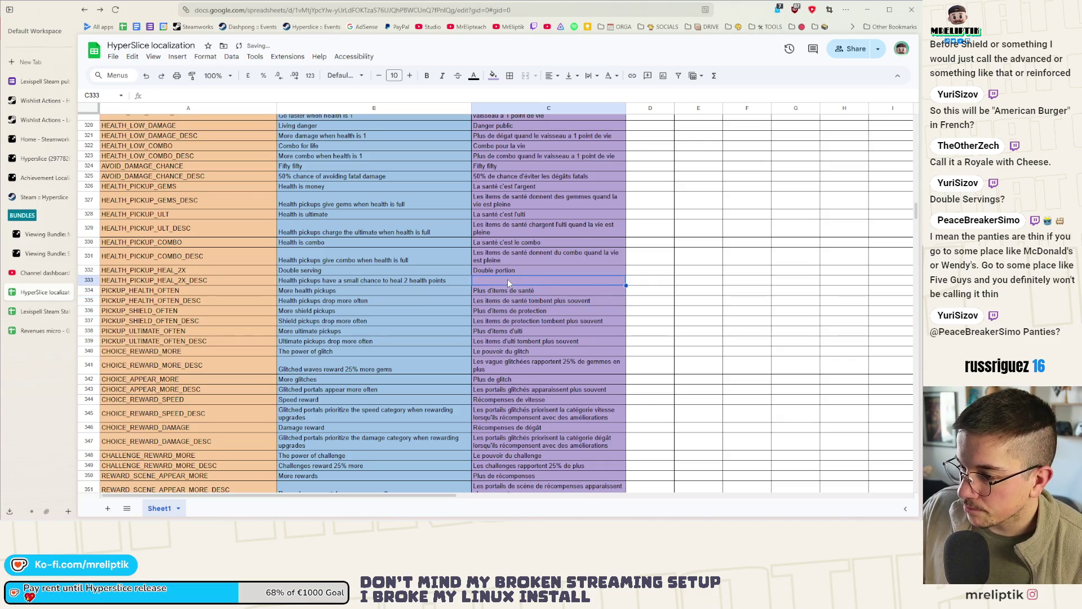
type("Les items de santé ont une ")
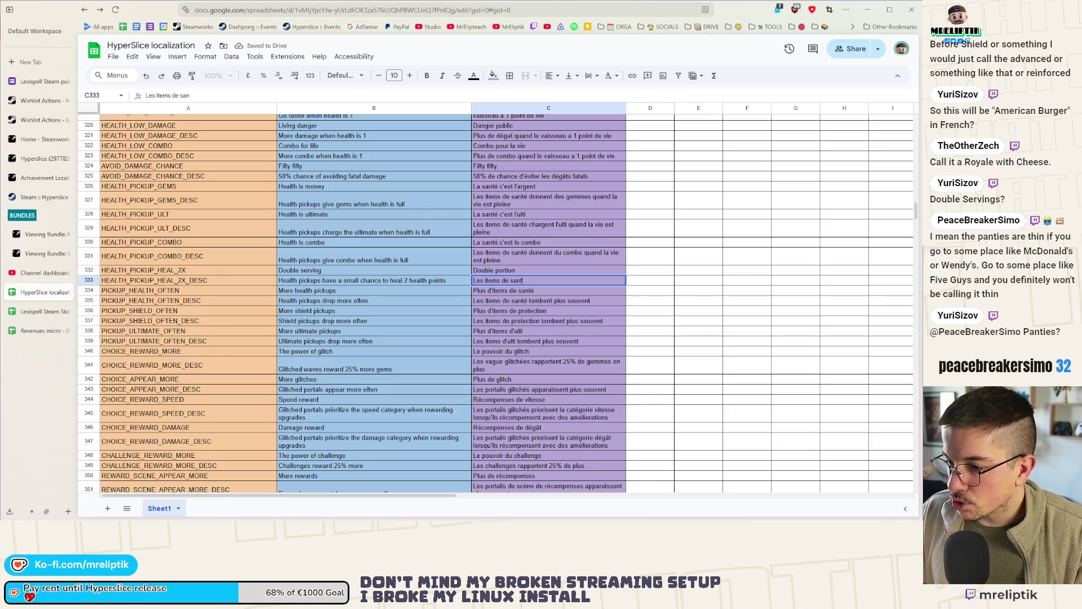
type("petite chance ")
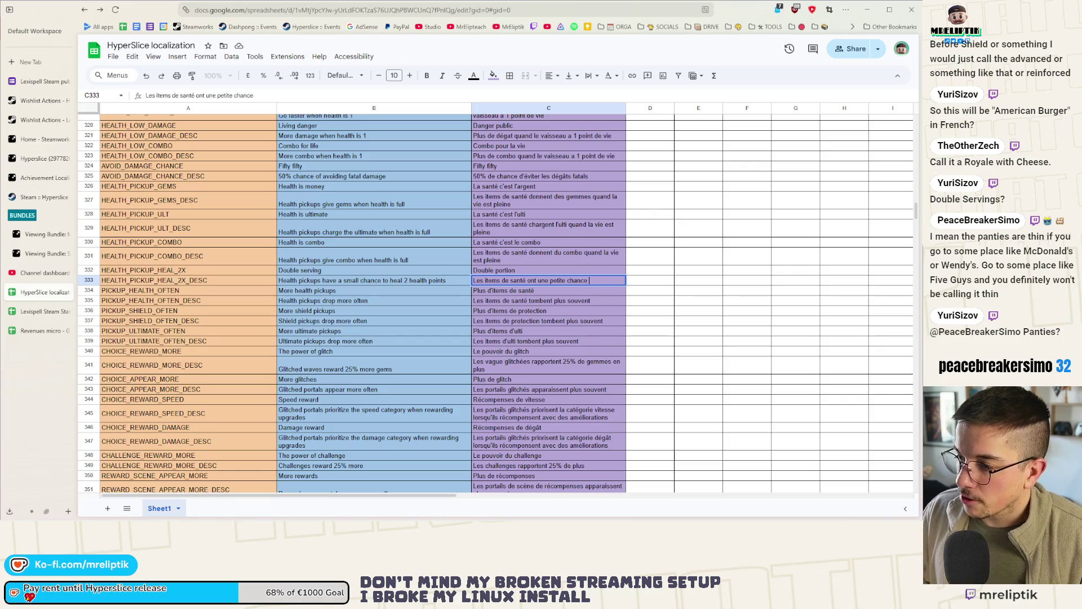
type("de")
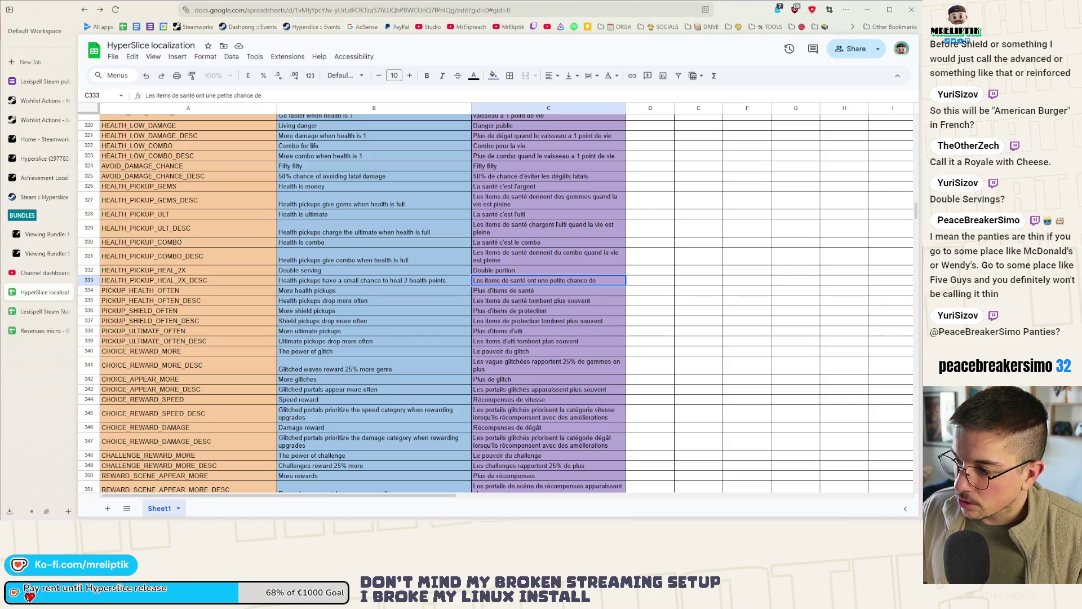
type(" soigner 2 points de vie")
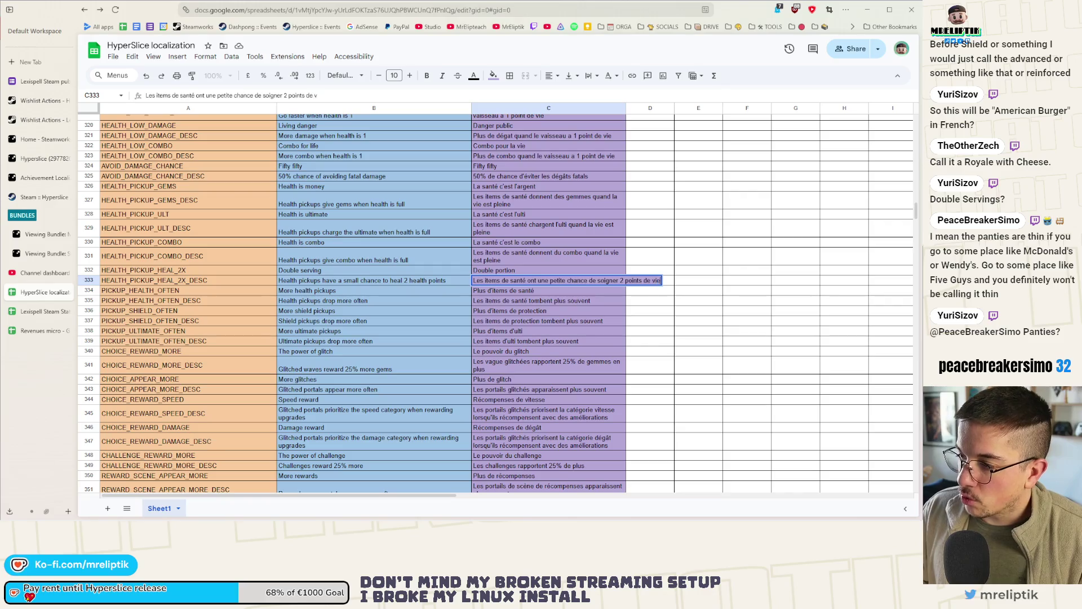
key("Return")
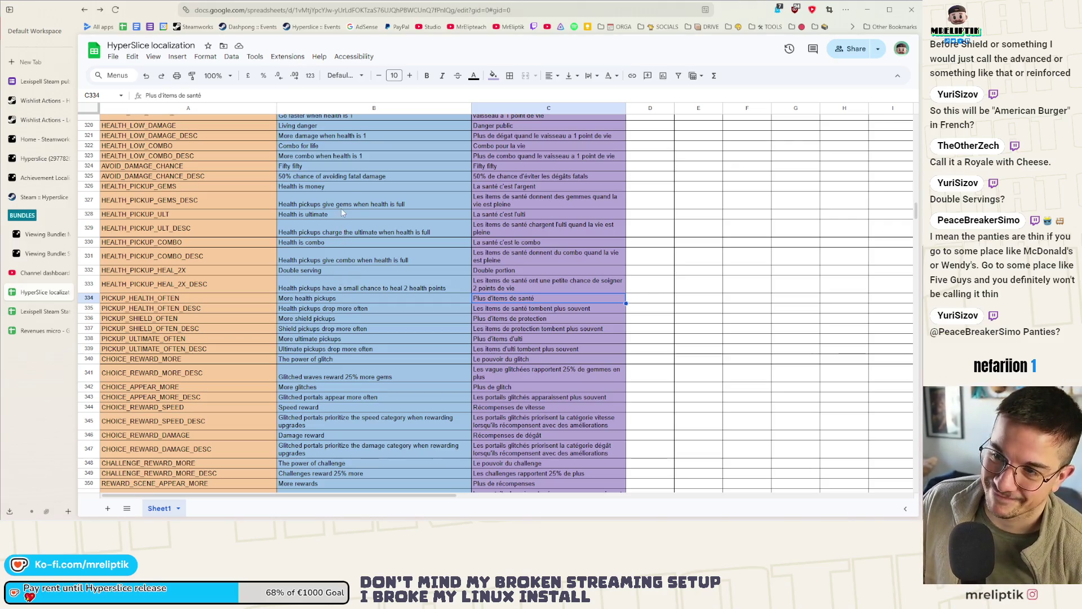
left_click(53, 181)
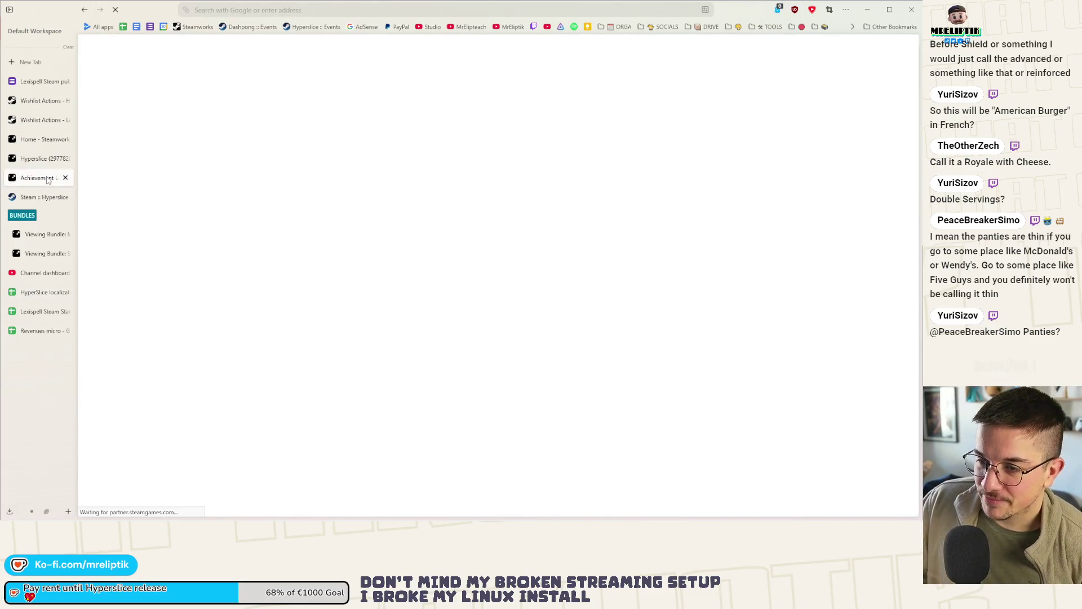
scroll(179, 194, "up", 5)
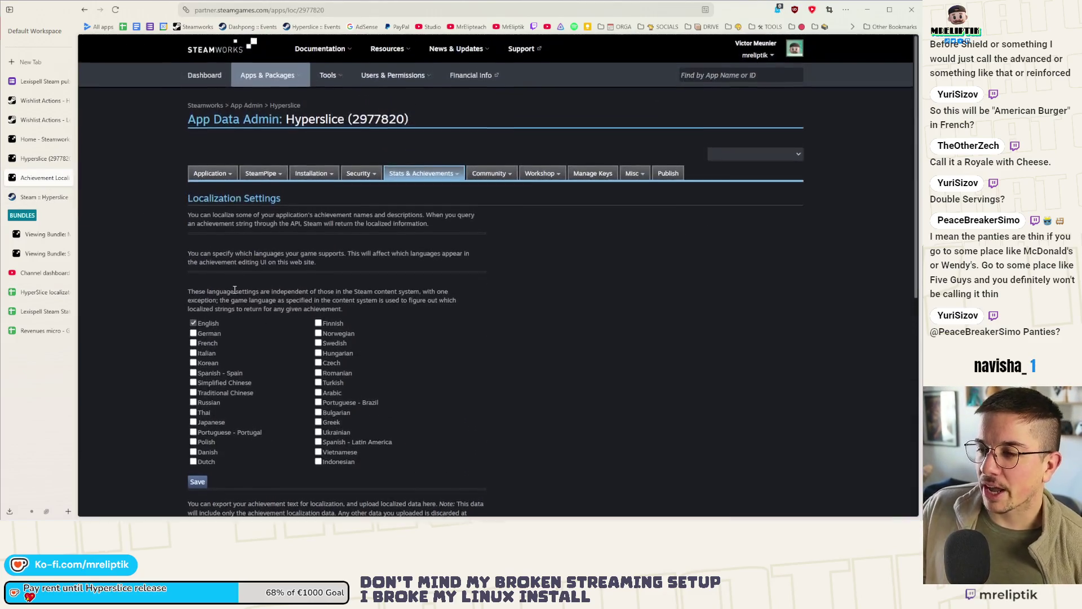
left_click(42, 197)
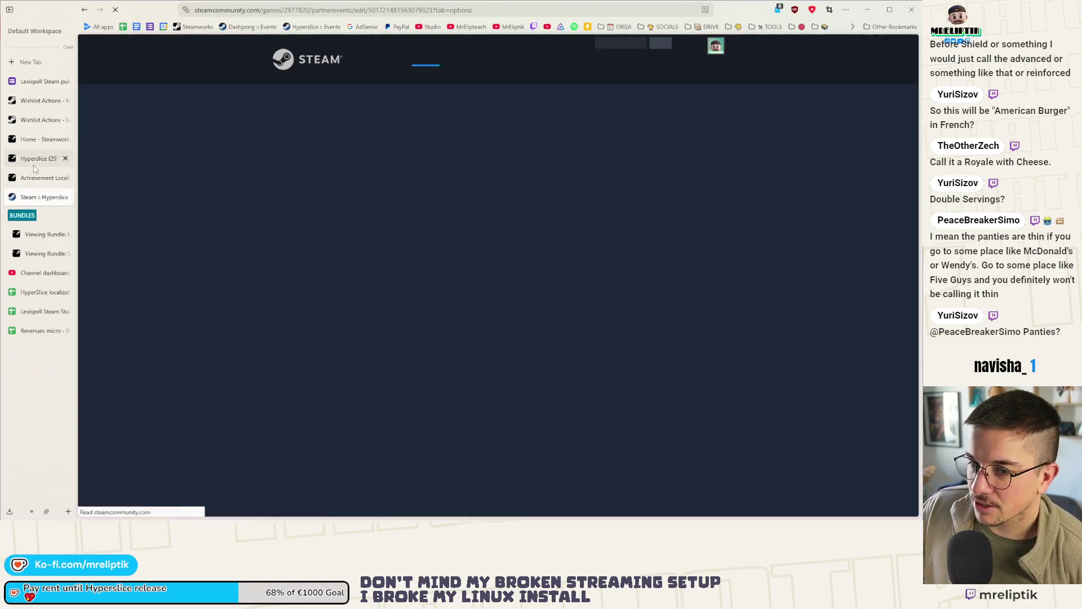
left_click(29, 166)
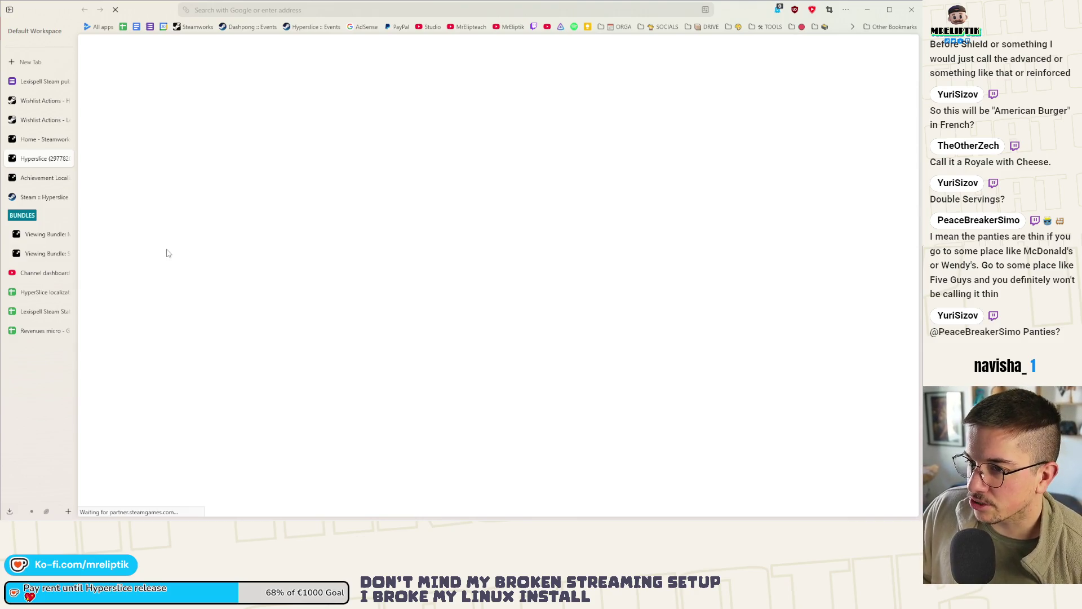
scroll(411, 294, "down", 3)
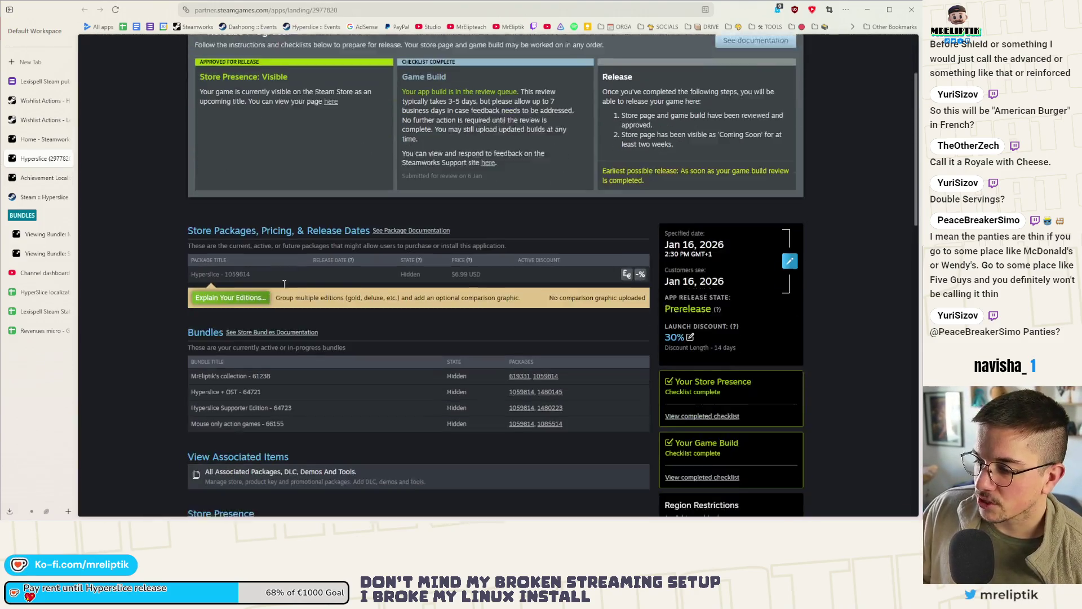
left_click(40, 196)
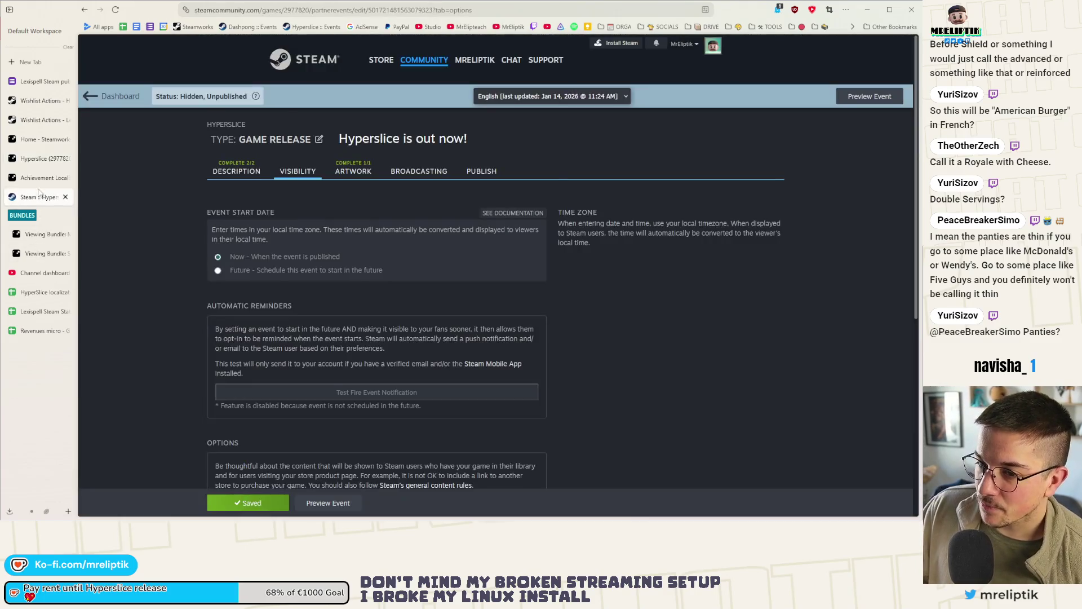
left_click(39, 178)
left_click(34, 273)
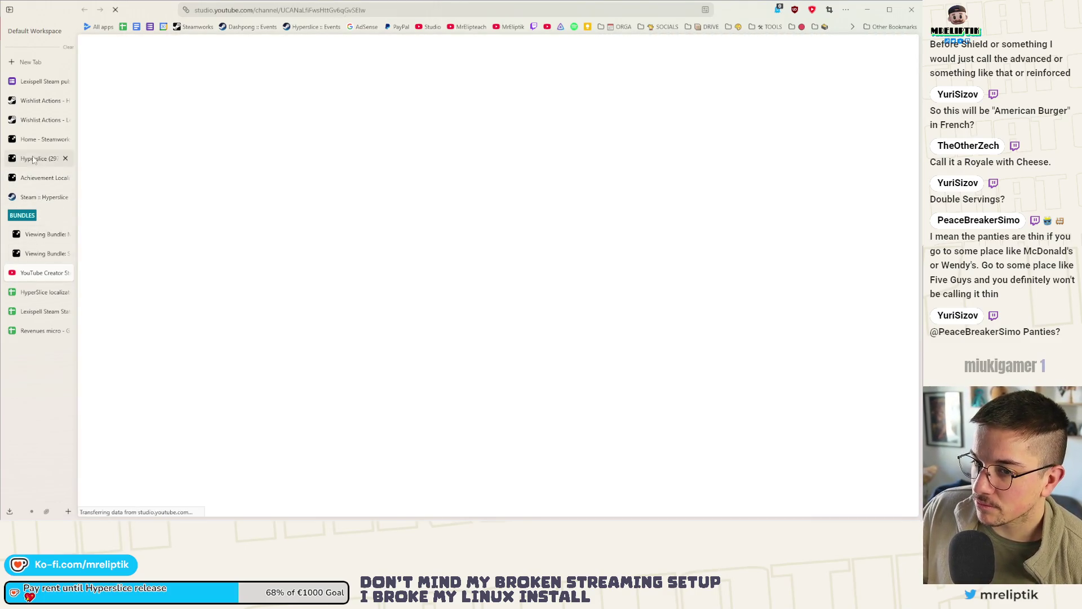
left_click(40, 139)
left_click(35, 158)
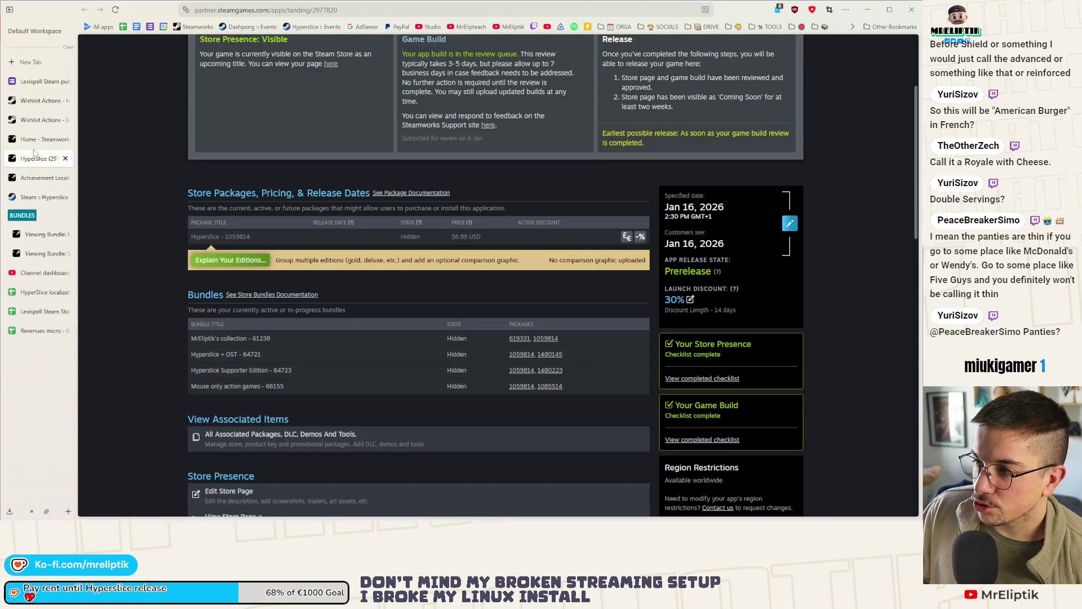
left_click(40, 139)
left_click(42, 292)
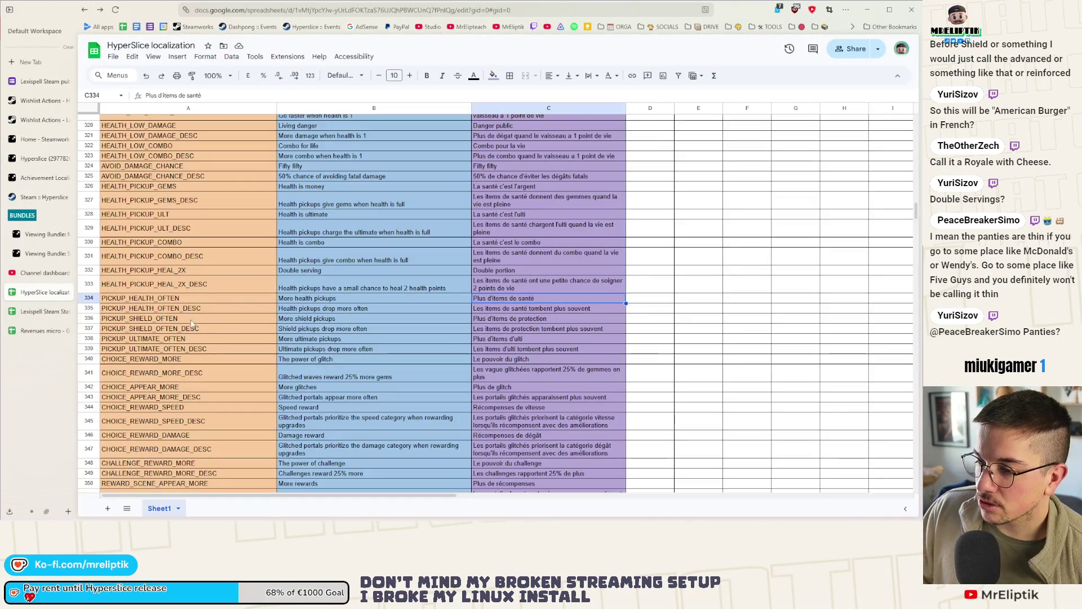
Scroll down and review the newly added localization rows.
scroll(401, 248, "down", 3)
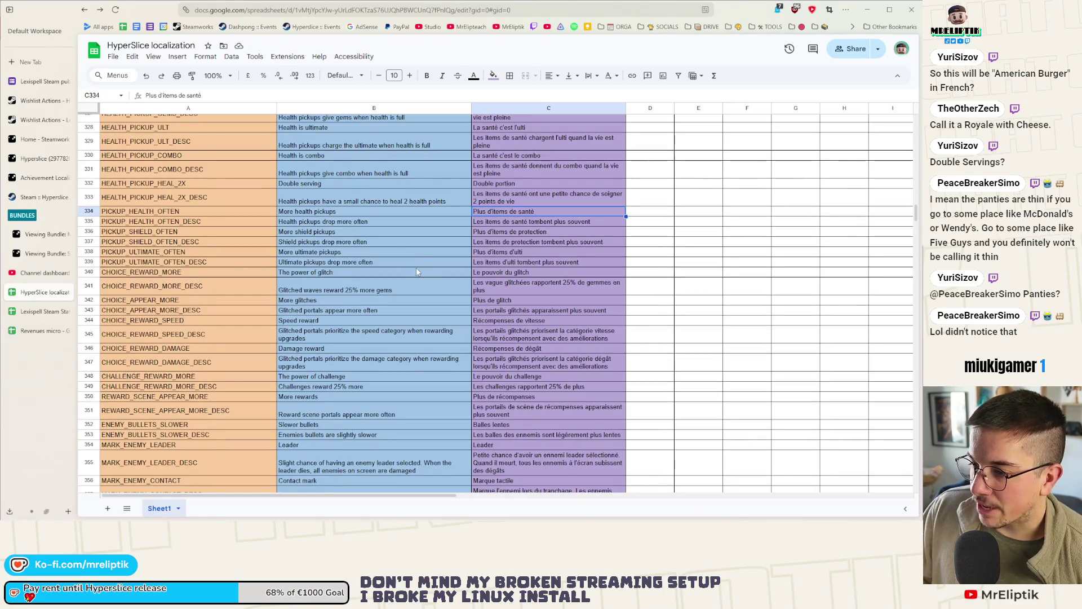
left_click(416, 269)
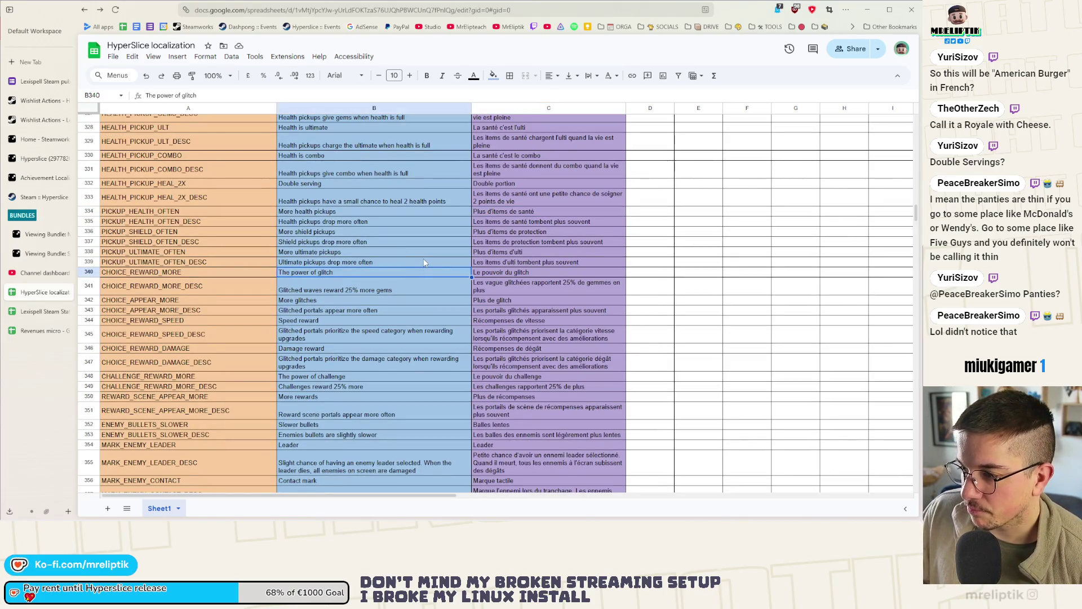
scroll(423, 261, "down", 6)
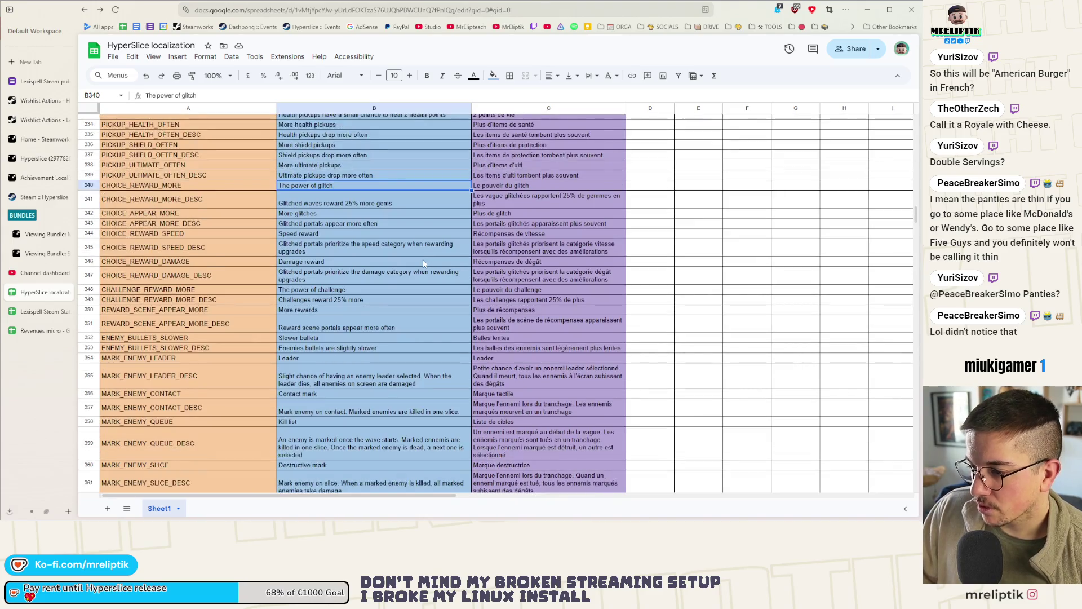
left_click(415, 285)
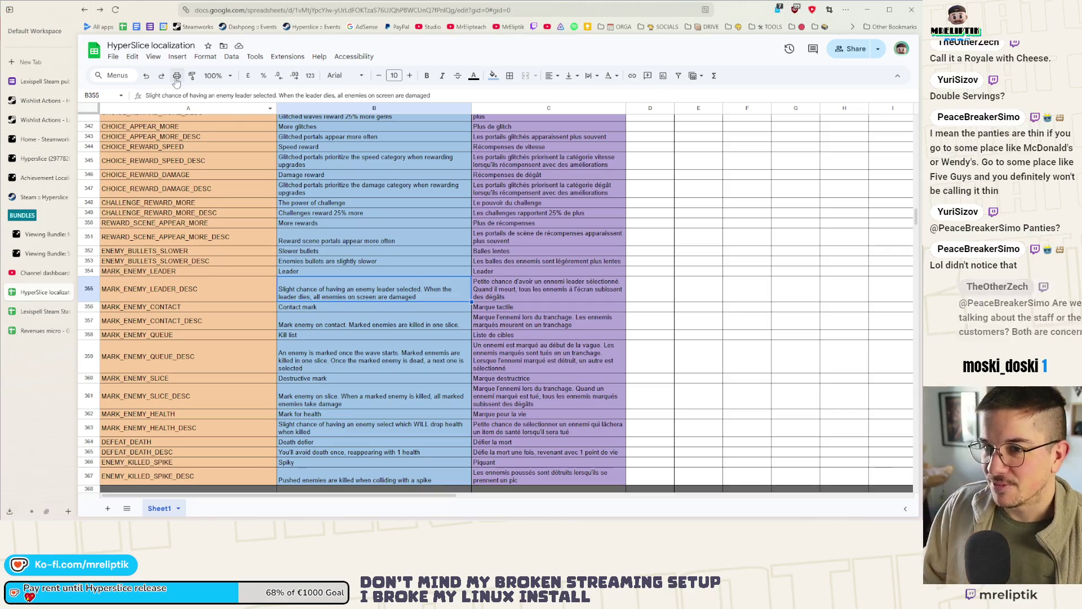
Download the localization sheet via File > Download and return to Godot Engine.
left_click(113, 56)
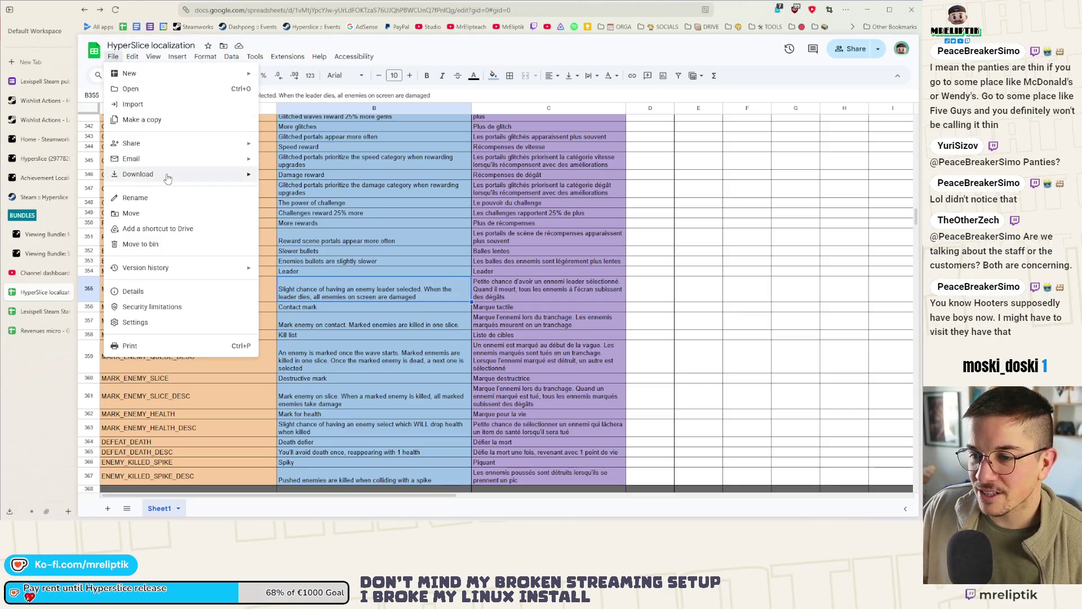
mouse_move(169, 174)
left_click(319, 237)
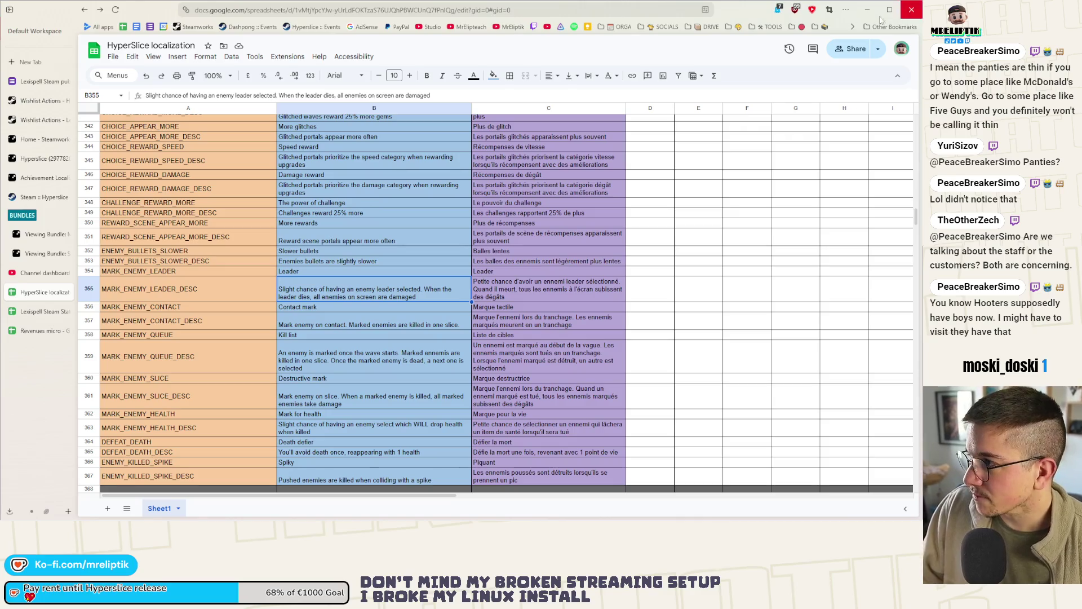
key("alt+Tab")
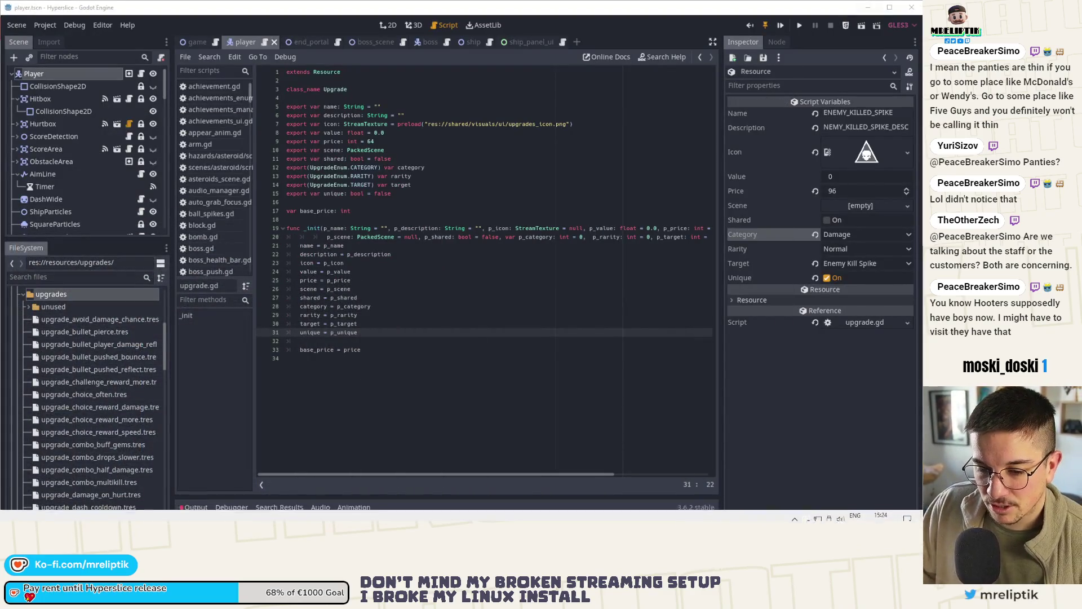
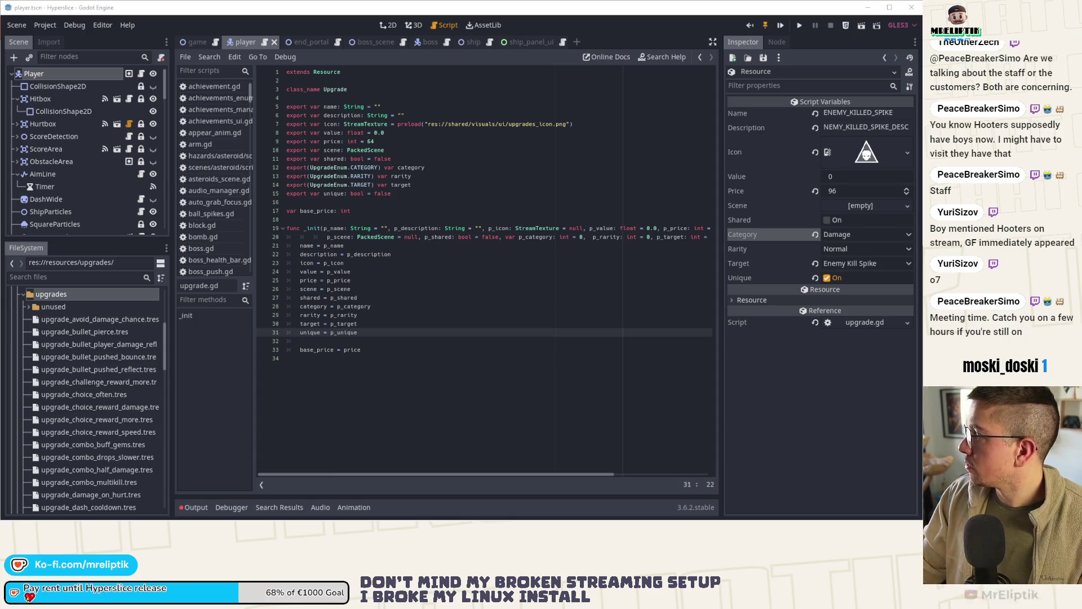
Open the enemy_base.tscn scene through Quick Open Scene.
key("Up")
key("Up")
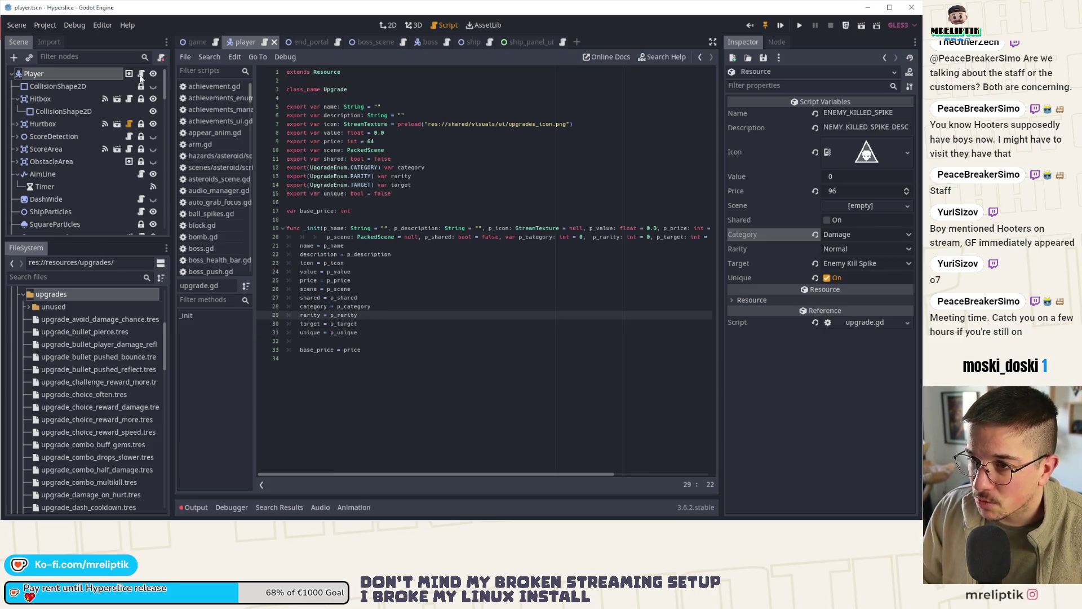
key("ctrl+shift+o")
type("enemy_u")
key("BackSpace")
type("b")
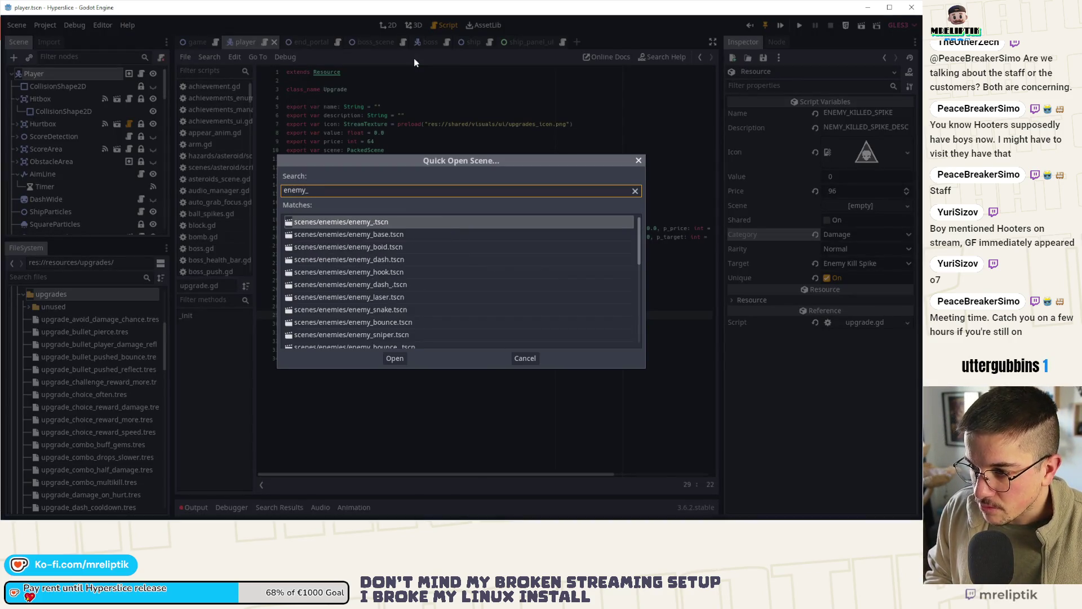
key("Down")
key("Return")
Scroll down through the enemy_base.gd script and place the cursor in the code.
scroll(363, 337, "down", 20)
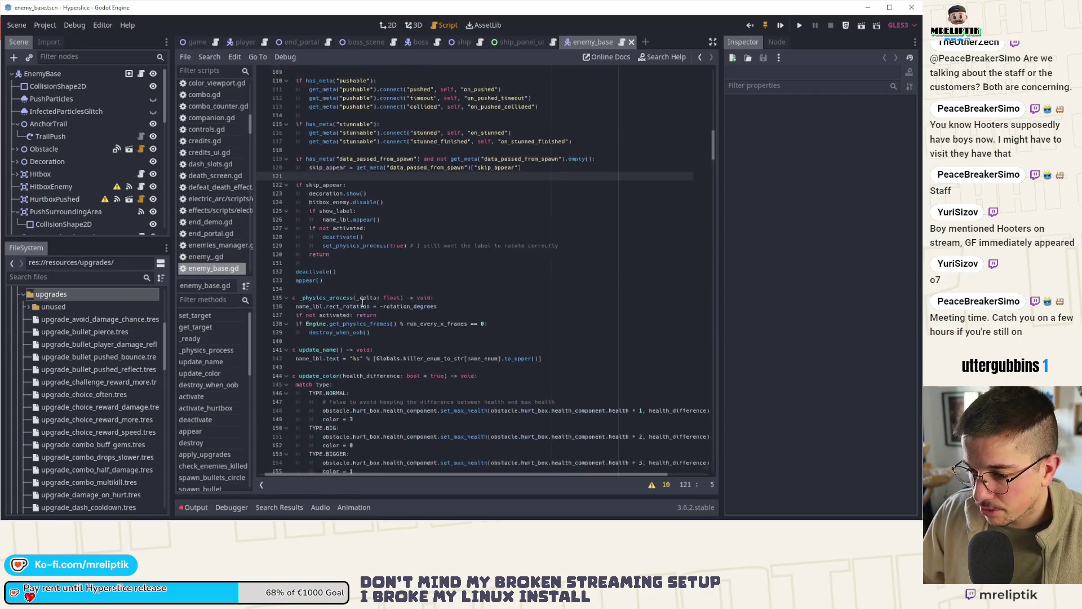
scroll(362, 336, "down", 9)
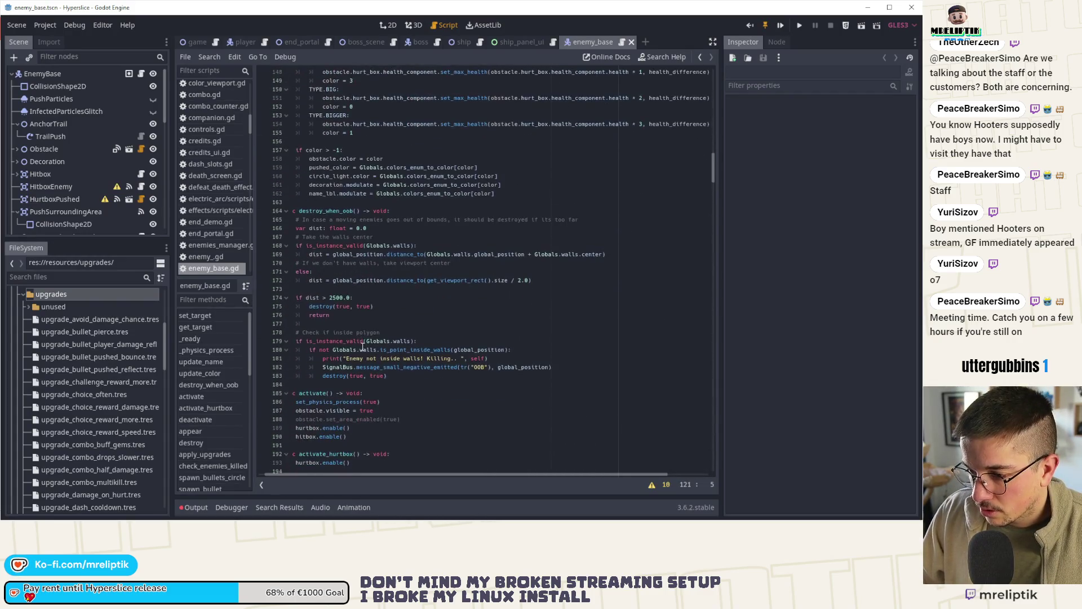
scroll(359, 343, "down", 9)
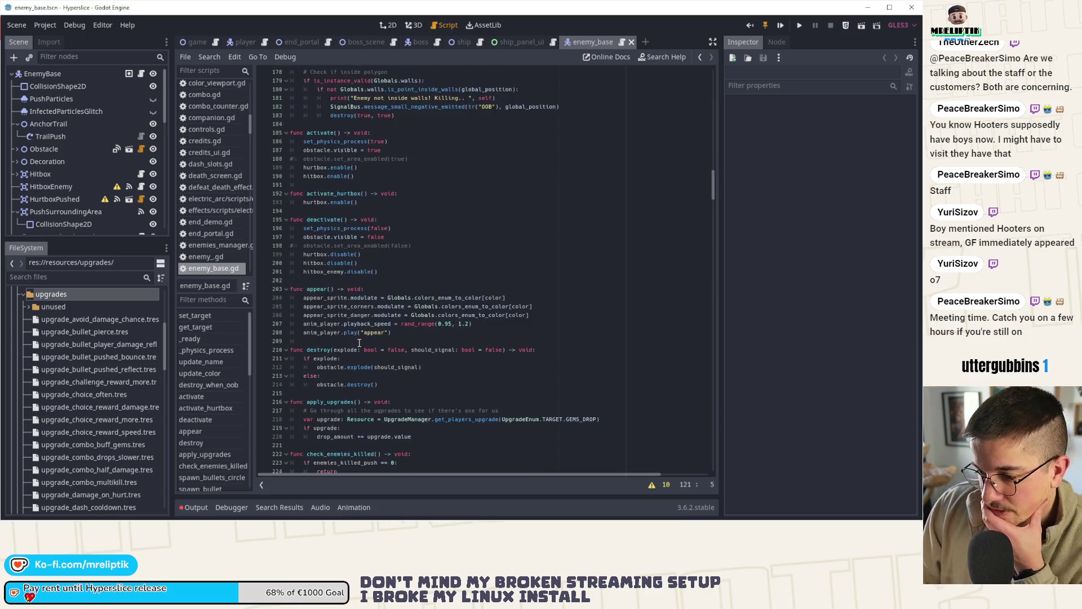
scroll(367, 319, "down", 3)
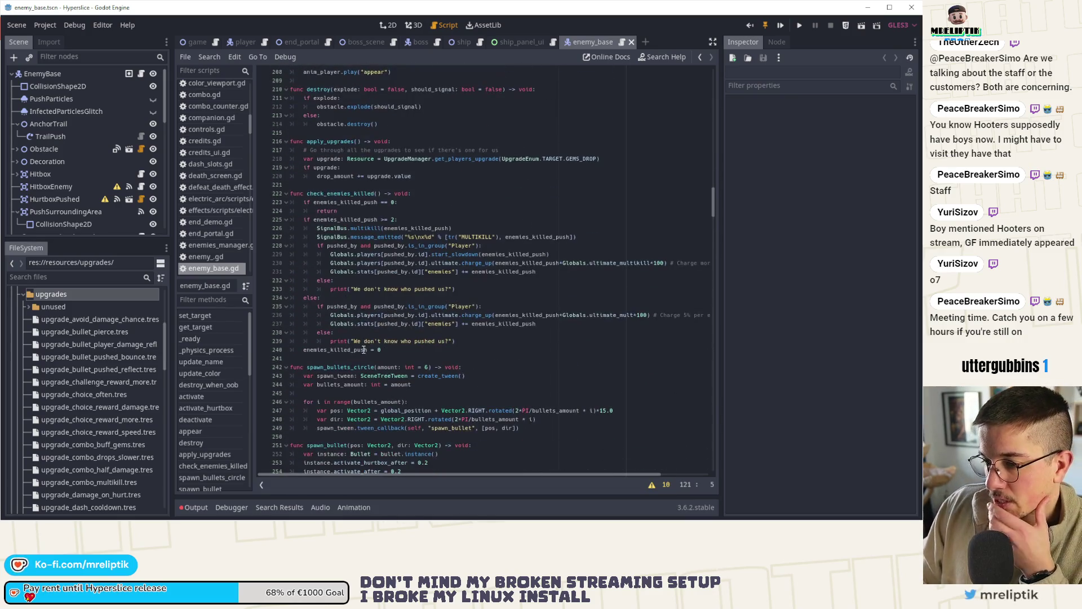
scroll(367, 319, "down", 9)
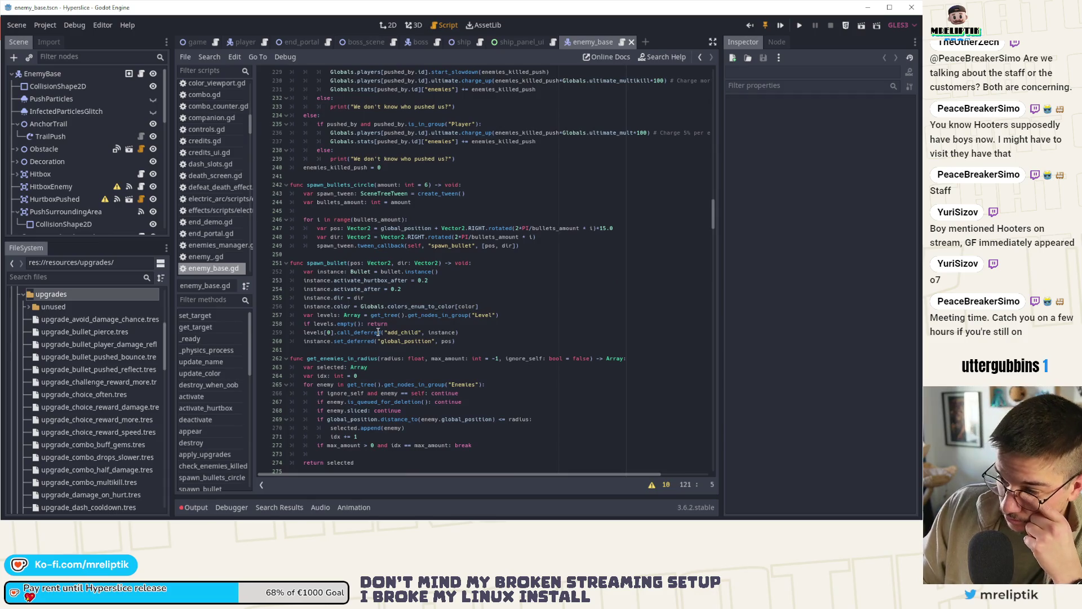
scroll(378, 327, "down", 9)
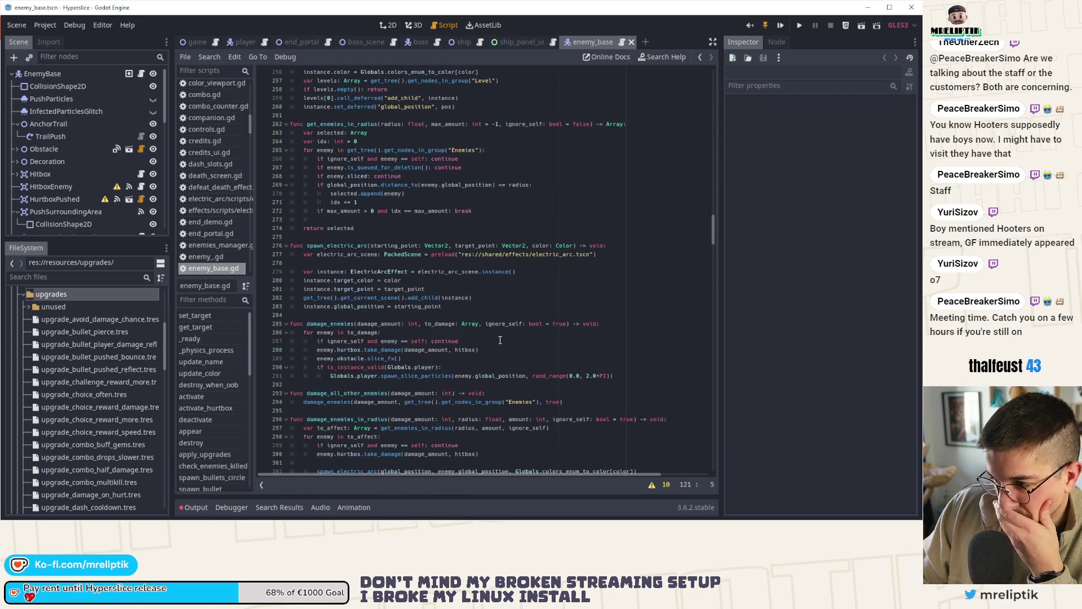
left_click(507, 325)
Search enemy_base.gd for 'kill_' and step through all of its matches.
key("ctrl+f")
type("kill")
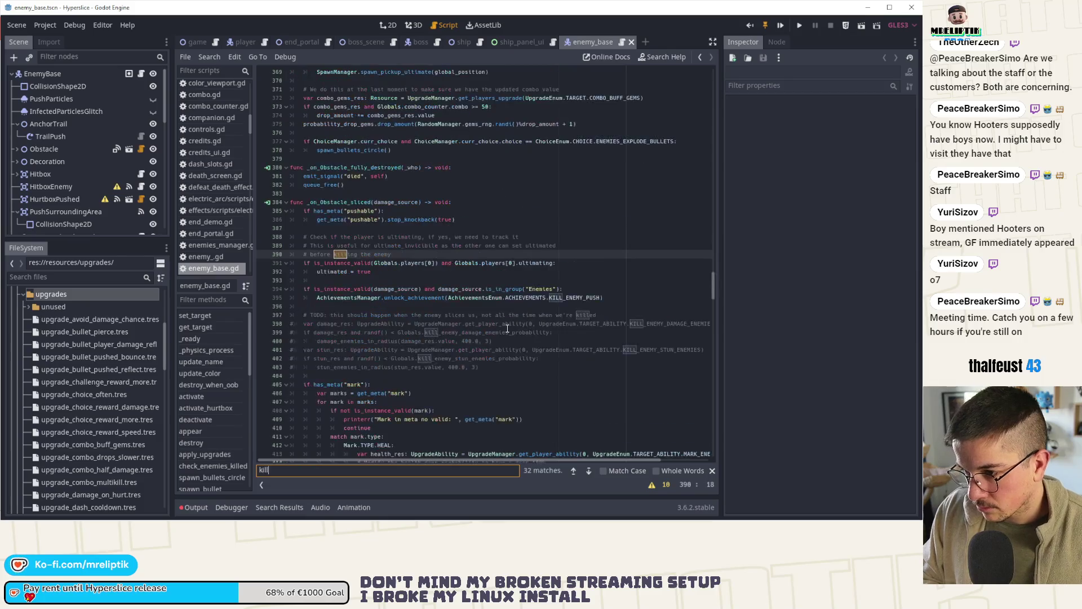
type("_or")
key("BackSpace")
key("BackSpace")
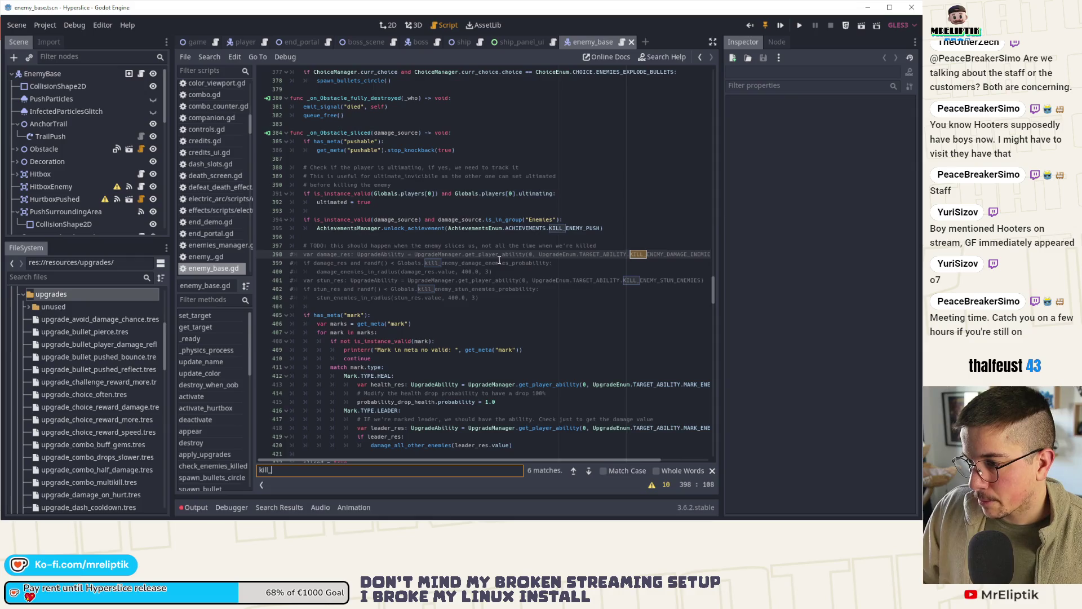
left_click(589, 470)
left_click(589, 470)
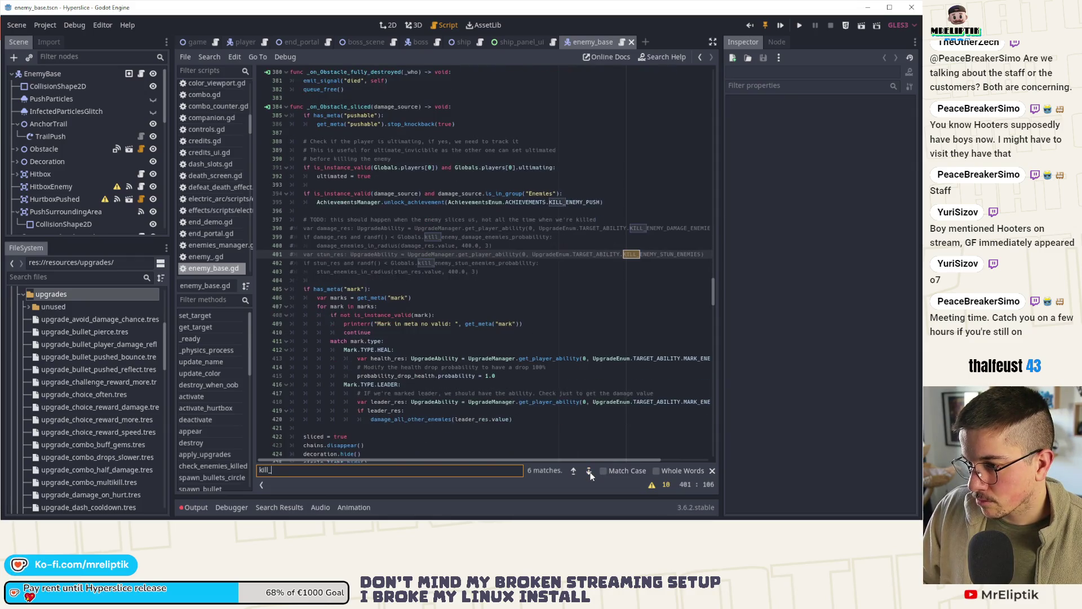
left_click(589, 470)
left_click(589, 470)
left_click(589, 471)
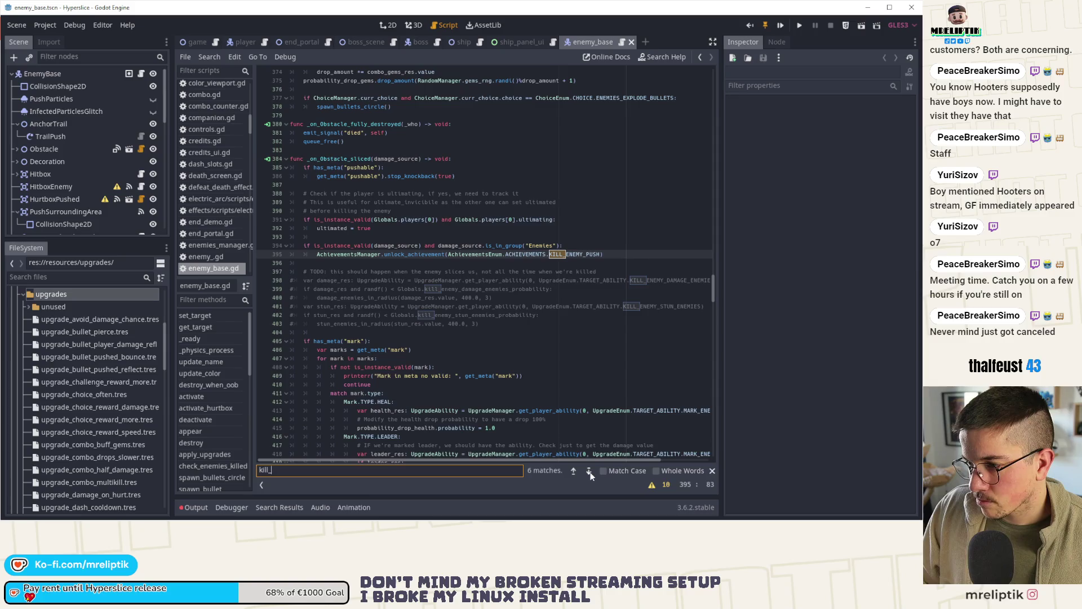
left_click(589, 470)
left_click(589, 470)
left_click(589, 470)
left_click(589, 470)
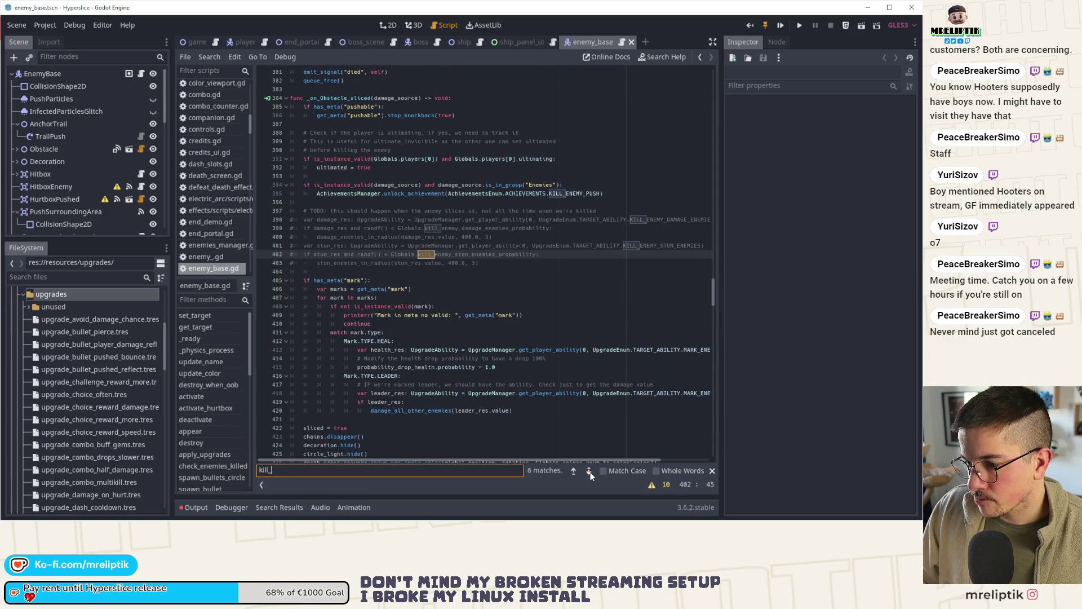
left_click(589, 470)
left_click(589, 470)
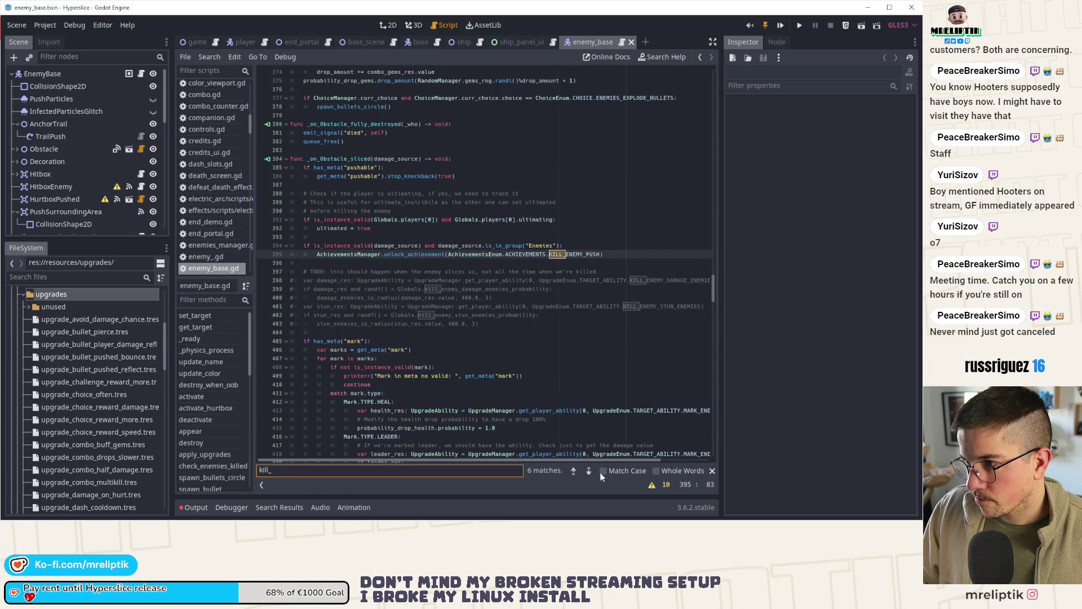
Close the find bar and switch back to the player scene's player.gd script.
left_click(712, 470)
left_click(240, 43)
left_click(526, 256)
key("ctrl+f")
Search player.gd for 'kill_' and go to the health.set_health(0) line under KILL_BE_KILLED.
type("kill_o")
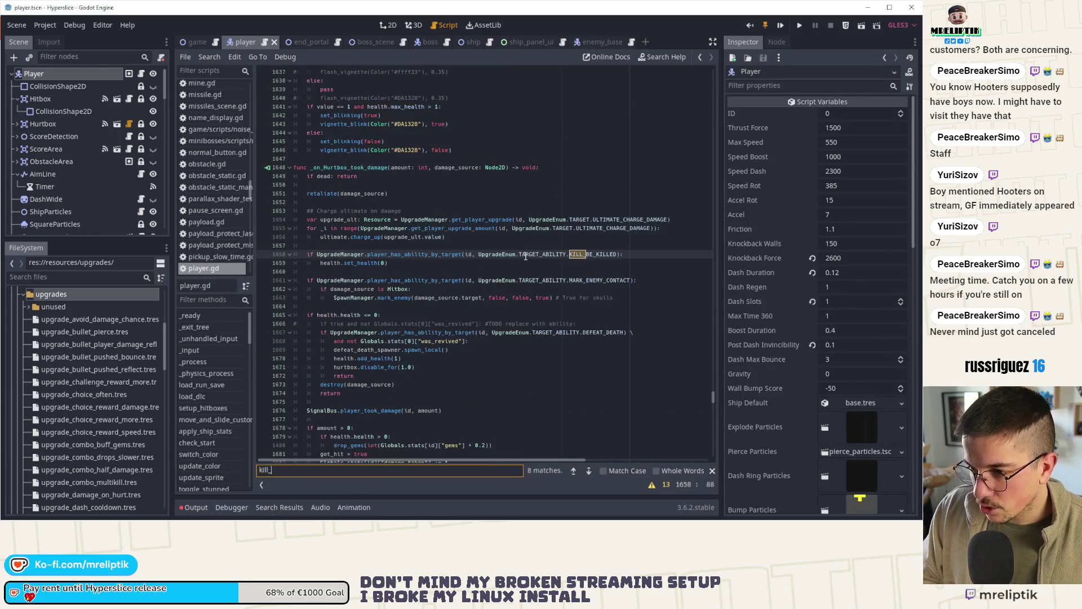
type("r")
left_click(406, 271)
left_click(412, 266)
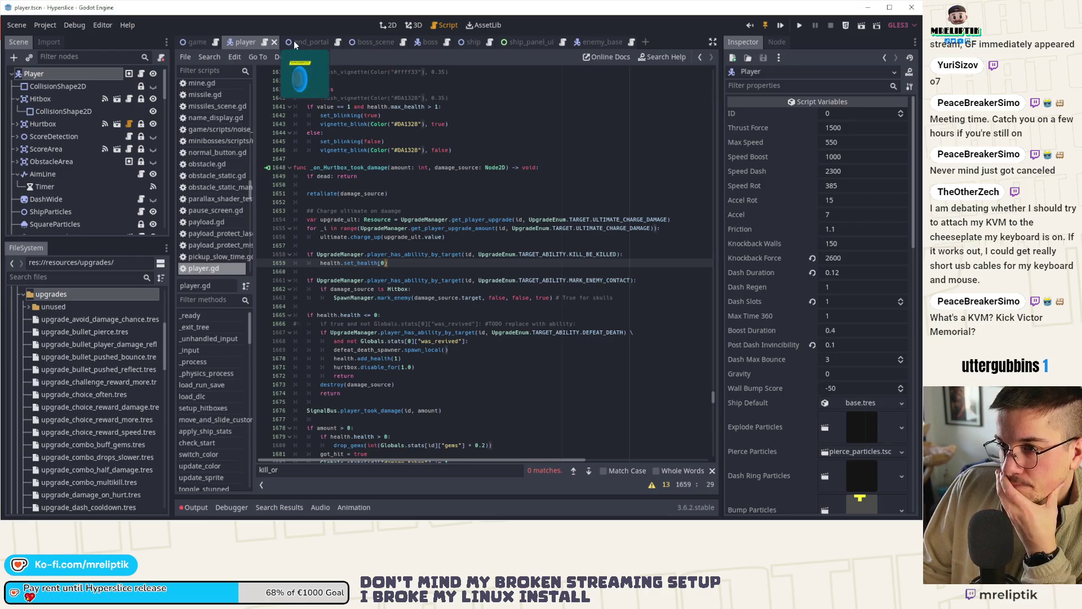
In enemy_base.gd, jump via on_pushed_collided and scroll to the _on_HurtboxPushed_took_damage handler.
left_click(593, 42)
scroll(203, 417, "down", 10)
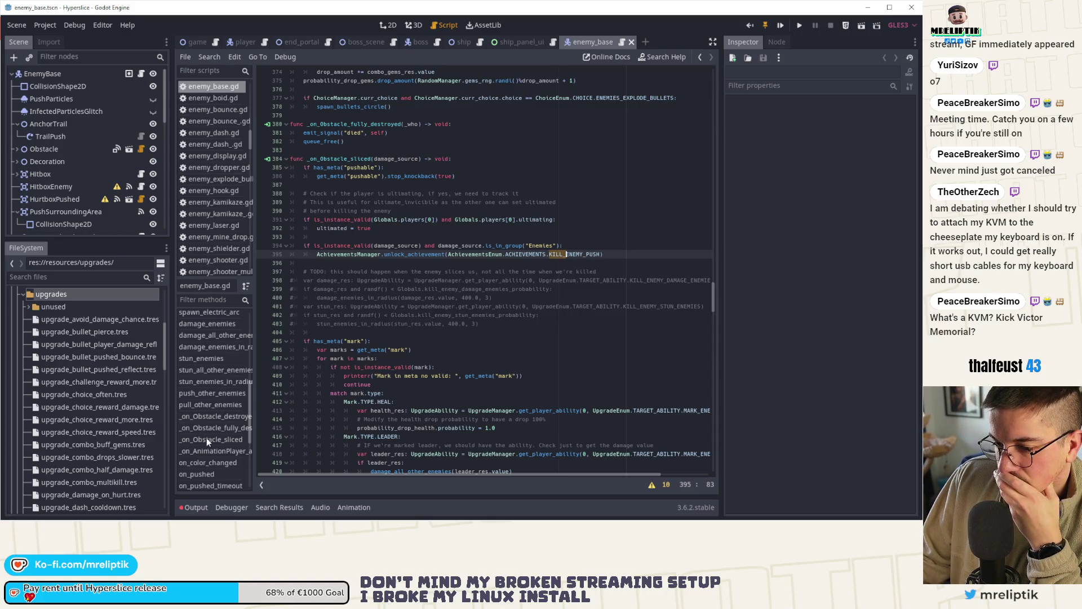
scroll(209, 423, "down", 5)
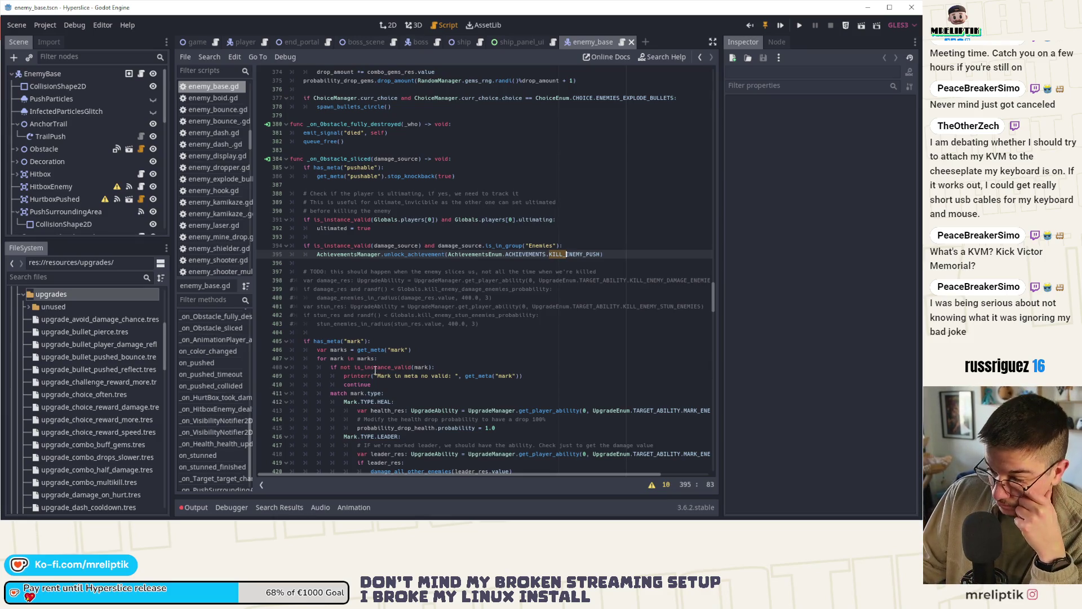
scroll(375, 361, "down", 2)
scroll(349, 295, "up", 4)
scroll(353, 219, "down", 3)
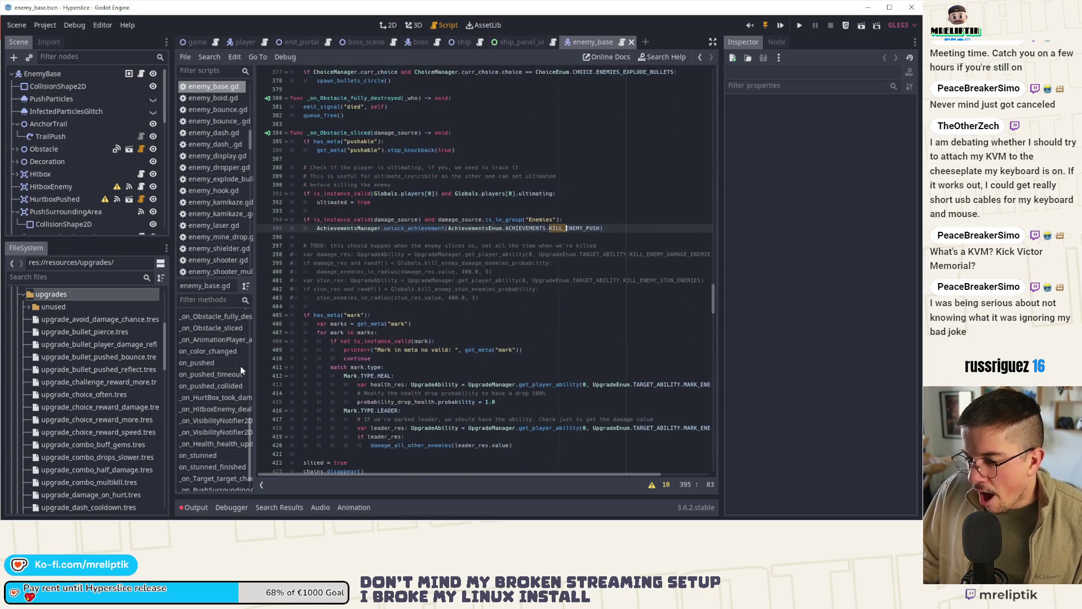
scroll(221, 400, "down", 1)
left_click(209, 367)
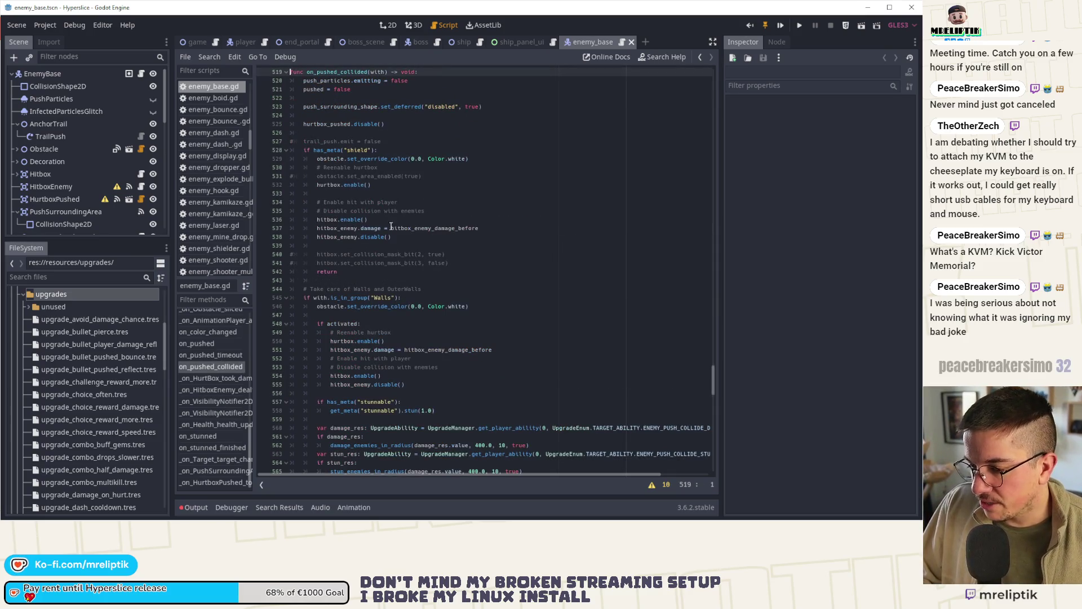
scroll(420, 318, "down", 3)
scroll(420, 318, "down", 5)
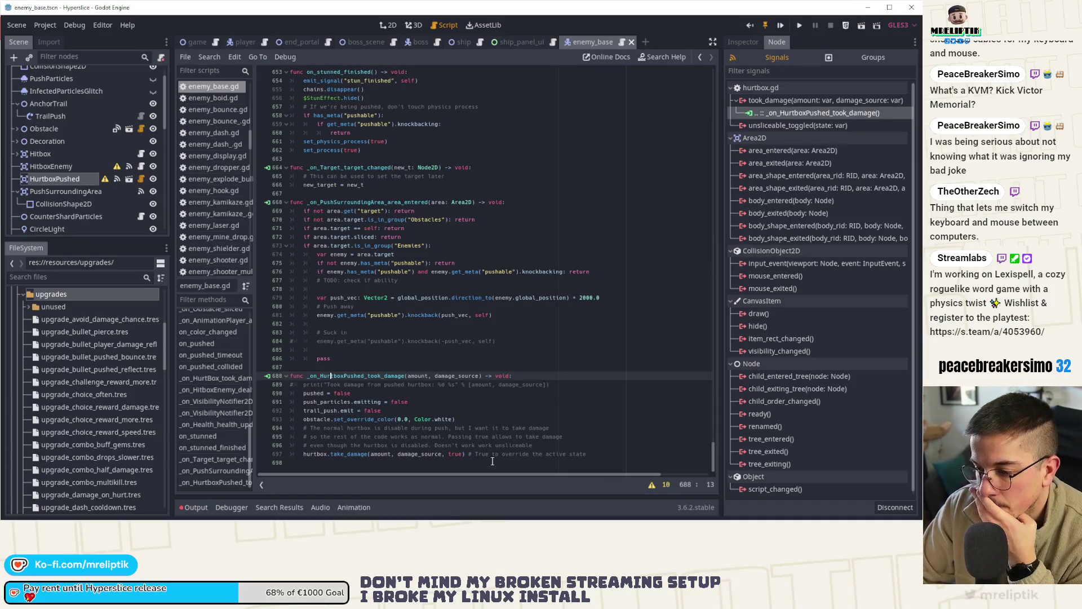
Add an 'if damage_source.target is Spike:' check after the take_damage call.
left_click(593, 454)
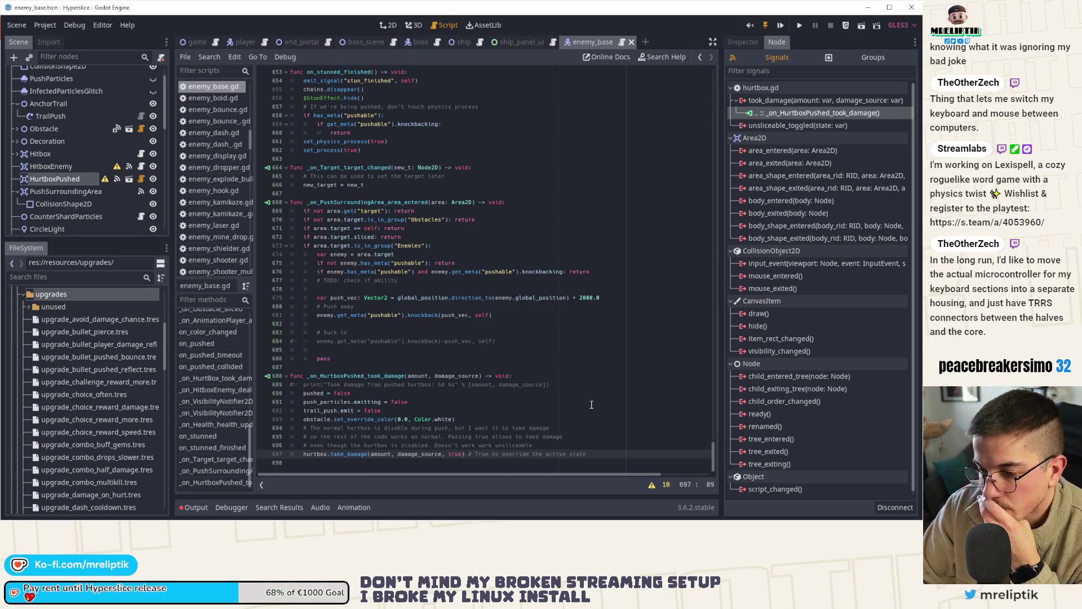
key("Return")
type("i")
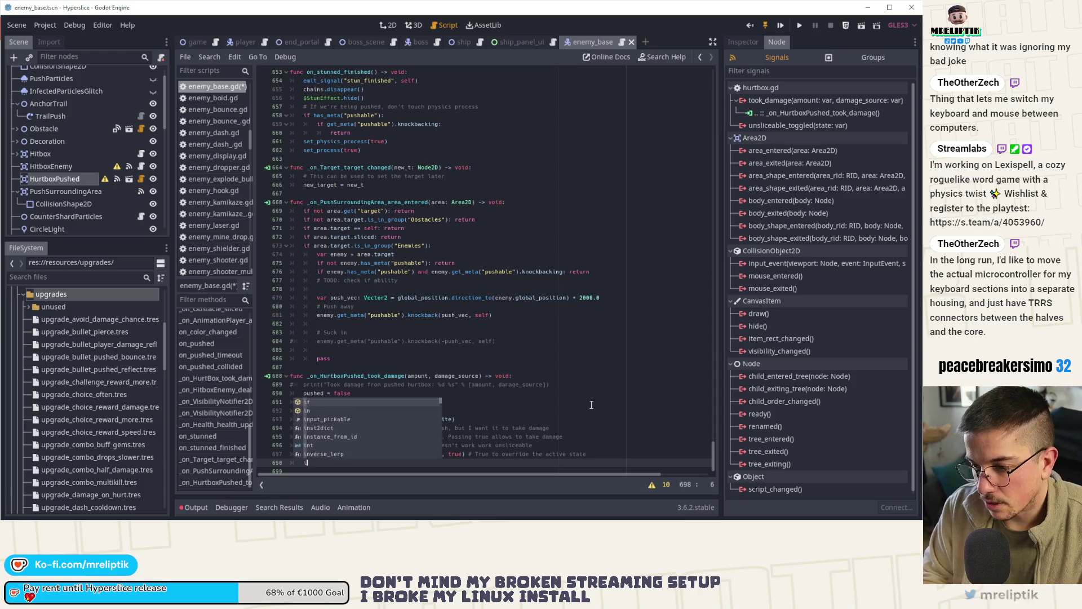
type("f damage_source")
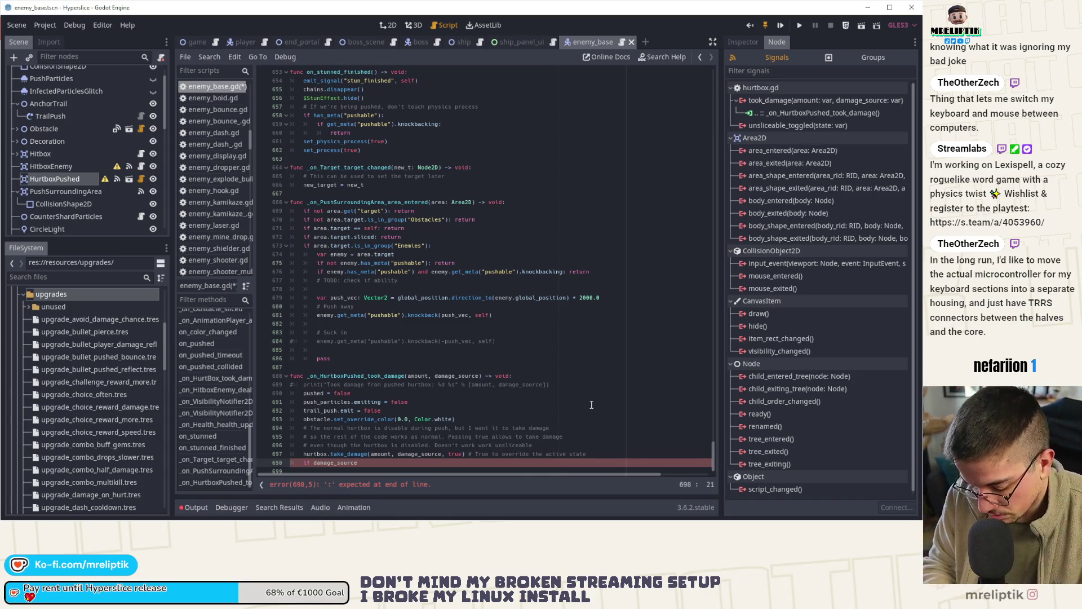
type(".target")
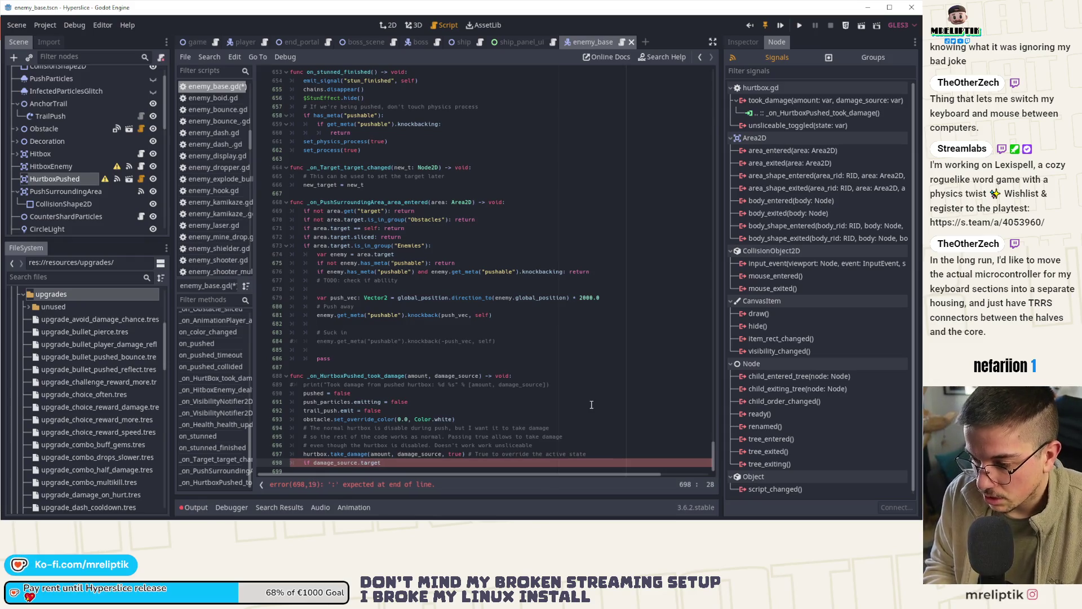
type(" and damage_source")
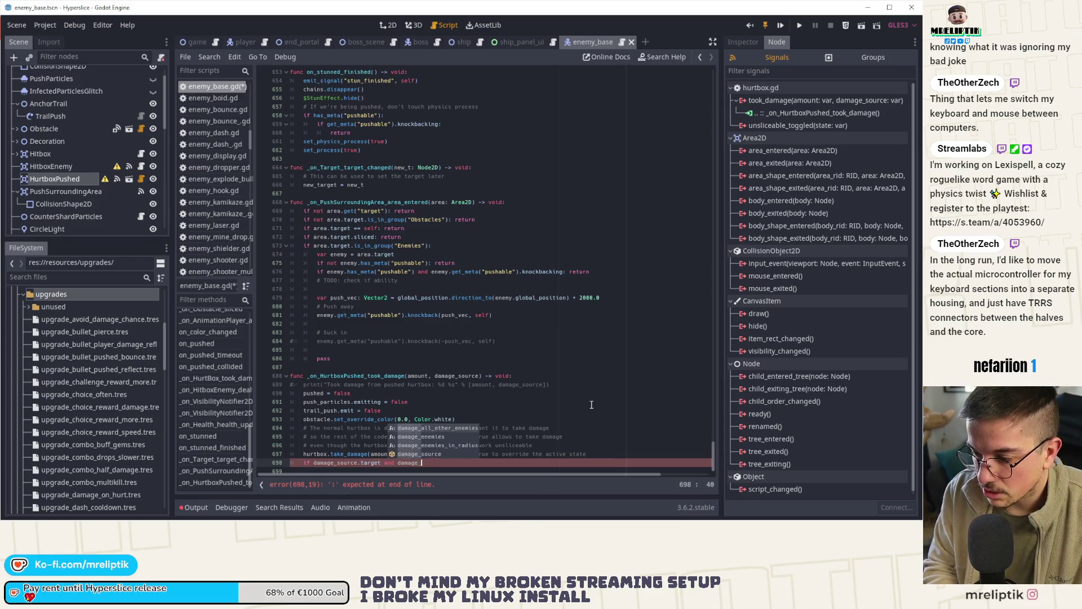
key("ctrl+BackSpace")
key("ctrl+BackSpace")
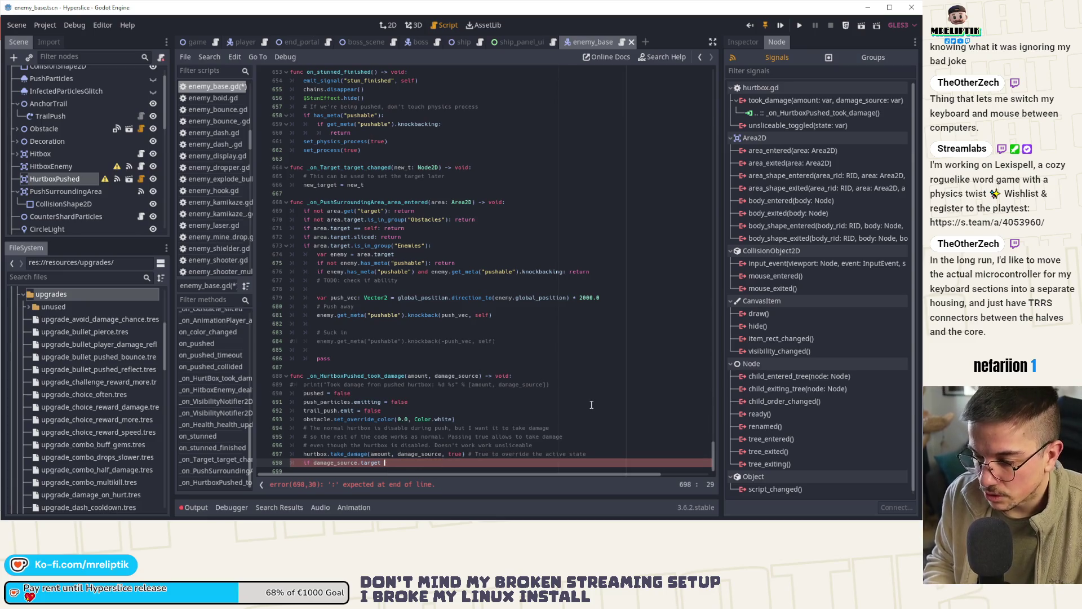
type(".")
key("BackSpace")
type(".is")
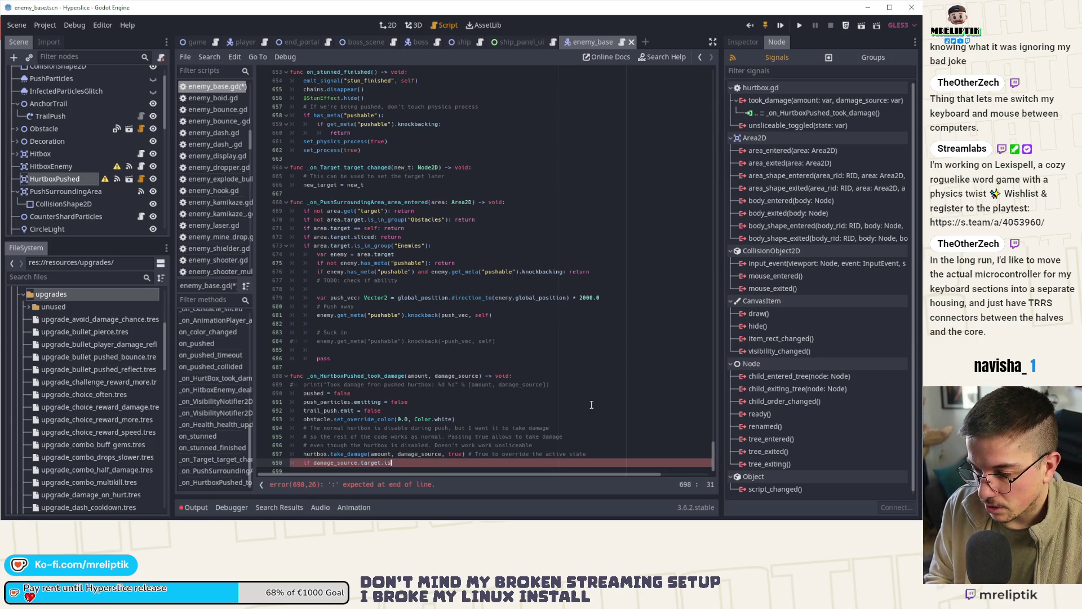
type("_pike:")
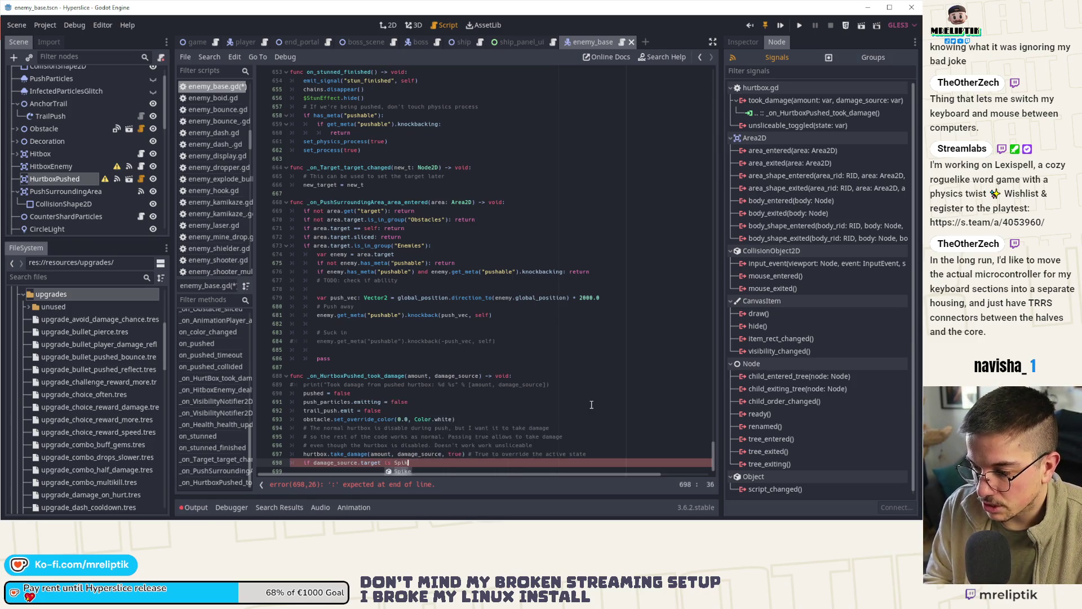
key("ctrl+s")
key("Return")
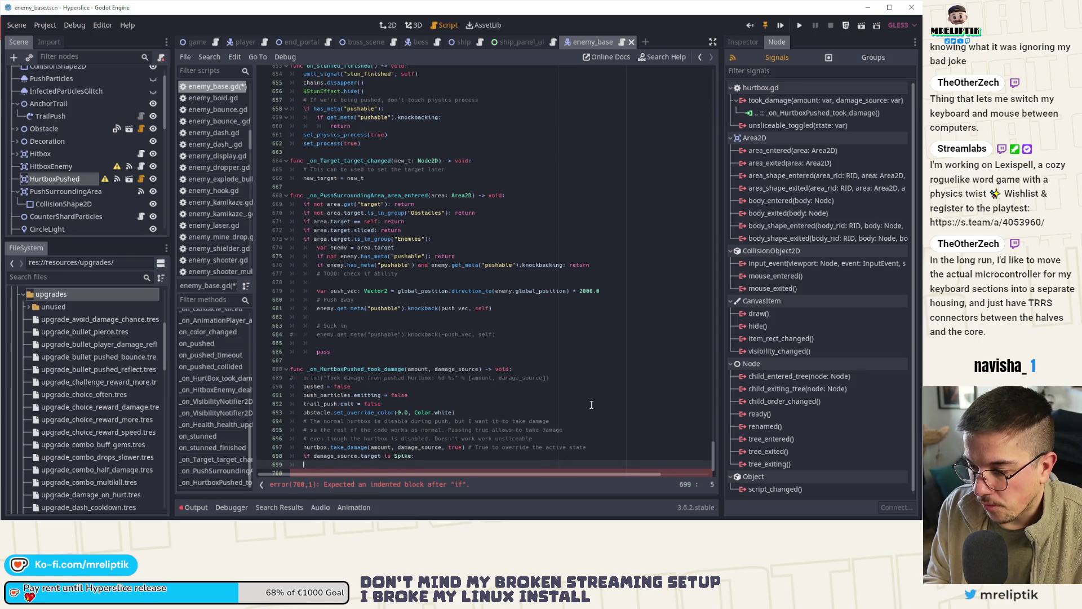
key("BackSpace")
key("BackSpace")
key("BackSpace")
Extend the Spike check with UpgradeManager.player_has_upgrade(UpgradeEnum.TARGET.ENEMY_KILL_SPIKE) and save.
type("and pl")
key("BackSpace")
key("BackSpace")
type("Ach")
key("BackSpace")
key("BackSpace")
key("BackSpace")
type("UpgradeM")
key("Return")
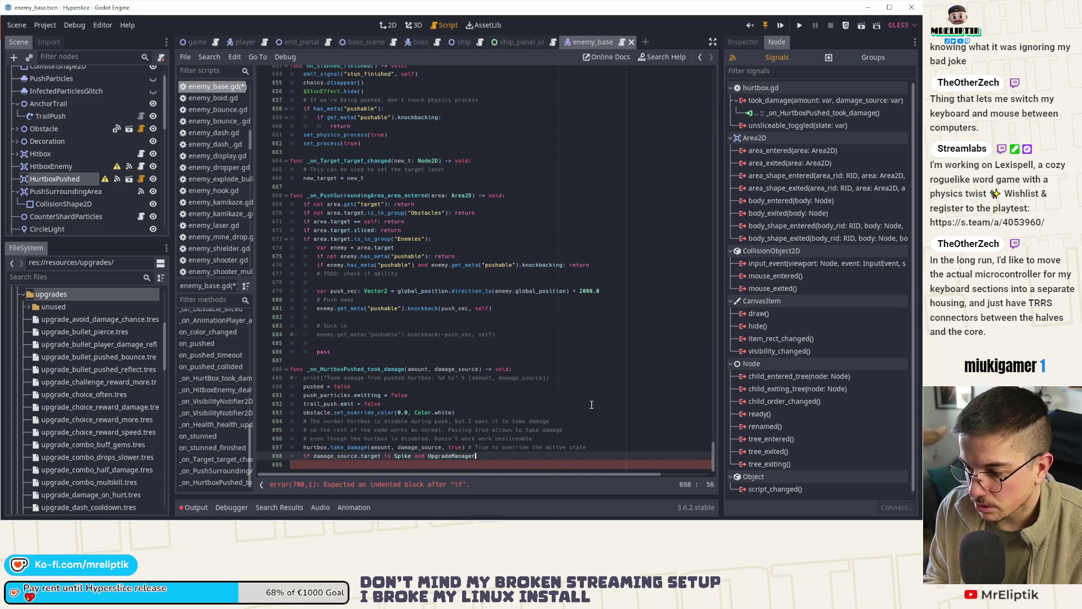
type(".")
type("get_player")
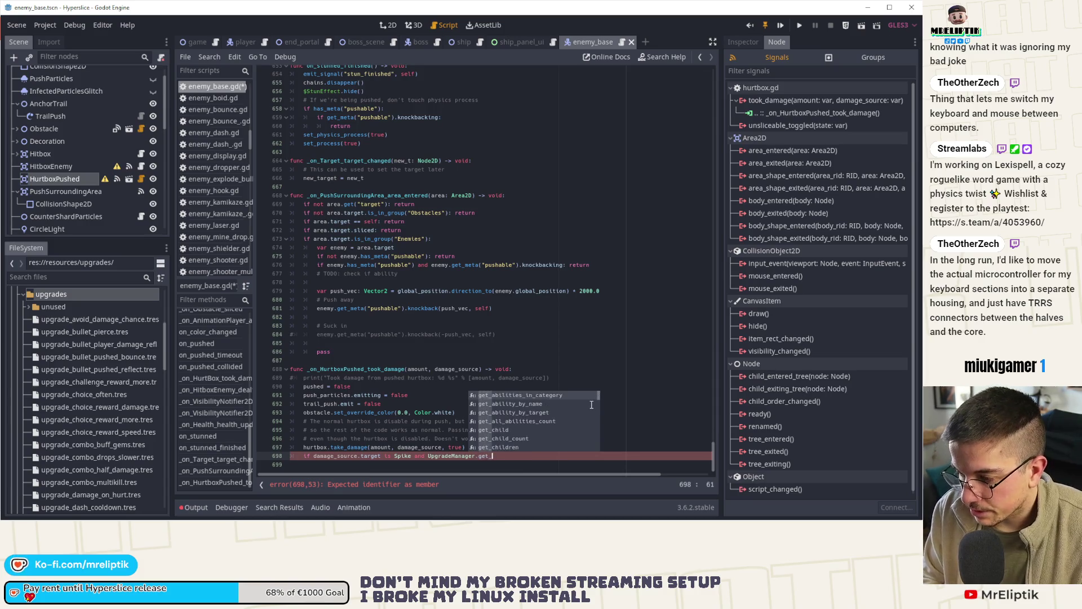
key("Down")
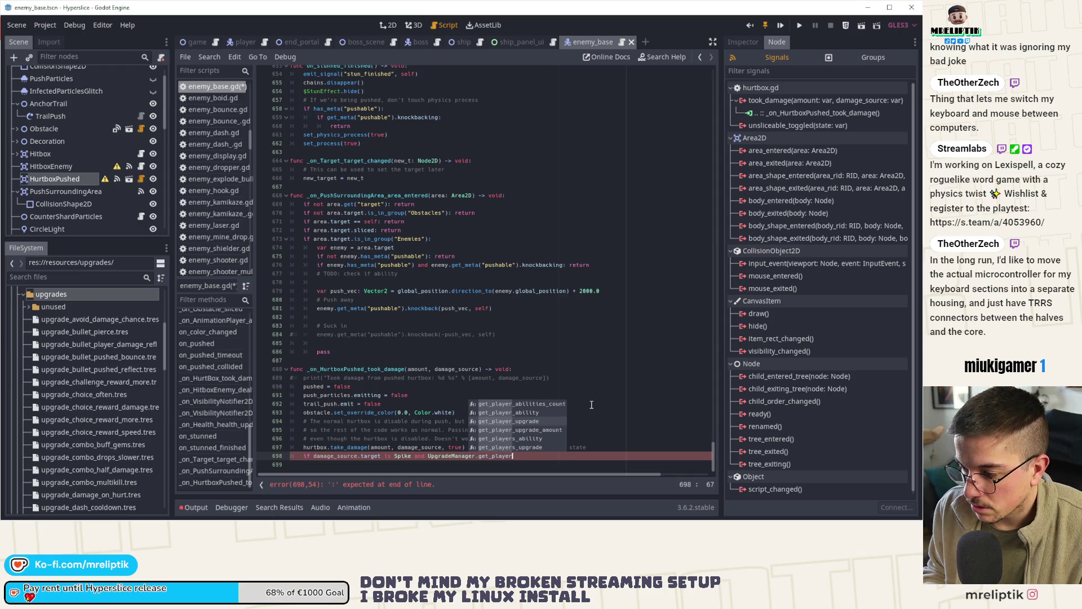
key("ctrl+BackSpace")
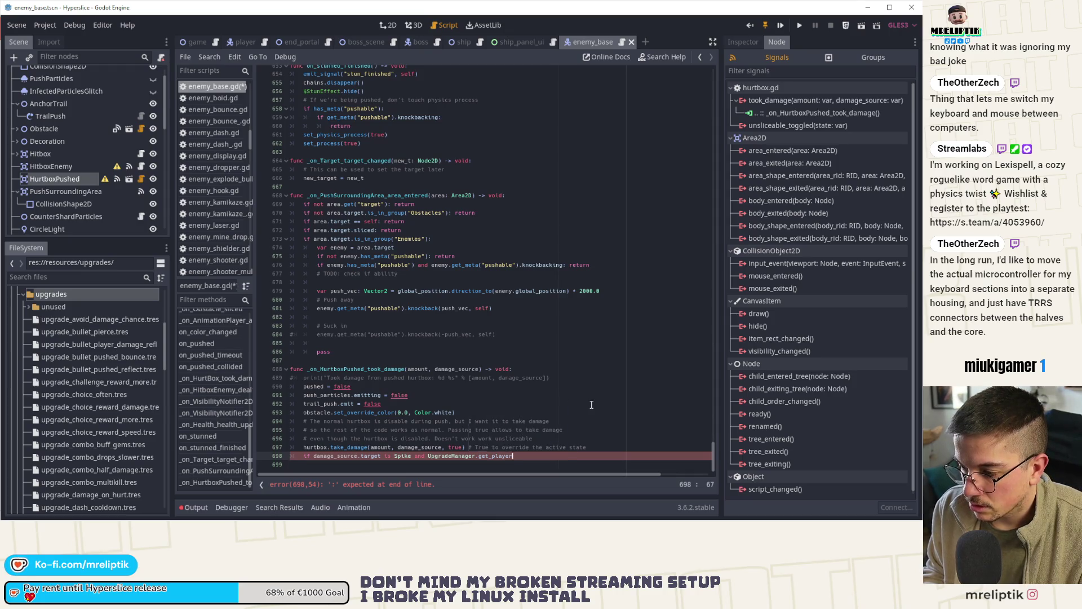
type("hlayer_h")
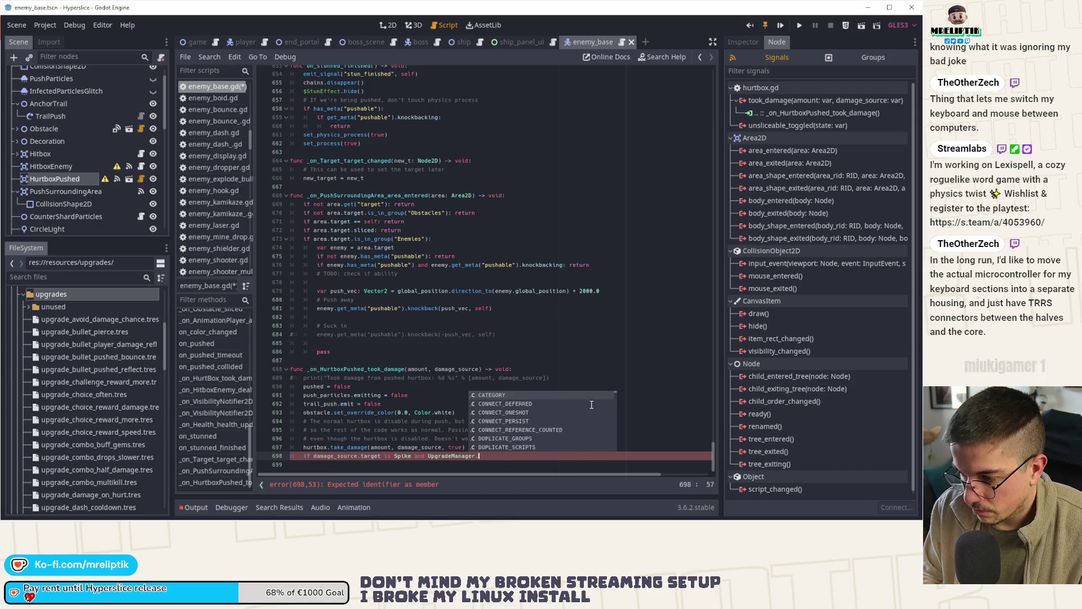
key("Down")
key("Down")
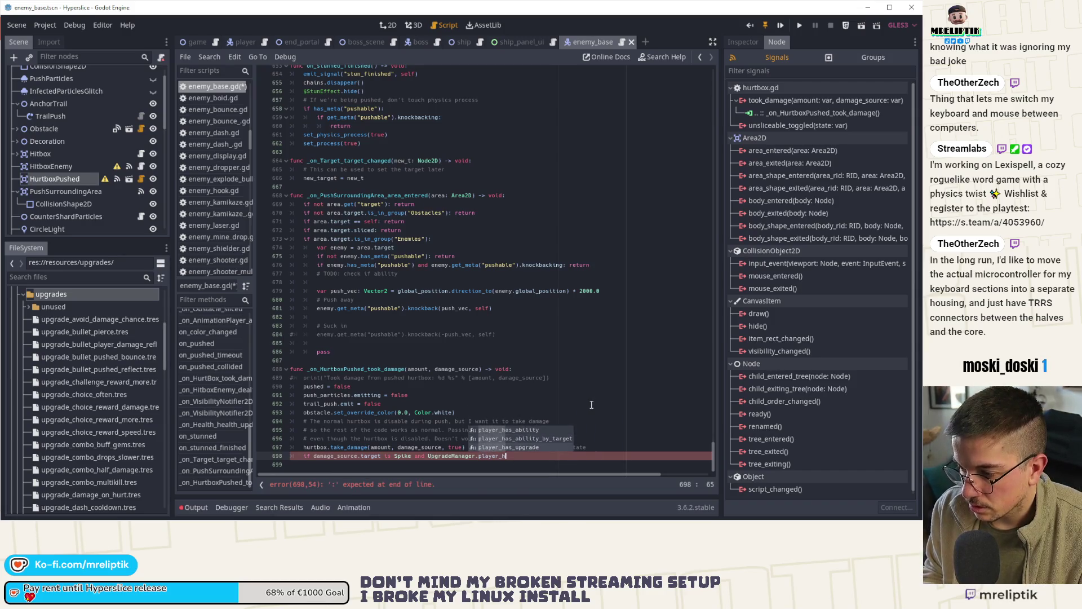
key("Return")
type("Upgra")
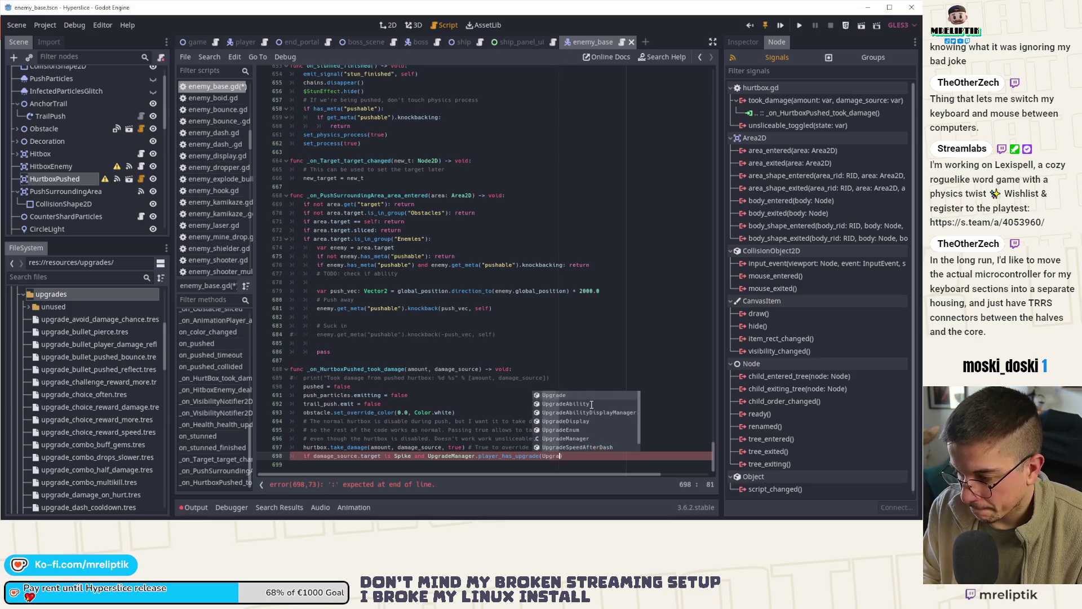
type("deEnum.")
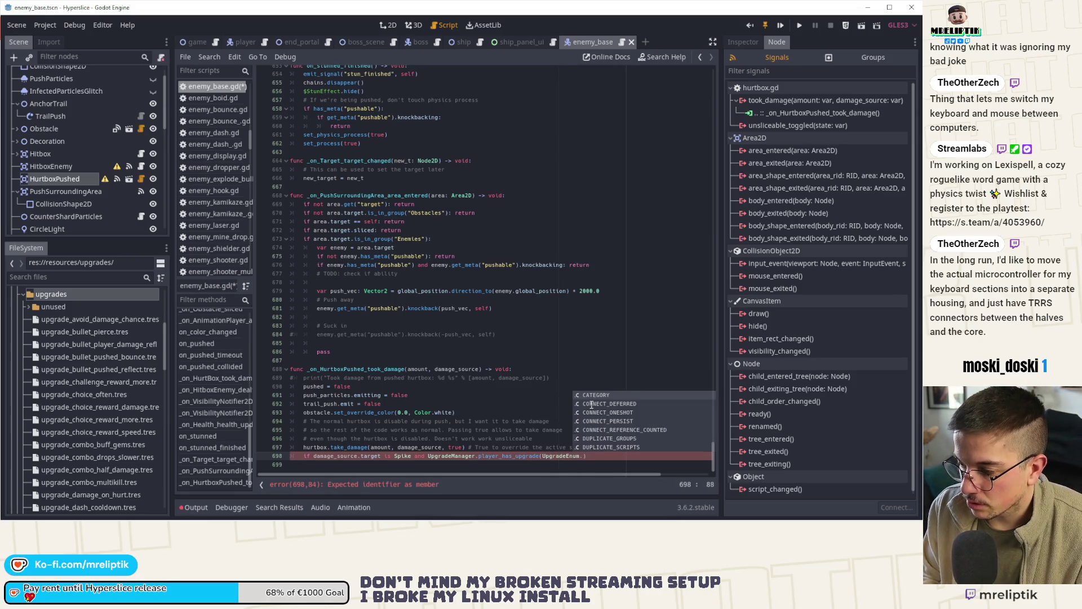
type("TARGET.")
type("ENEMY_KILL_SPIKE")
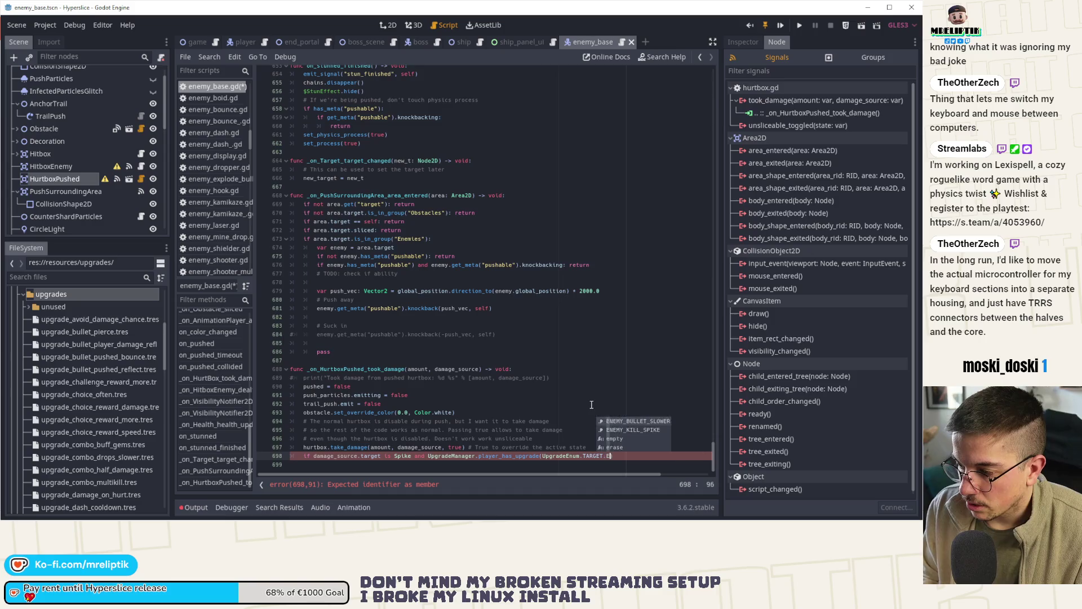
key("ctrl+s")
Give the condition a body calling hurtbox.take_damage(health.health, hitbox) and save.
type(":")
key("Return")
type("hurtbox.take_damage(damage, hitbox)")
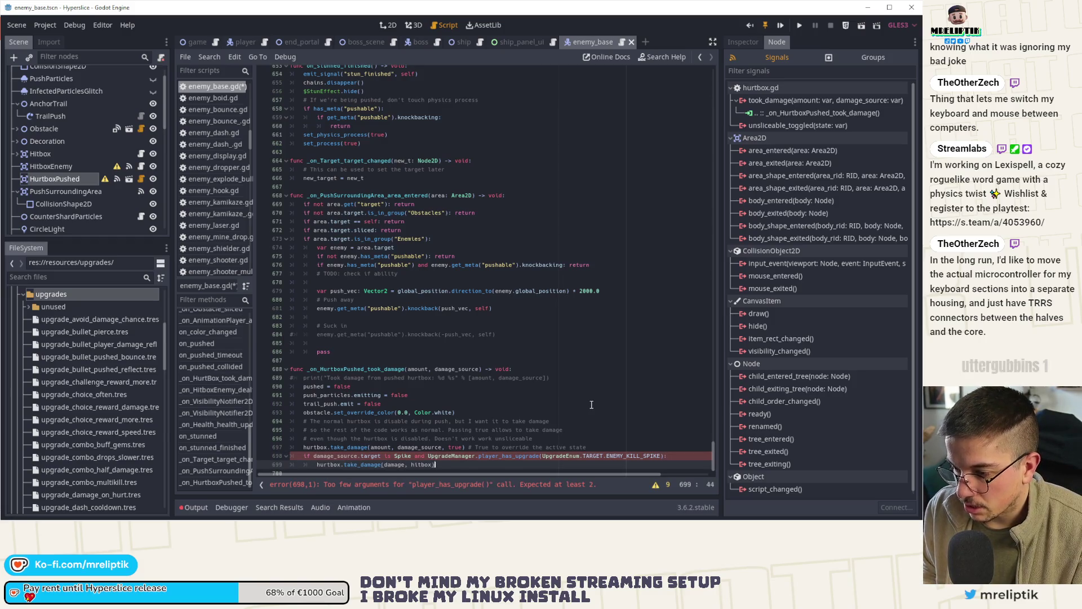
key("ctrl+Right")
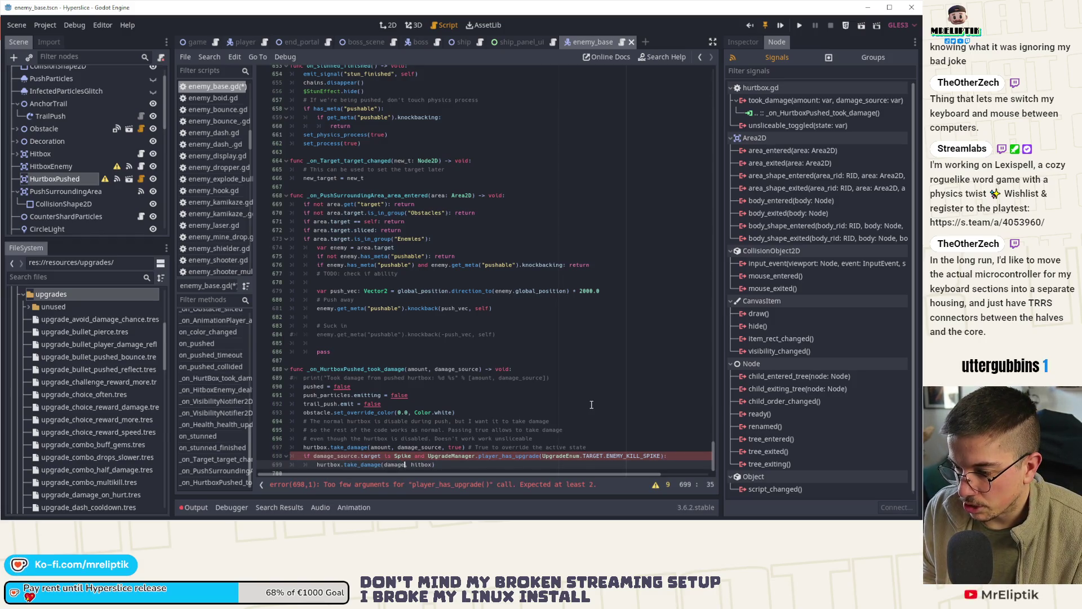
key("ctrl+Right")
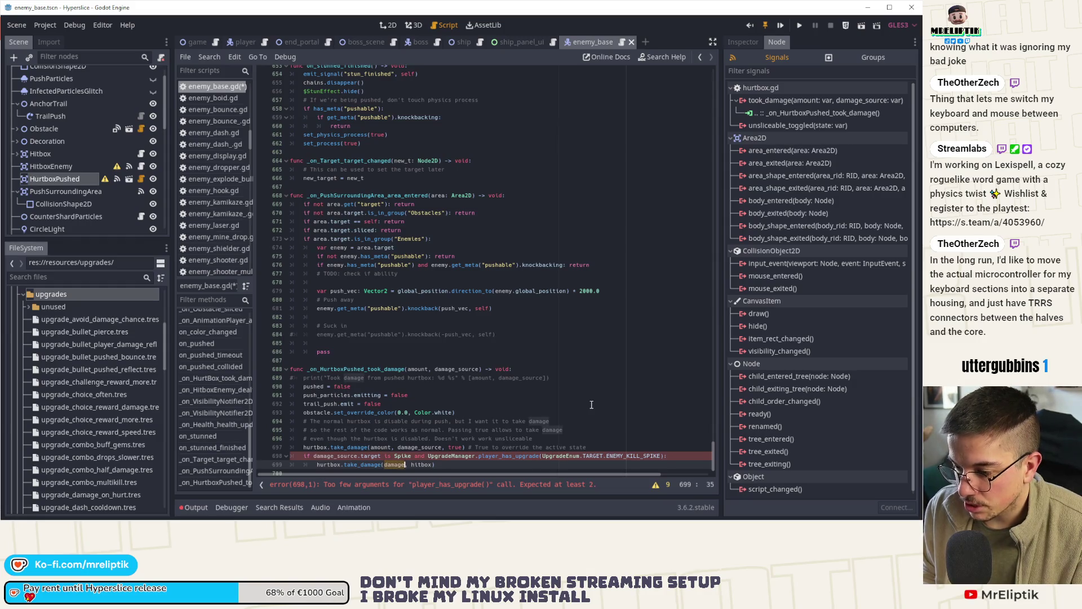
key("ctrl+BackSpace")
type("health")
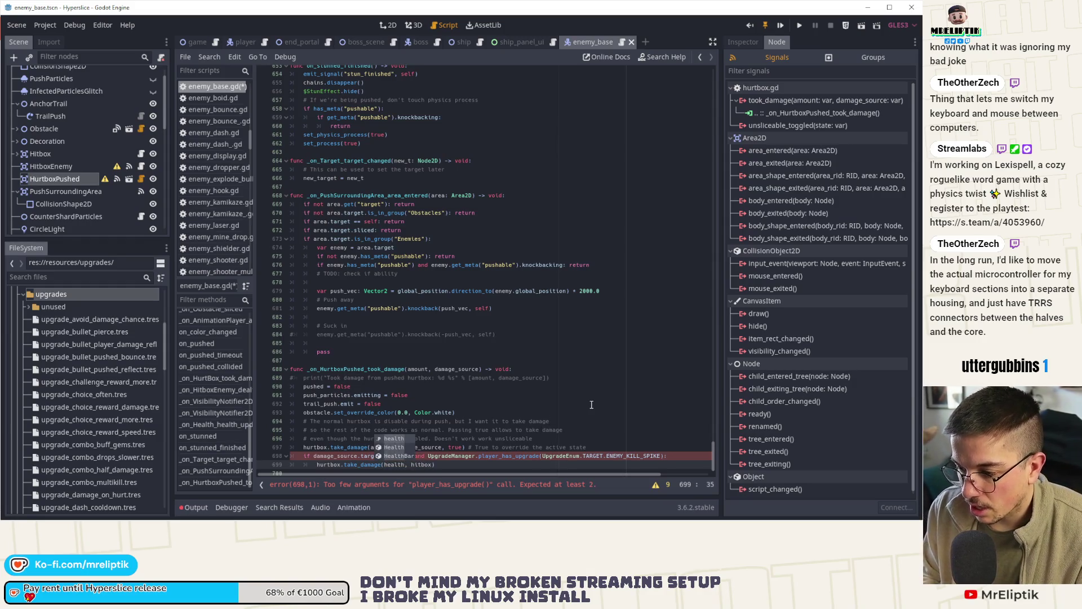
type(".health")
key("ctrl+s")
Check the health declaration, then pass 0 as player_has_upgrade's first argument and save.
scroll(405, 308, "up", 20)
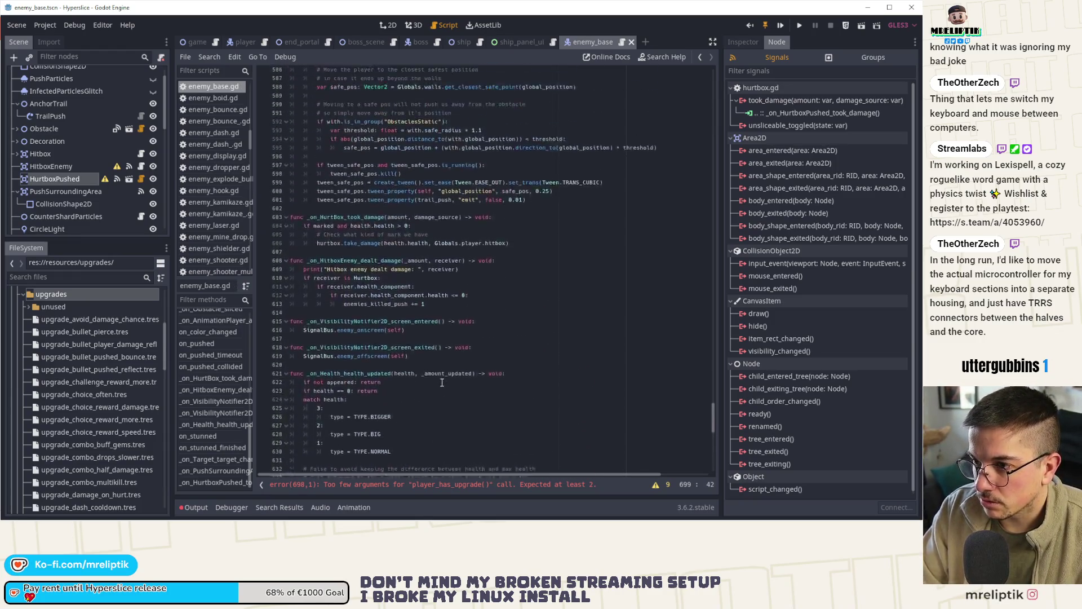
scroll(186, 353, "up", 10)
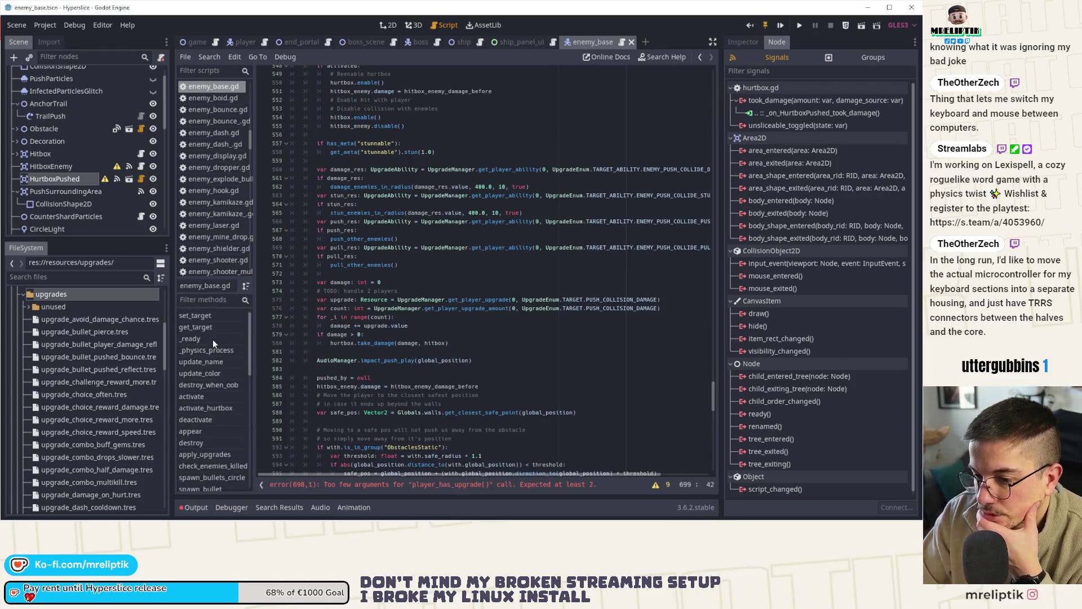
left_click(196, 341)
scroll(343, 213, "up", 3)
scroll(344, 220, "up", 2)
double_click(342, 124)
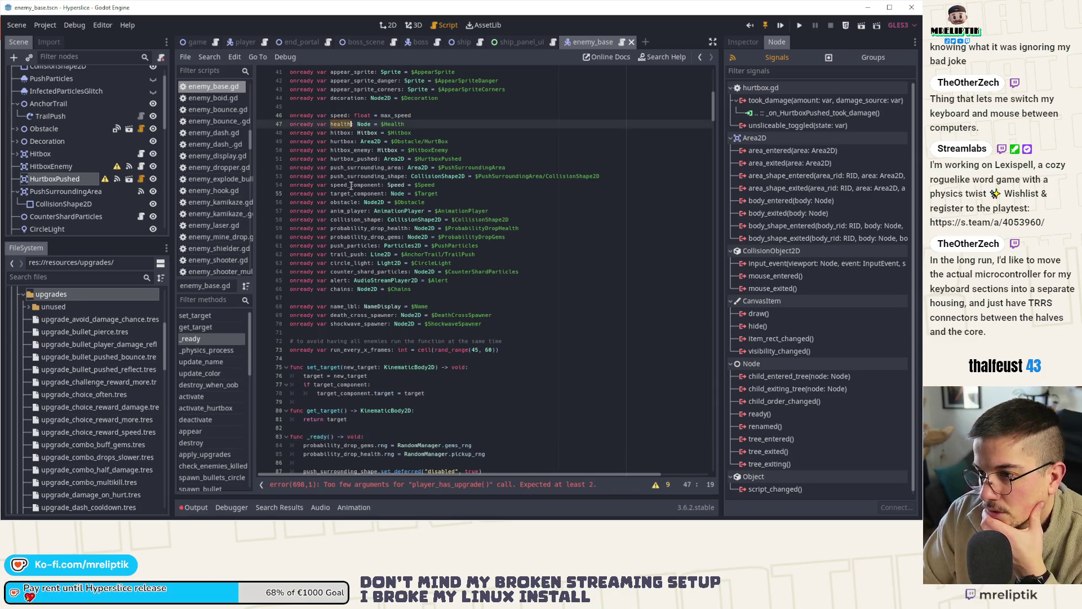
left_click_drag(713, 110, 691, 493)
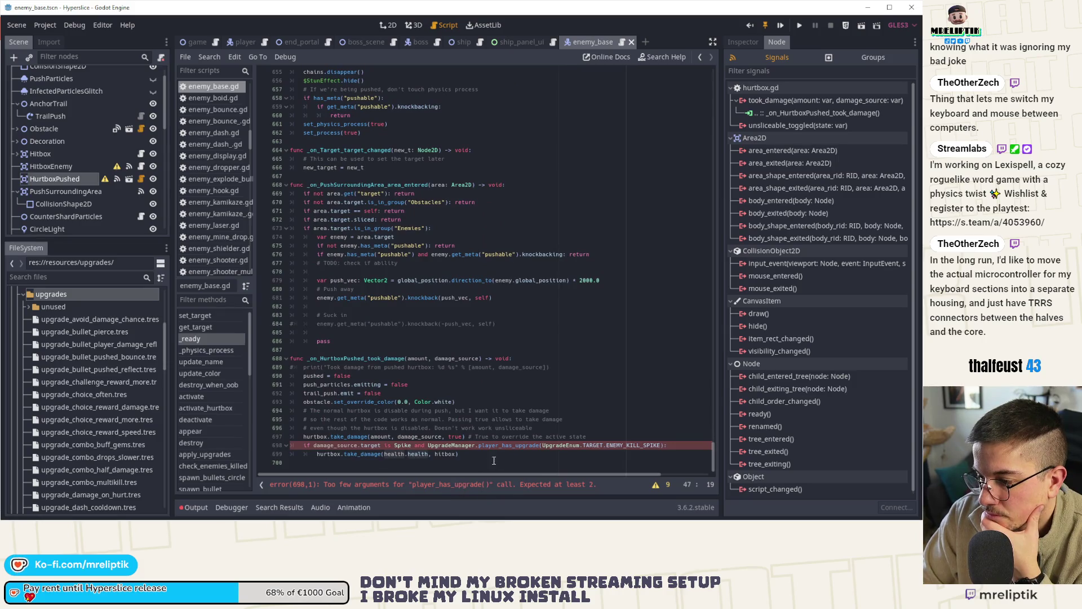
left_click(543, 446)
type("0,")
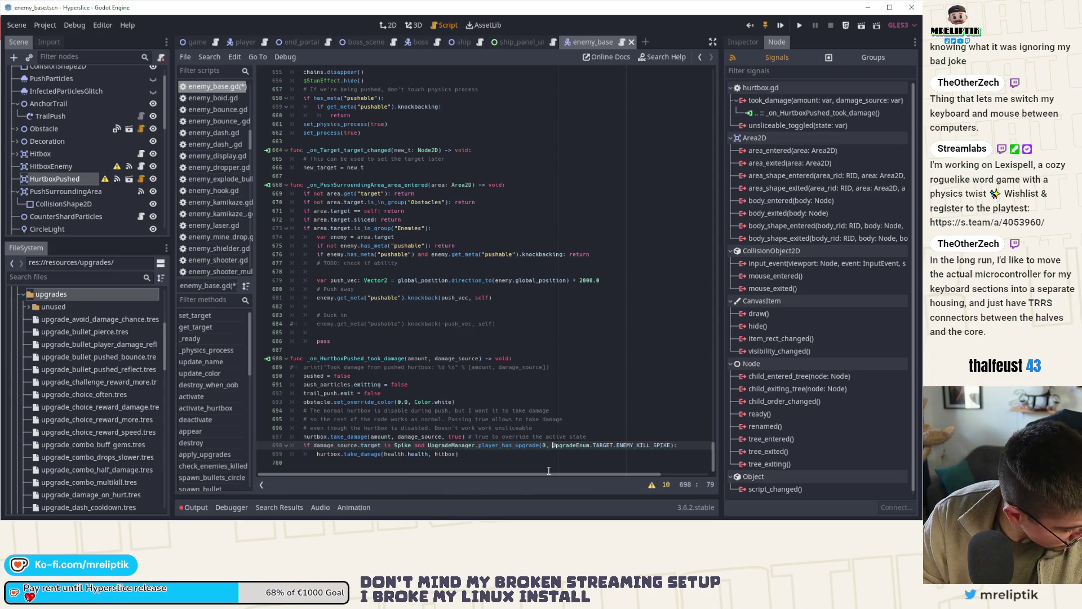
key("ctrl+s")
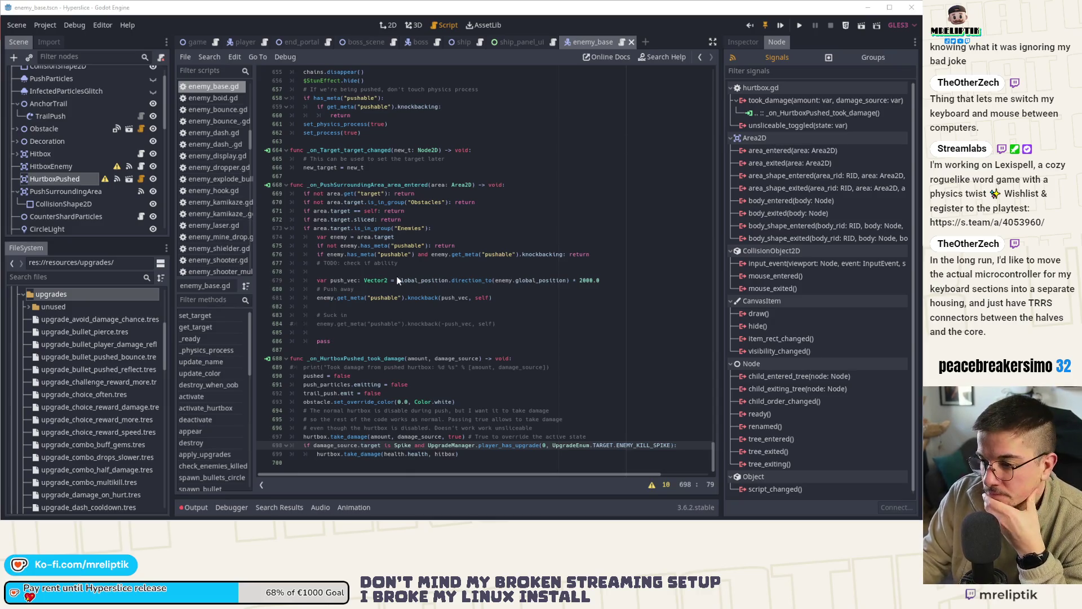
On line 699, replace hitbox with damage_source, add true as the override argument, and save.
left_click(361, 454)
double_click(362, 454)
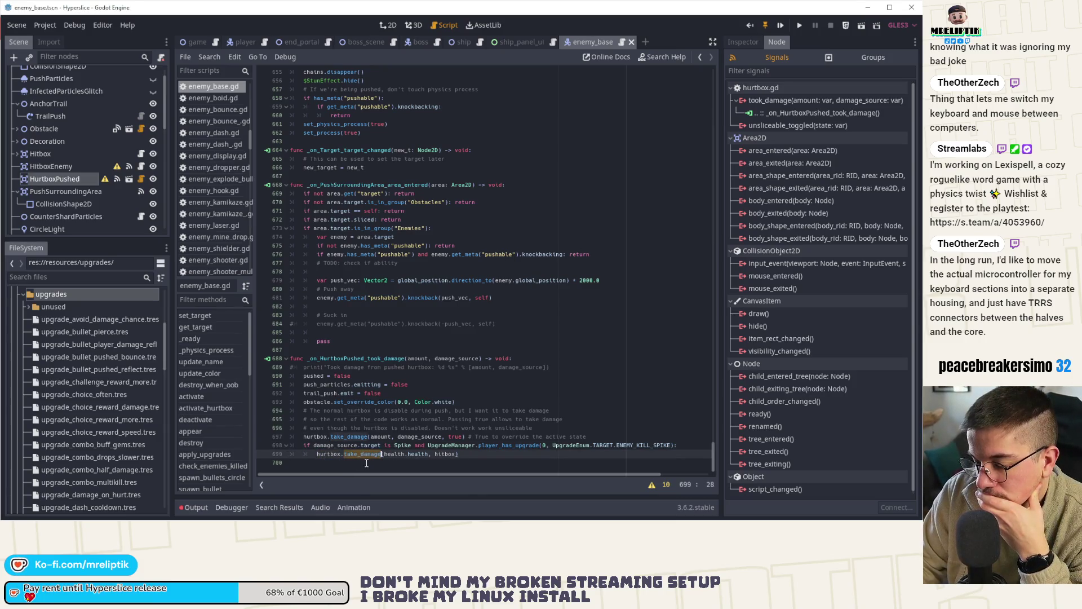
left_click(468, 455)
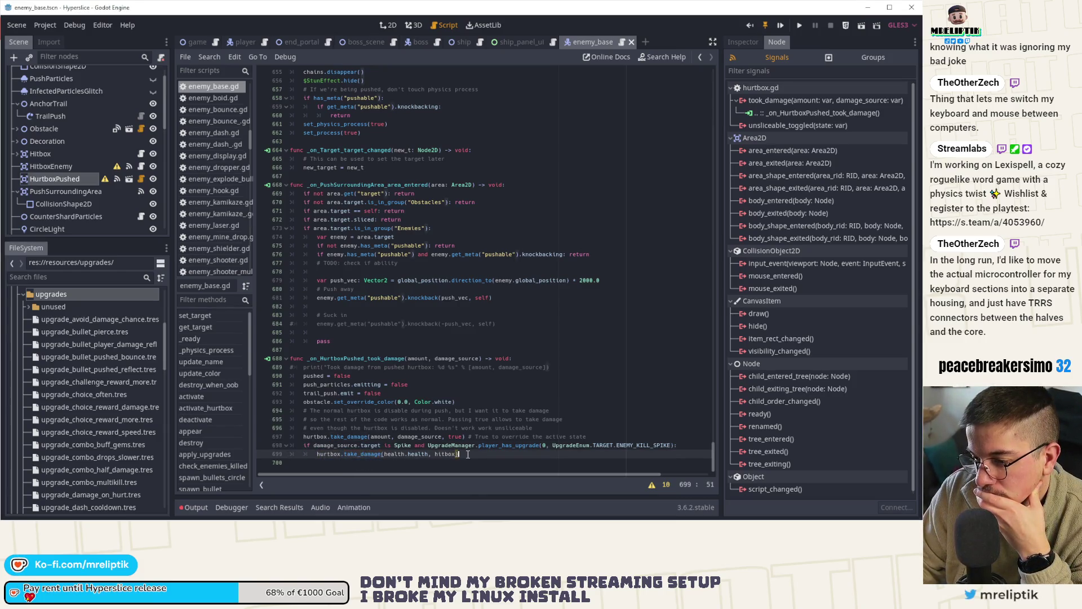
double_click(443, 454)
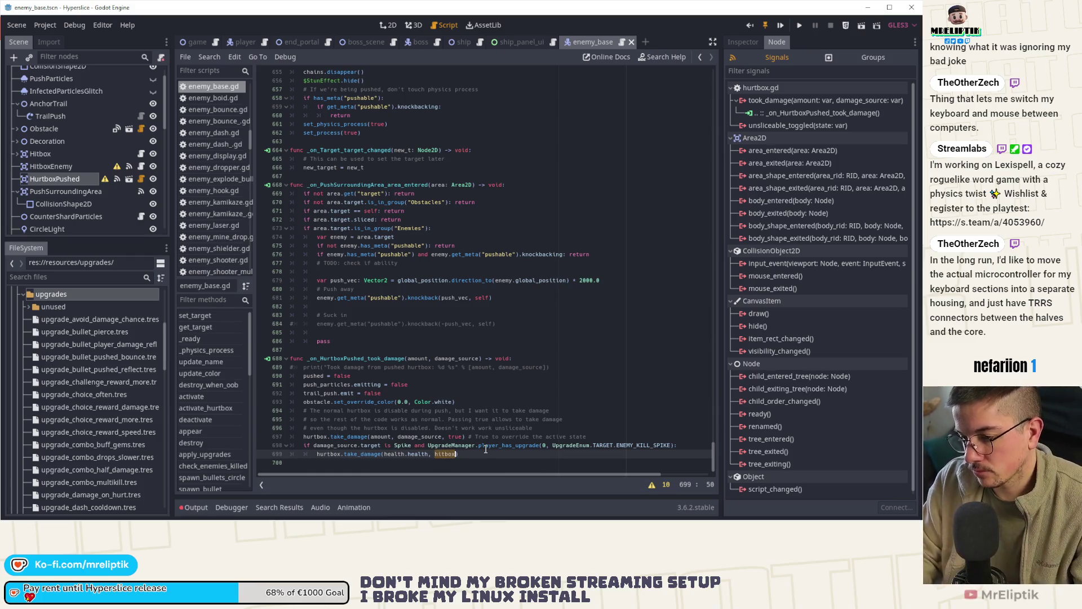
type("dama")
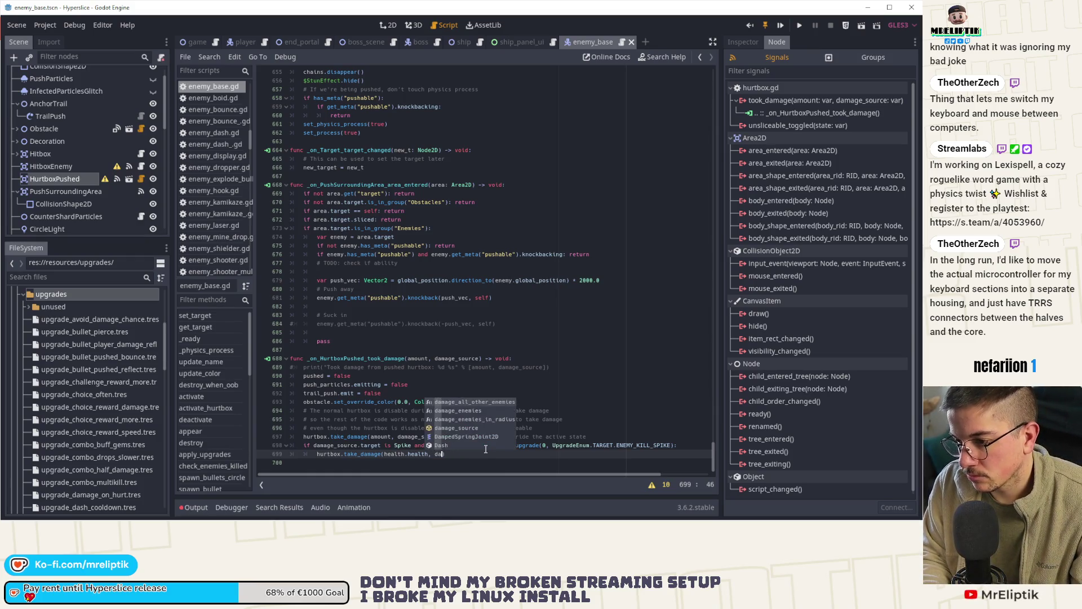
type("ge_source")
key("Return")
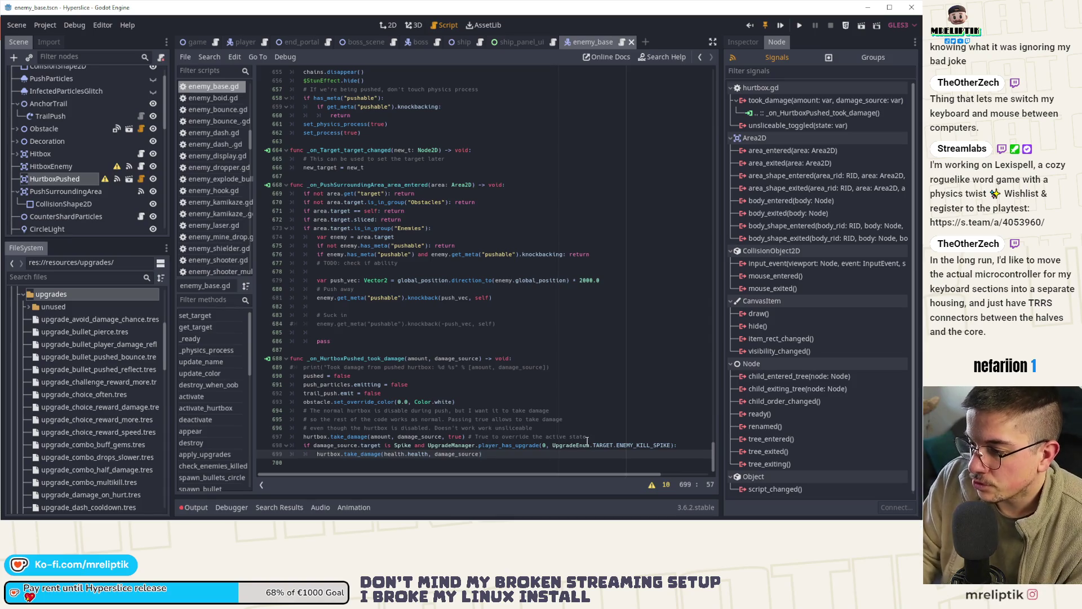
left_click(478, 453)
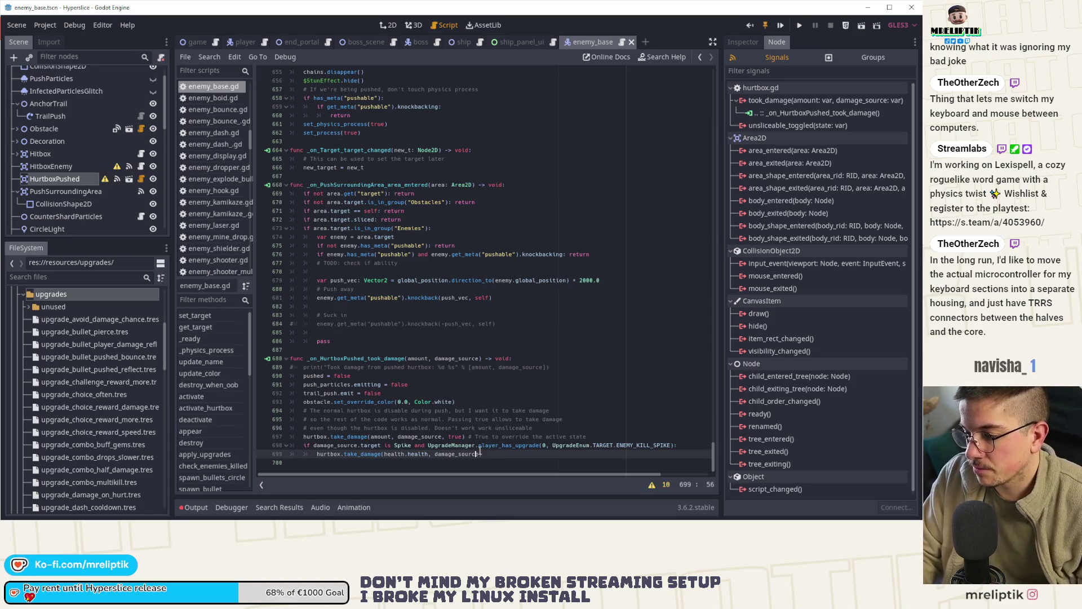
type(", True")
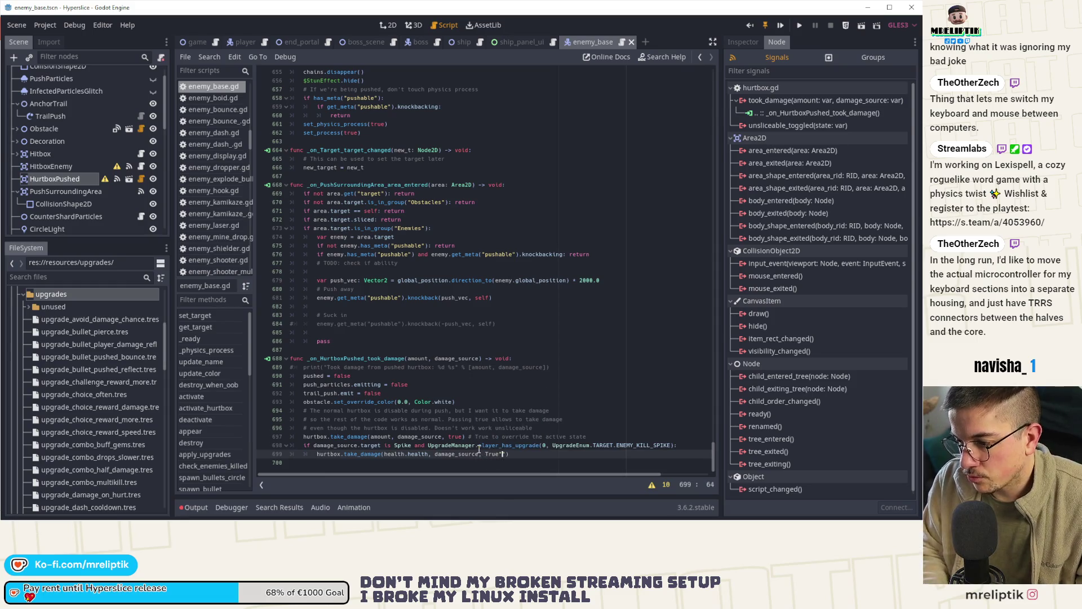
key("BackSpace")
key("BackSpace")
key("BackSpace")
type("tr")
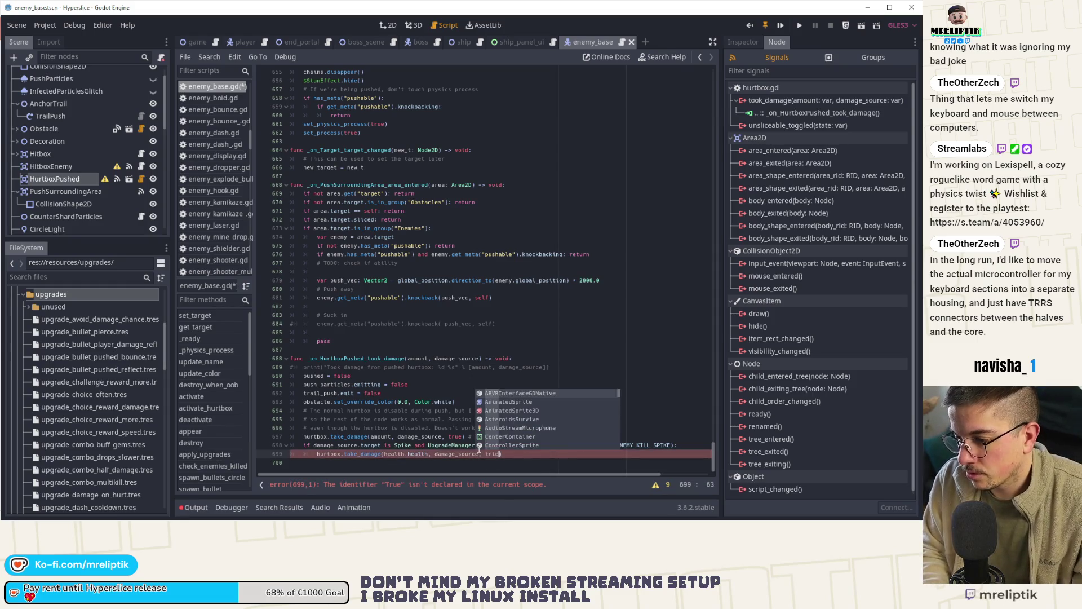
type("ue) # True to overrid")
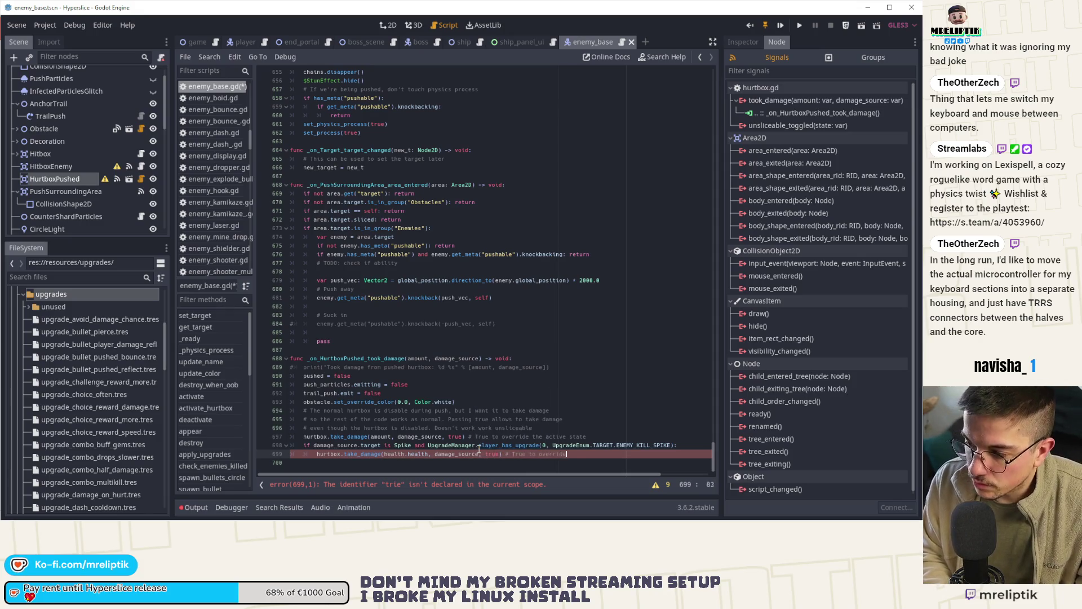
type("state")
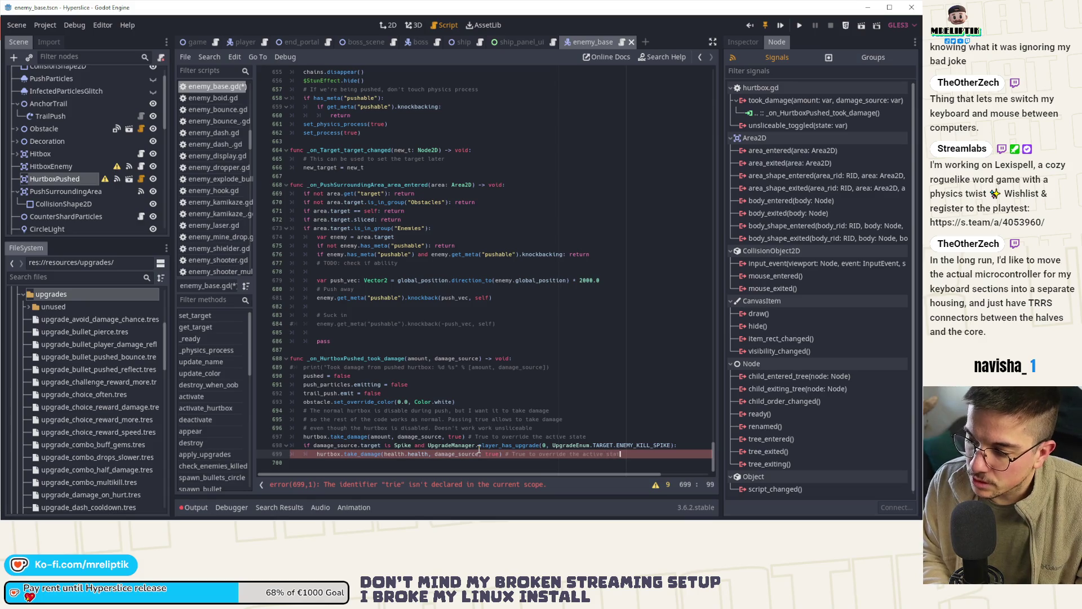
key("ctrl+s")
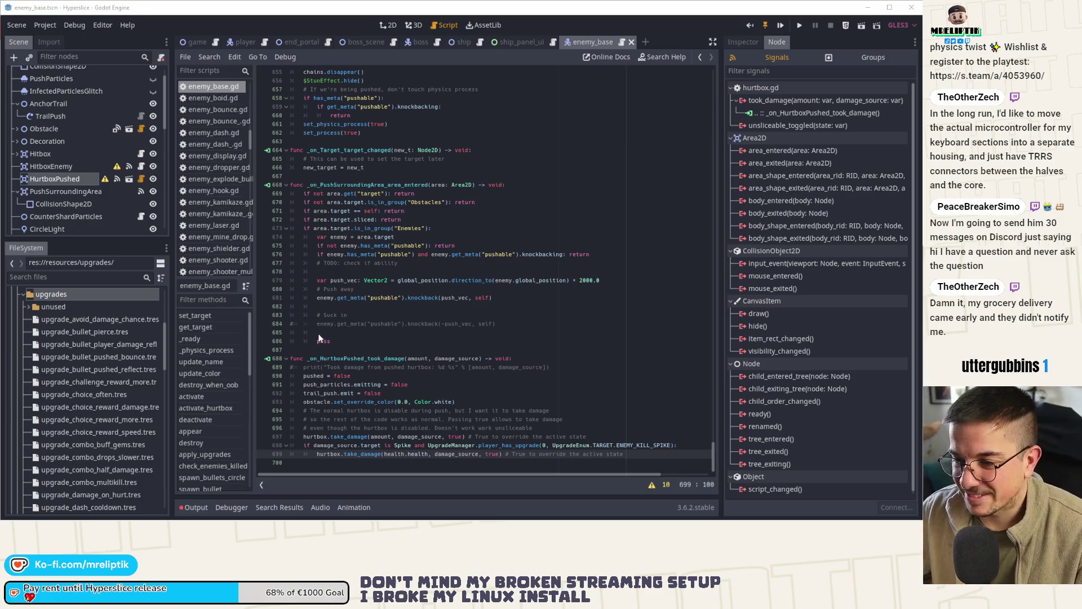
left_click(447, 460)
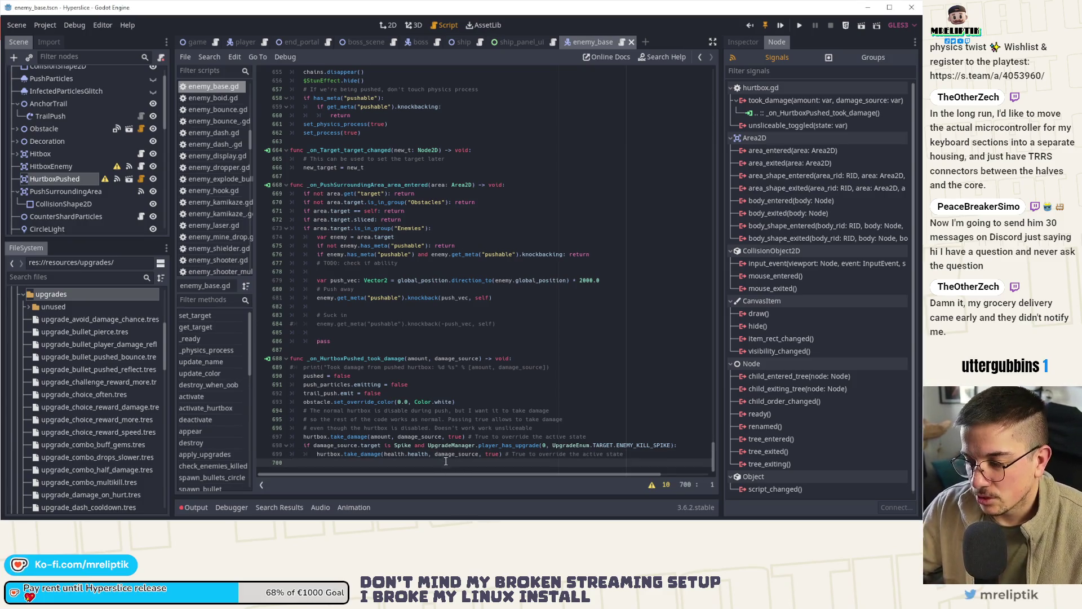
double_click(643, 446)
scroll(127, 344, "down", 15)
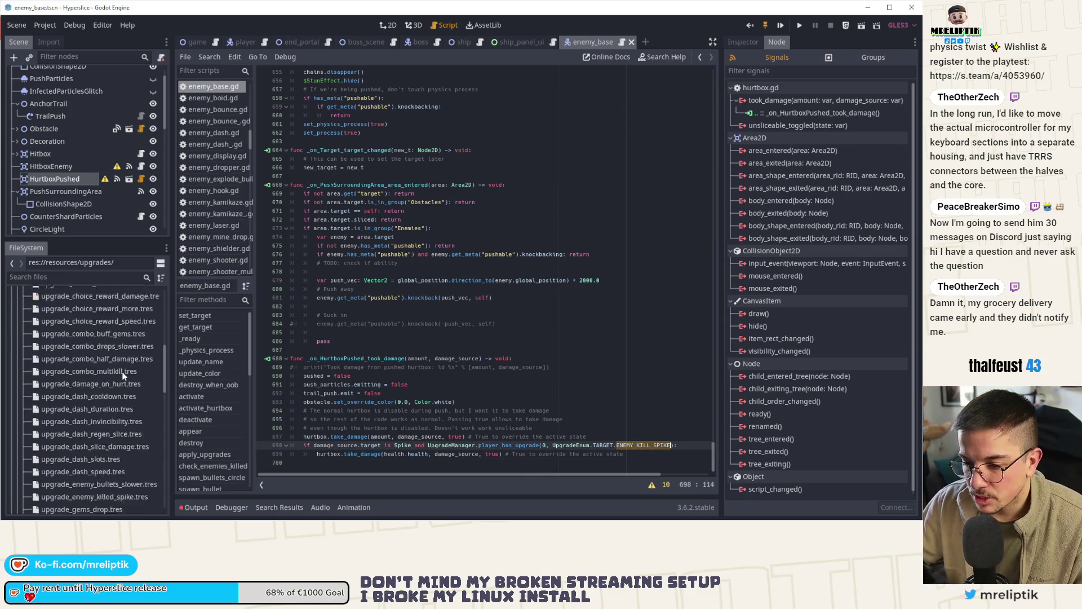
scroll(116, 418, "up", 3)
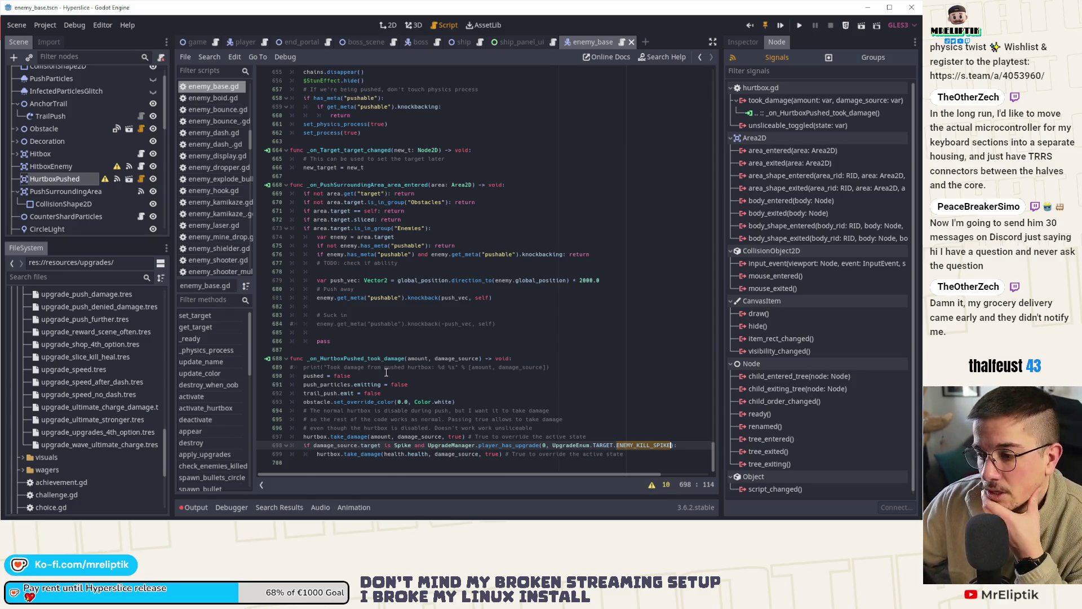
left_click_drag(429, 446, 676, 446)
key("ctrl+c")
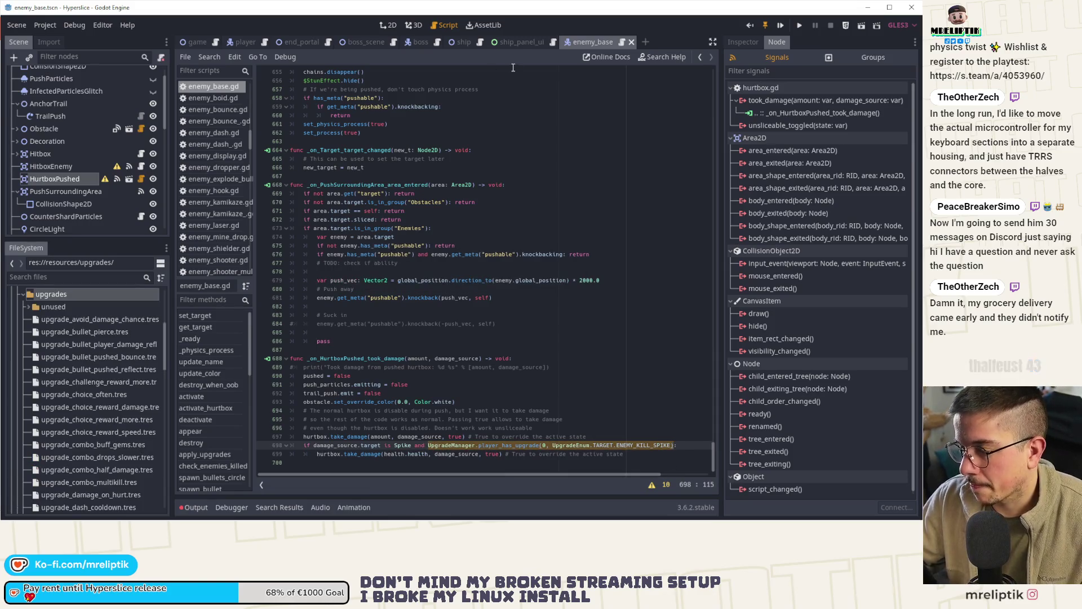
scroll(116, 403, "down", 5)
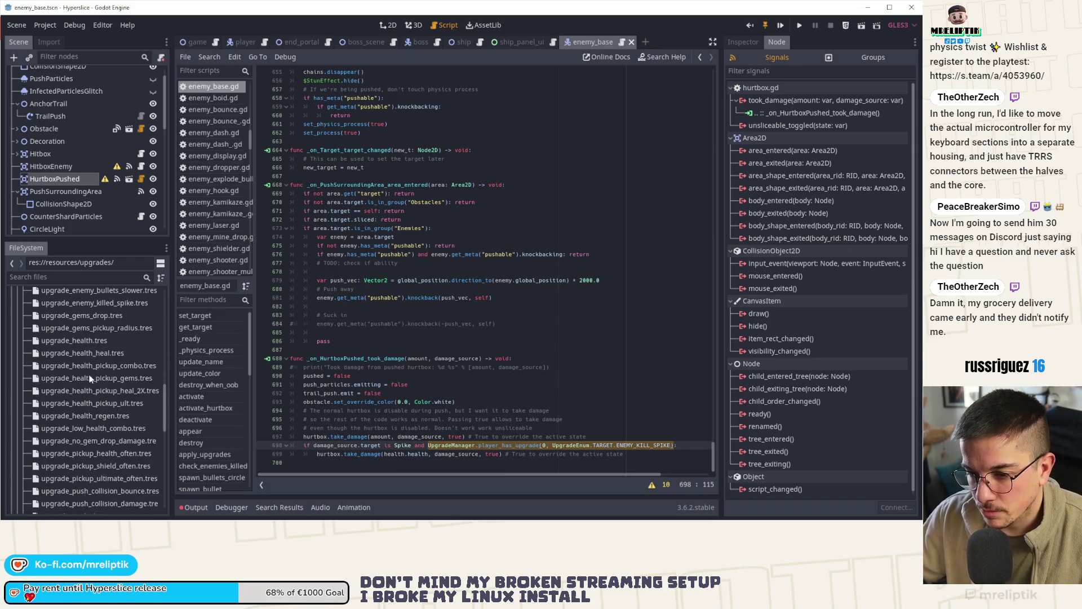
left_click(120, 391)
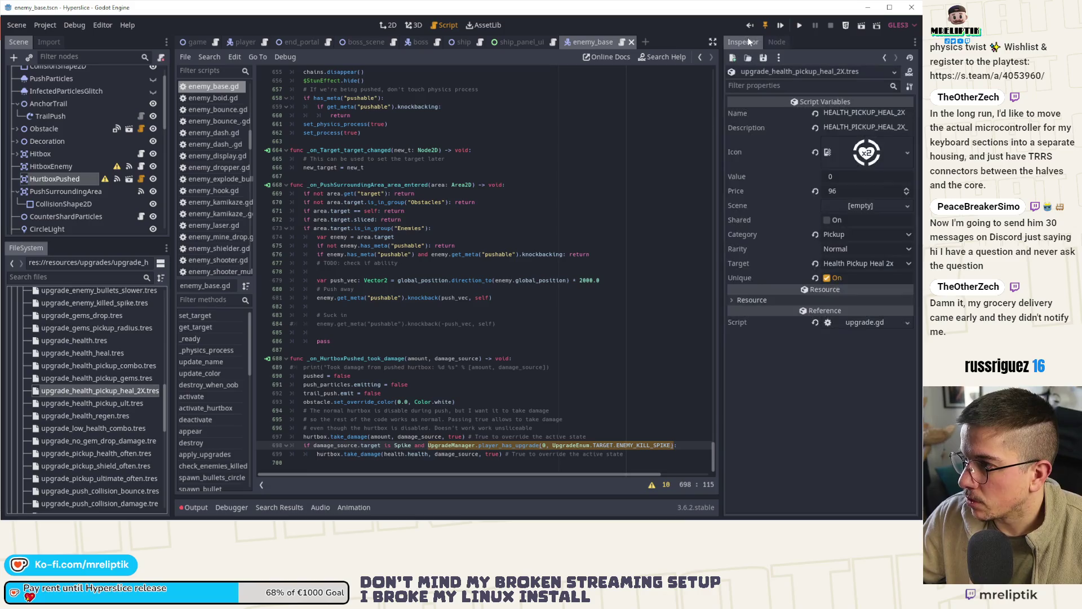
Set the heal 2X upgrade's Value to 0.05 and save the resource.
left_click(841, 178)
type(".05")
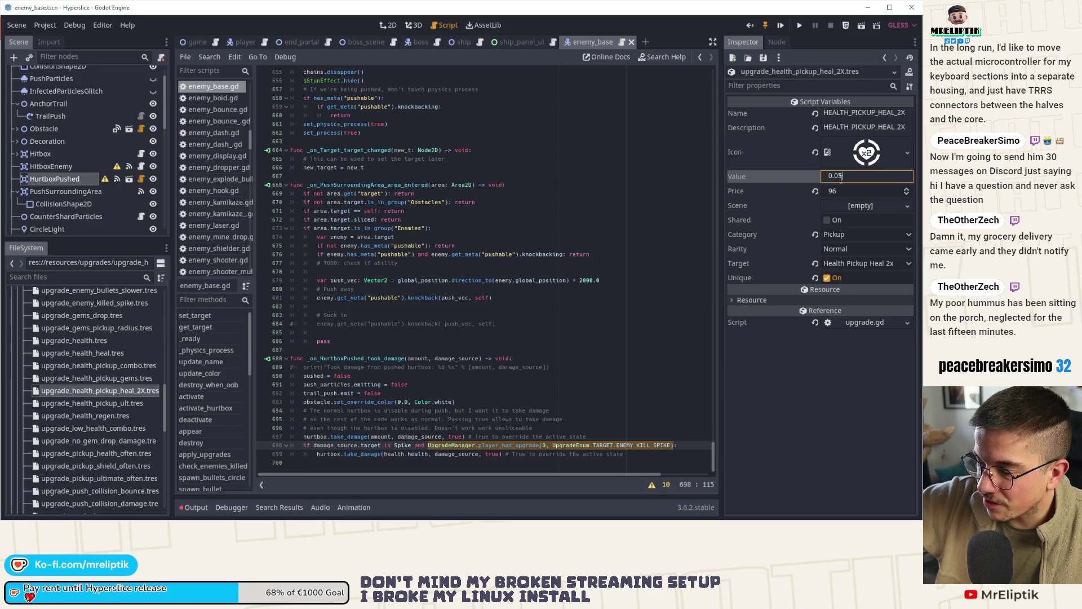
key("Return")
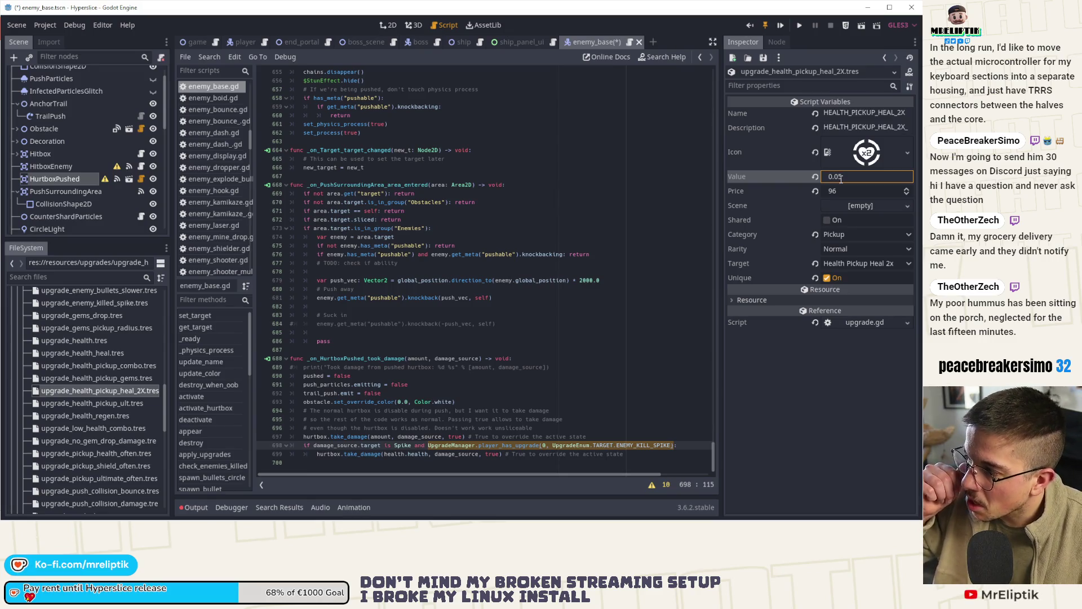
key("ctrl+s")
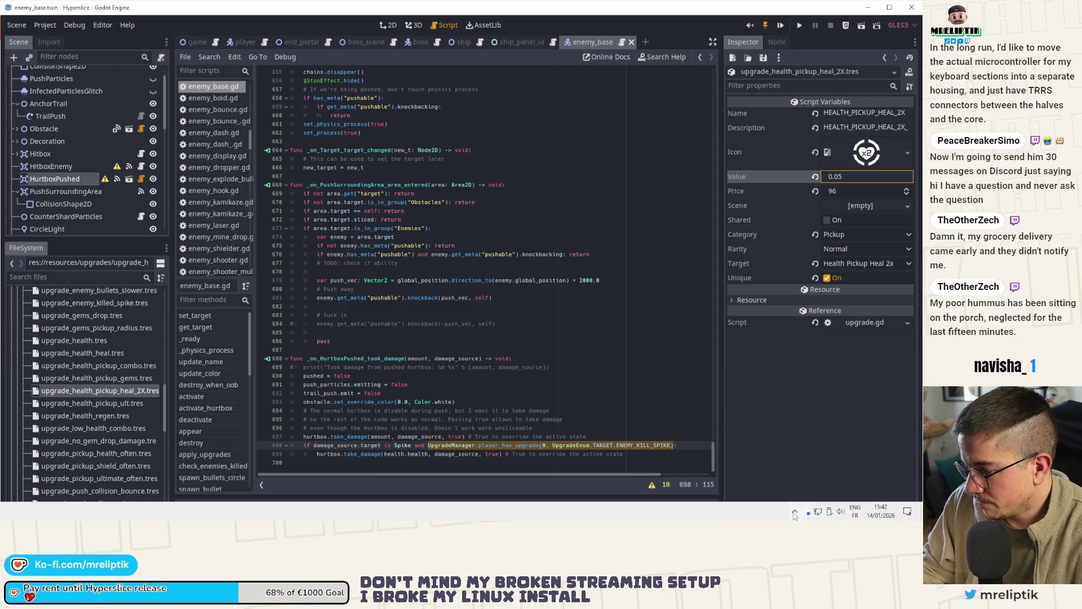
Return focus to the script code and bring up Quick Open Scene.
left_click(795, 511)
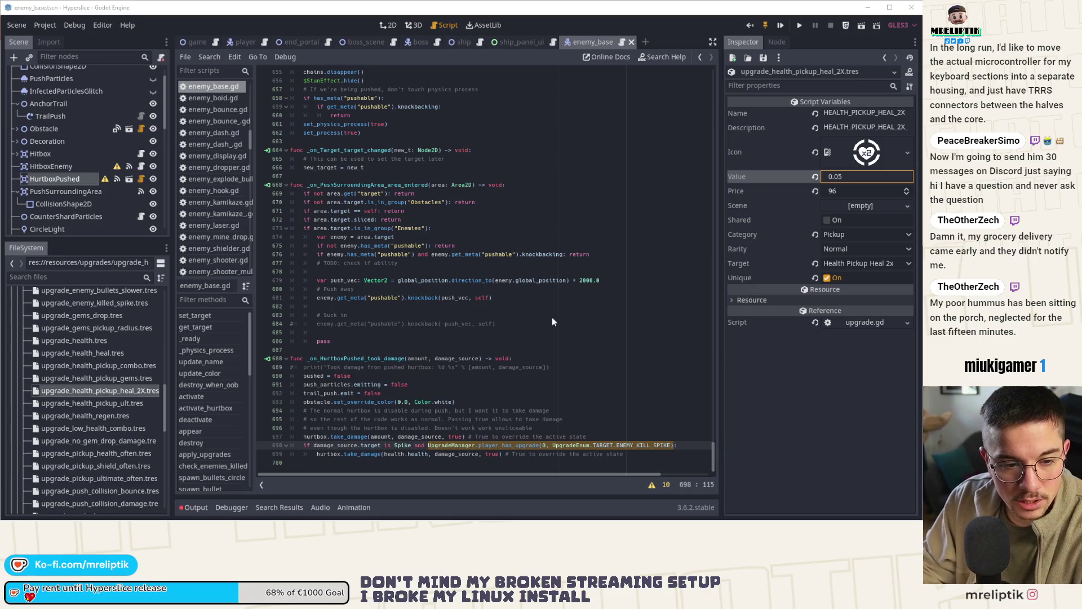
left_click(487, 367)
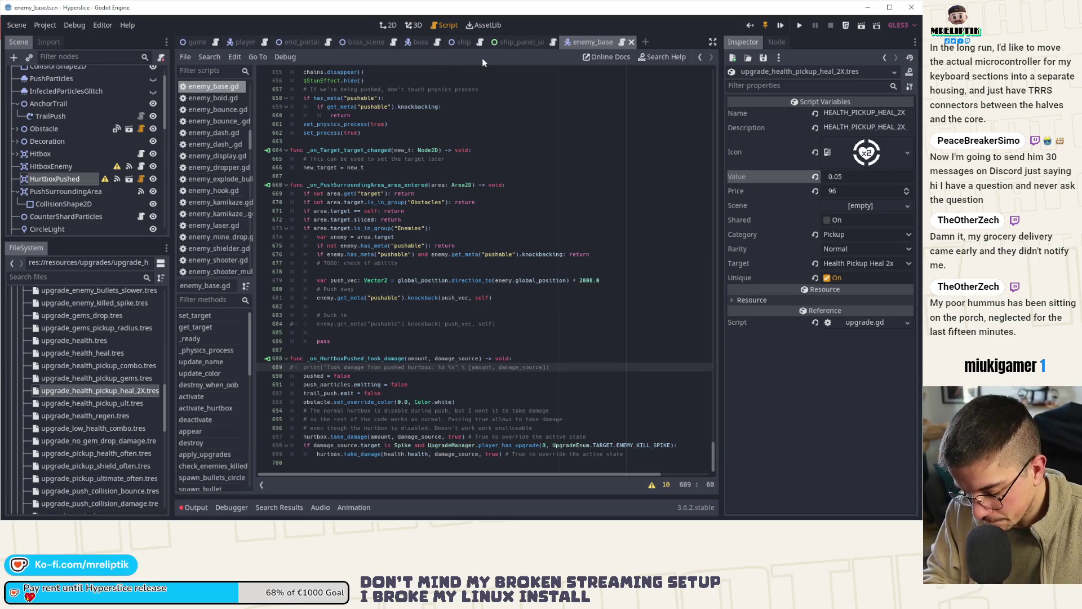
key("ctrl+shift+o")
Open health_pickup.tscn and paste the copied upgrade check on a new line after line 30.
type("health")
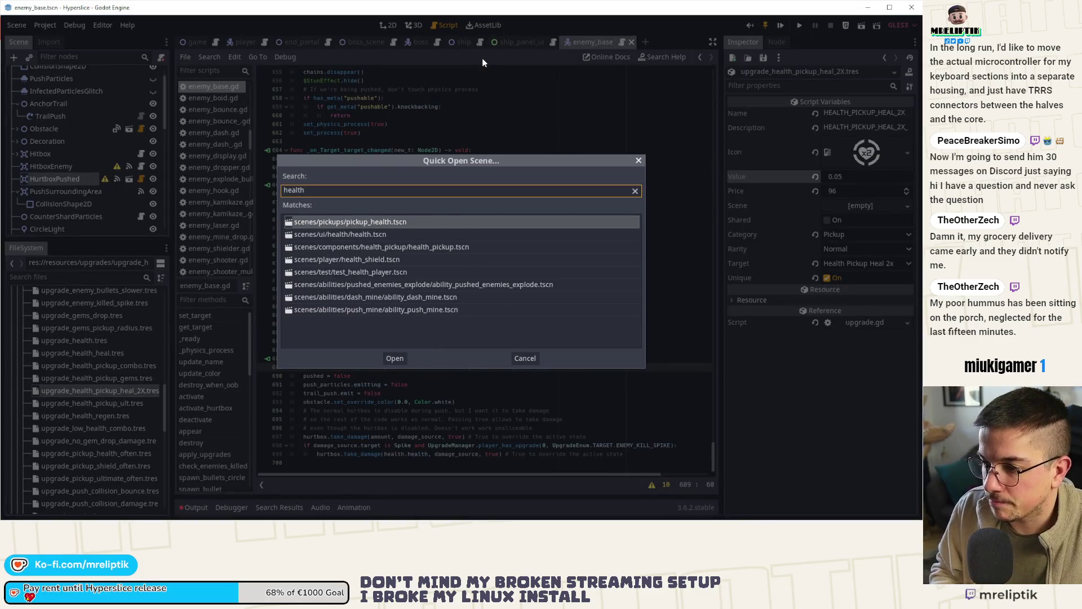
key("Down")
key("Down")
key("Return")
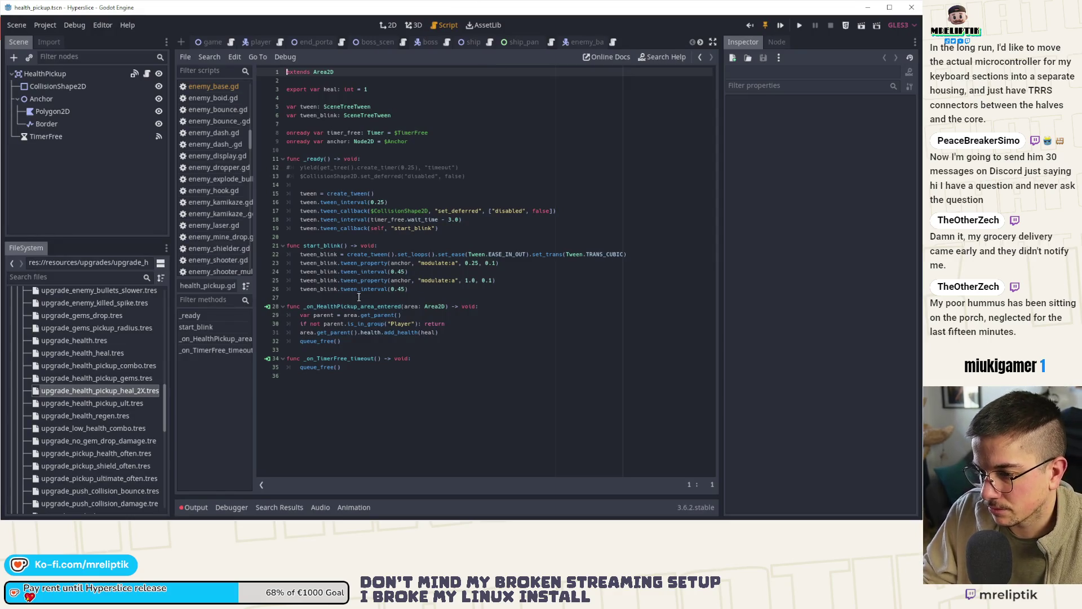
left_click(381, 336)
left_click(456, 324)
key("Return")
key("ctrl+v")
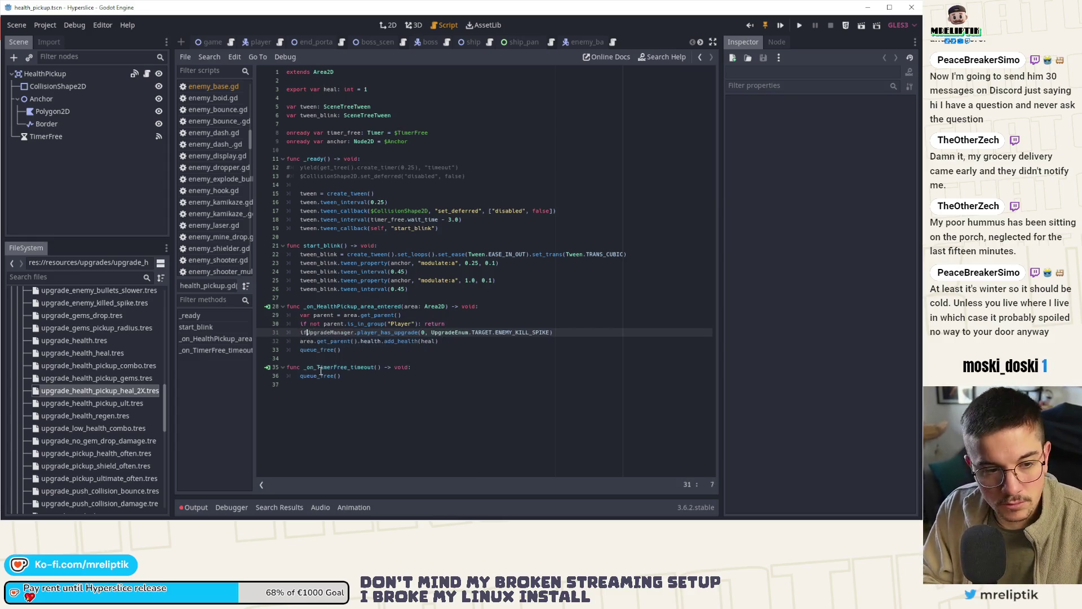
Rewrite it as var upgrades_res: Upgrade = get_player_upgrade(... HEALTH_PICKUP_HEAL_2X).
type("var")
key("Right")
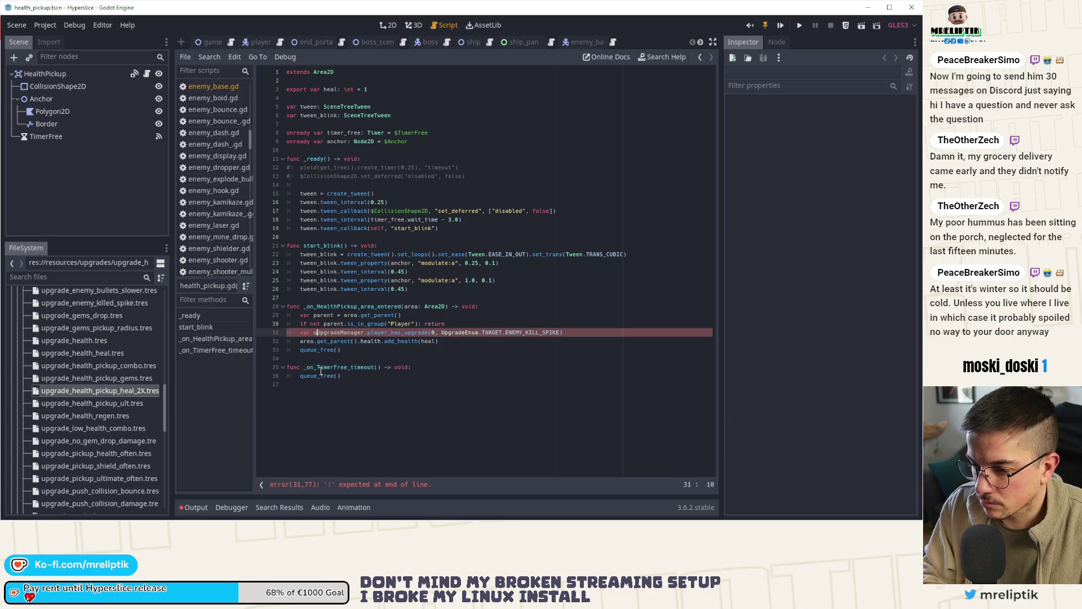
type("pgrades_res: ")
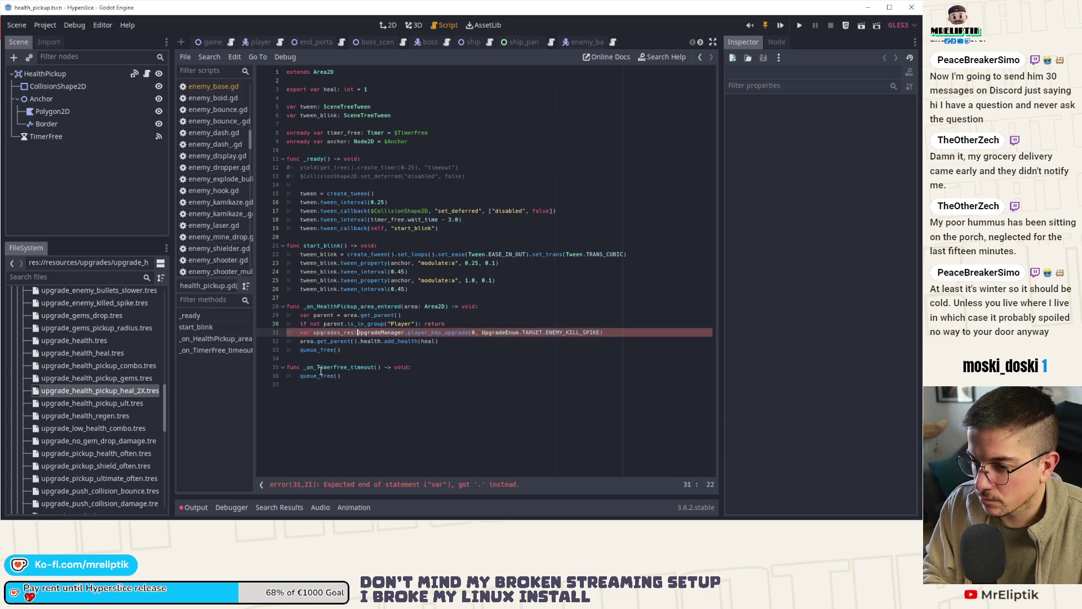
type("Upgrade =")
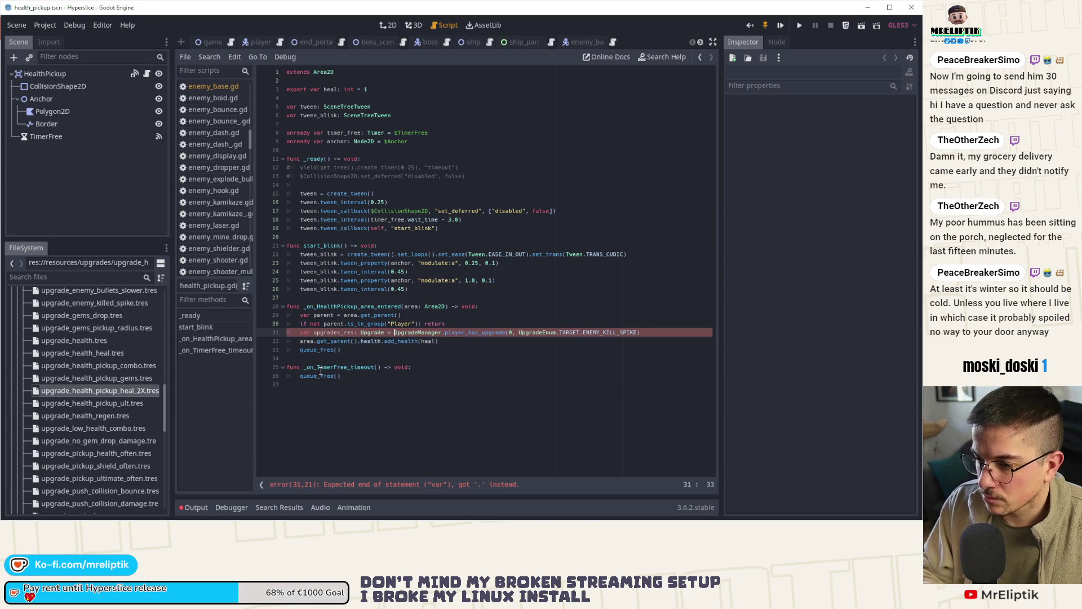
double_click(469, 332)
type("get_")
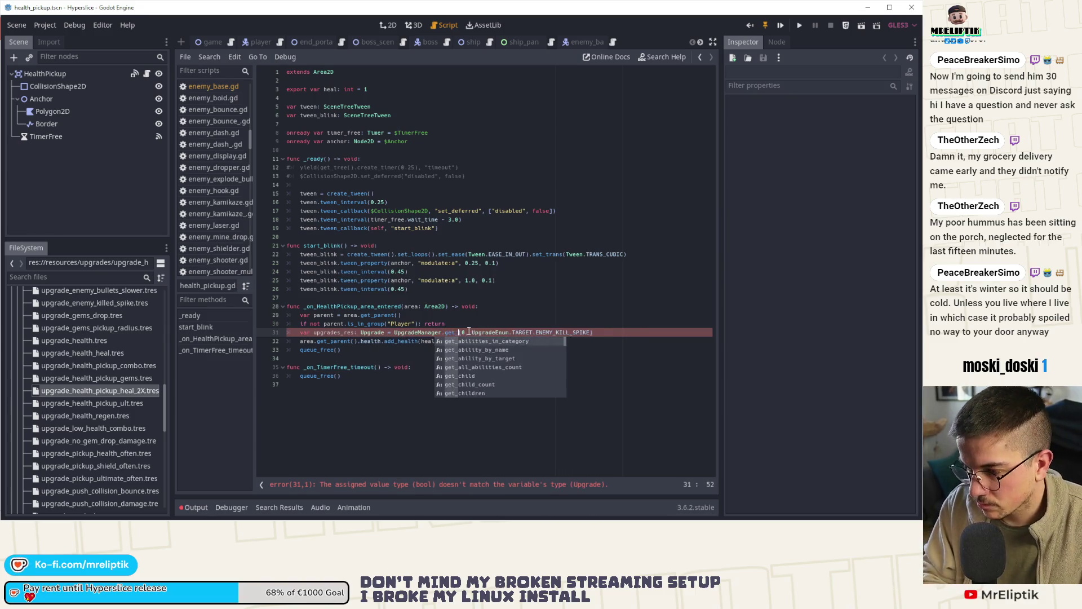
type("play")
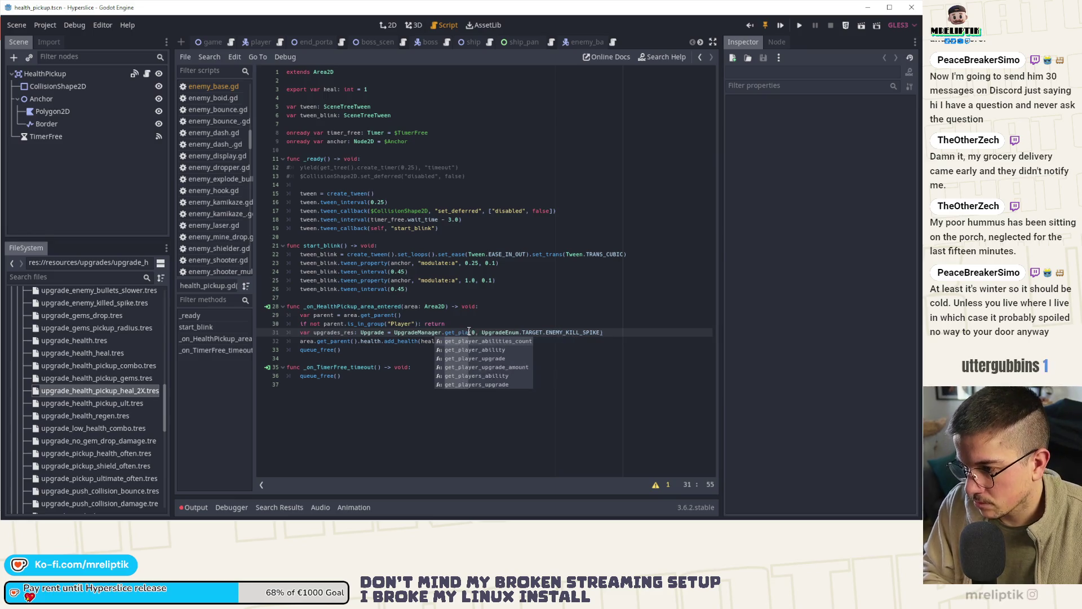
key("Down")
key("Return")
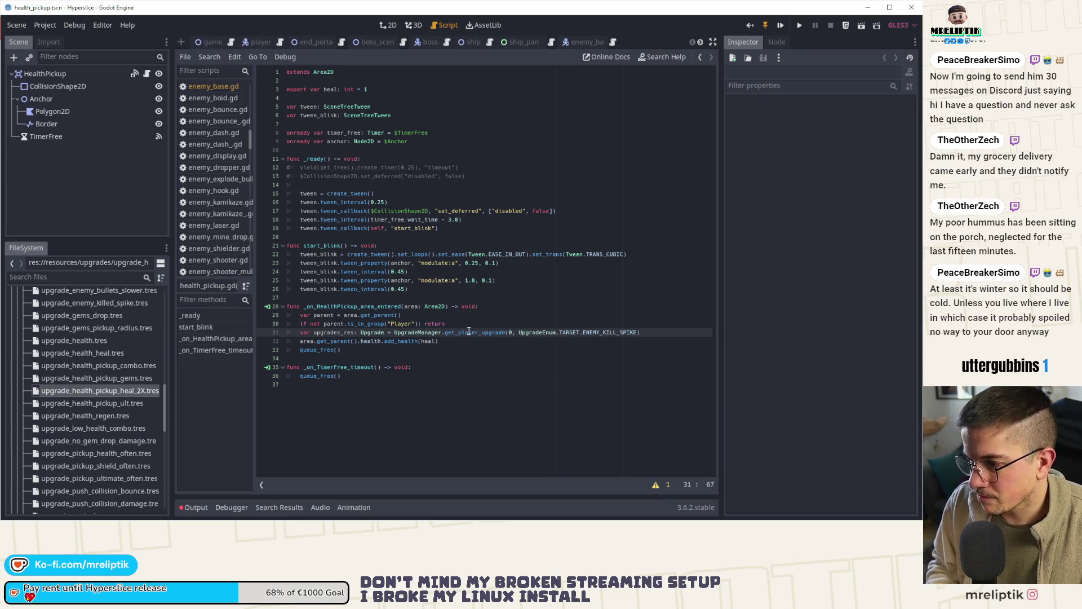
double_click(614, 332)
type("HEALT")
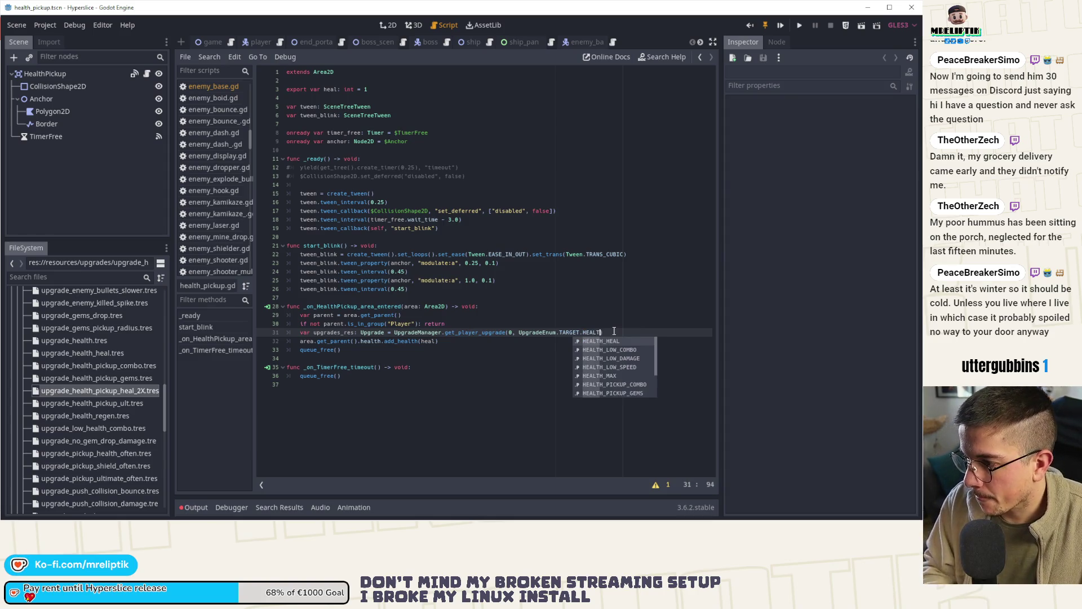
key("Down")
key("Down")
key("Down")
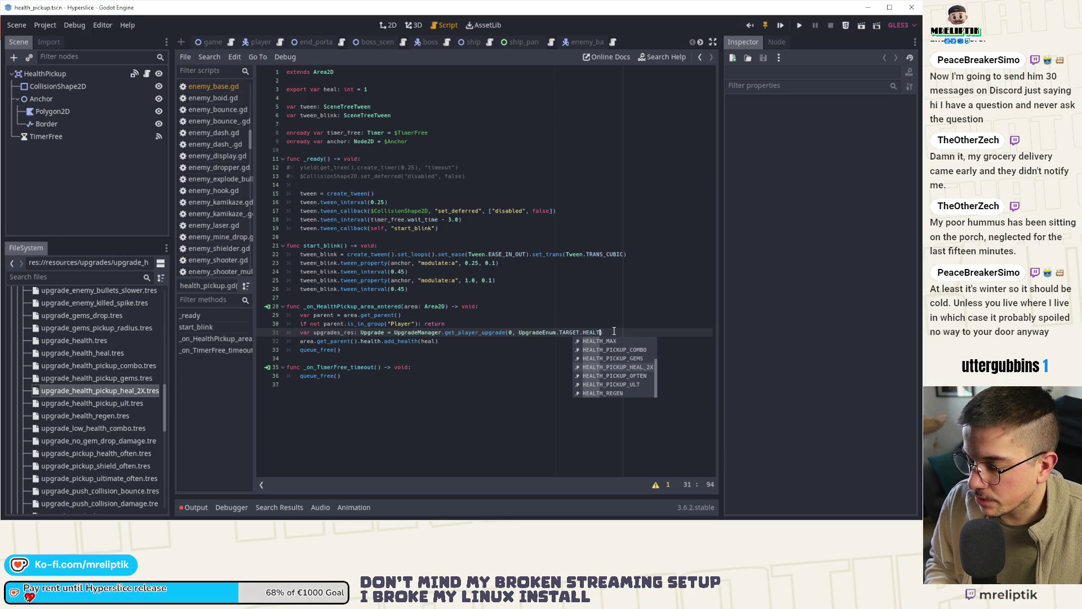
key("Return")
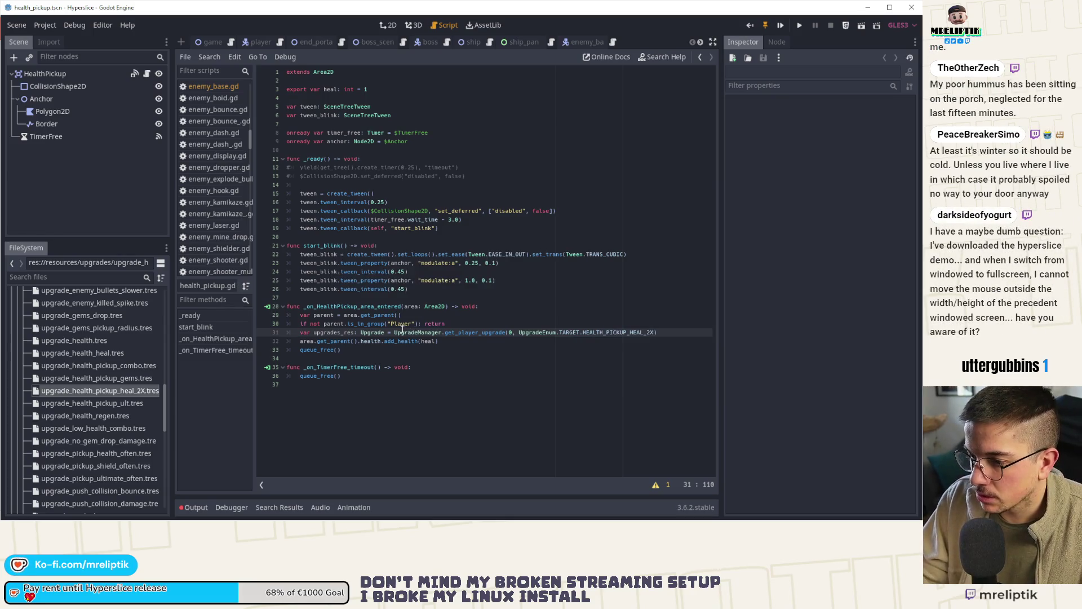
Add 'if randf() < upgrades_res.value:' and indent a duplicated healing line beneath it.
left_click(671, 327)
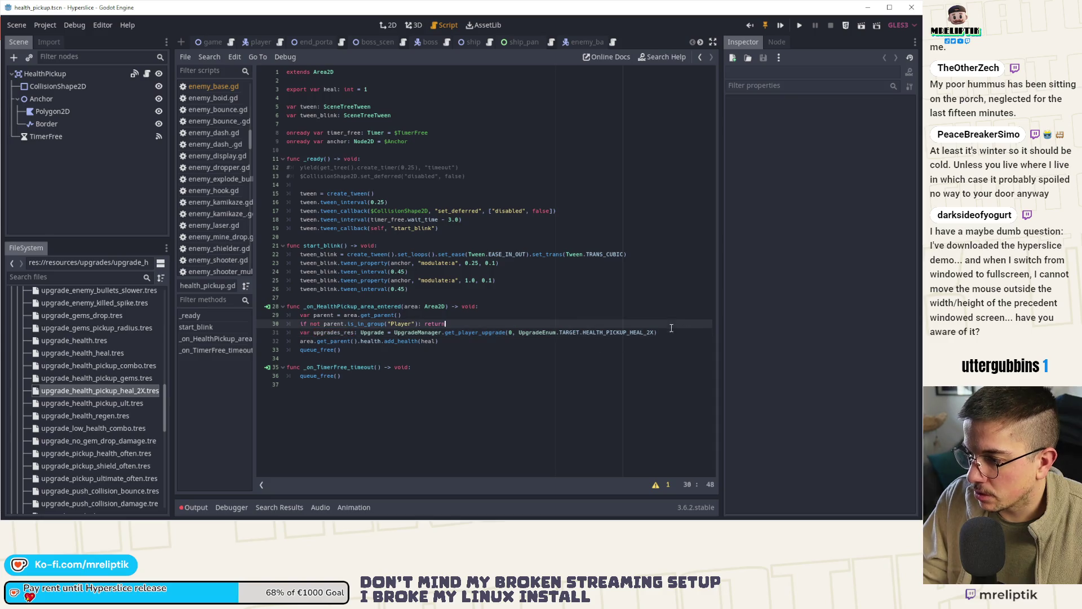
left_click(661, 331)
key("Return")
type("if randf() < upgrades_res")
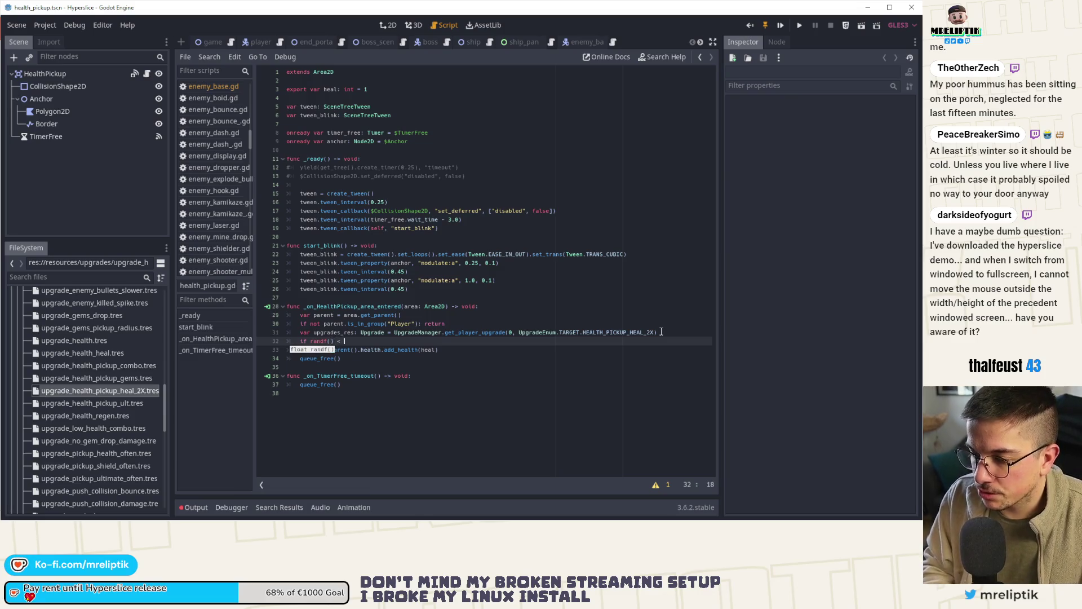
type(".va")
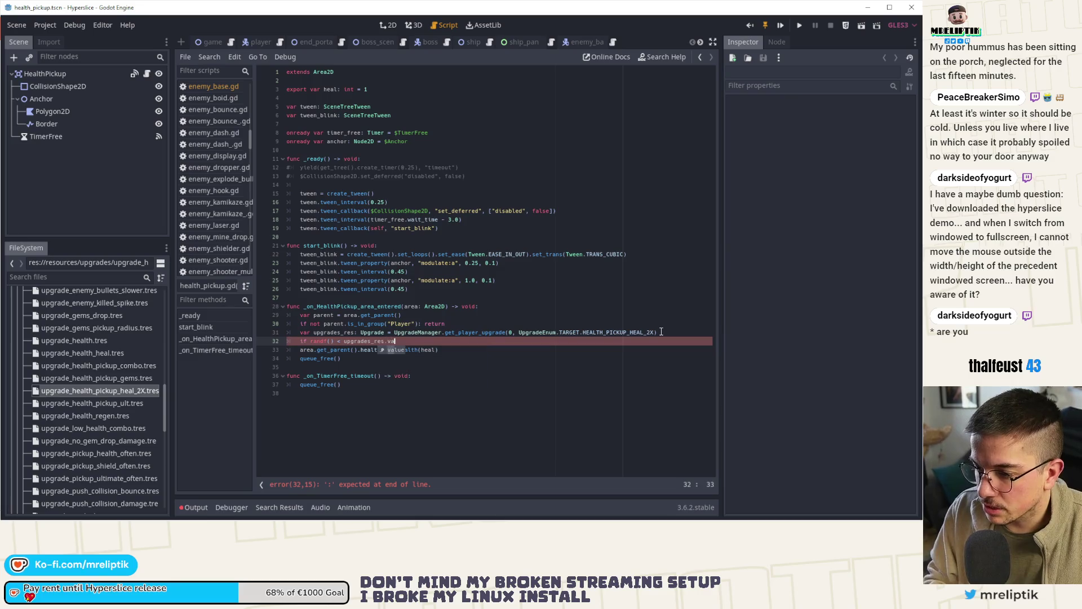
type("lue:")
key("Down")
key("ctrl+d")
key("Home")
key("Tab")
key("Down")
key("Home")
Type an else: branch so the remaining add_health(heal) line runs when the roll fails.
type("els")
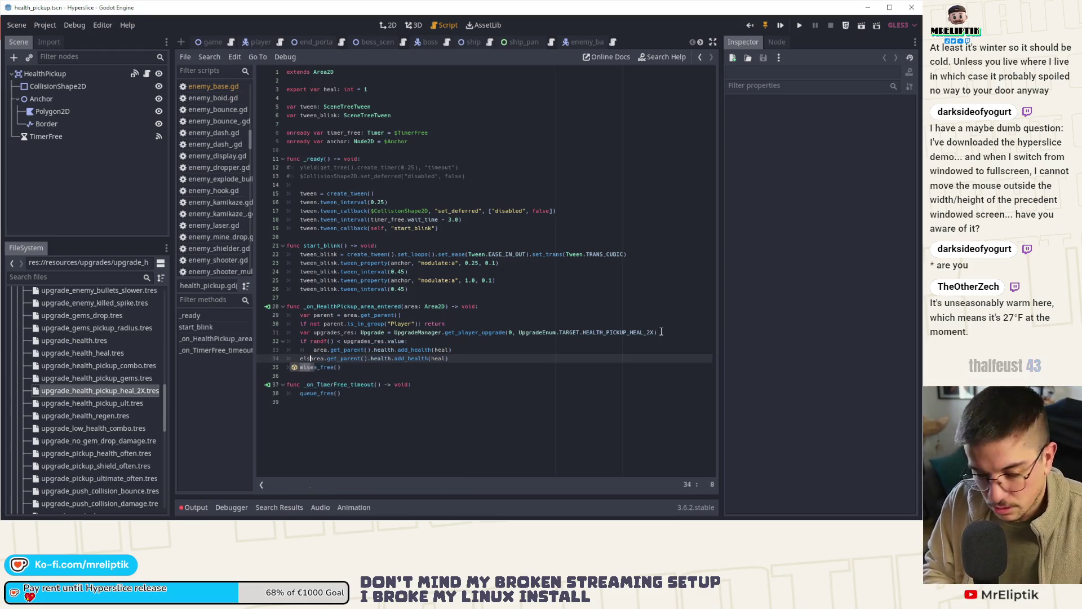
type("e:")
key("Return")
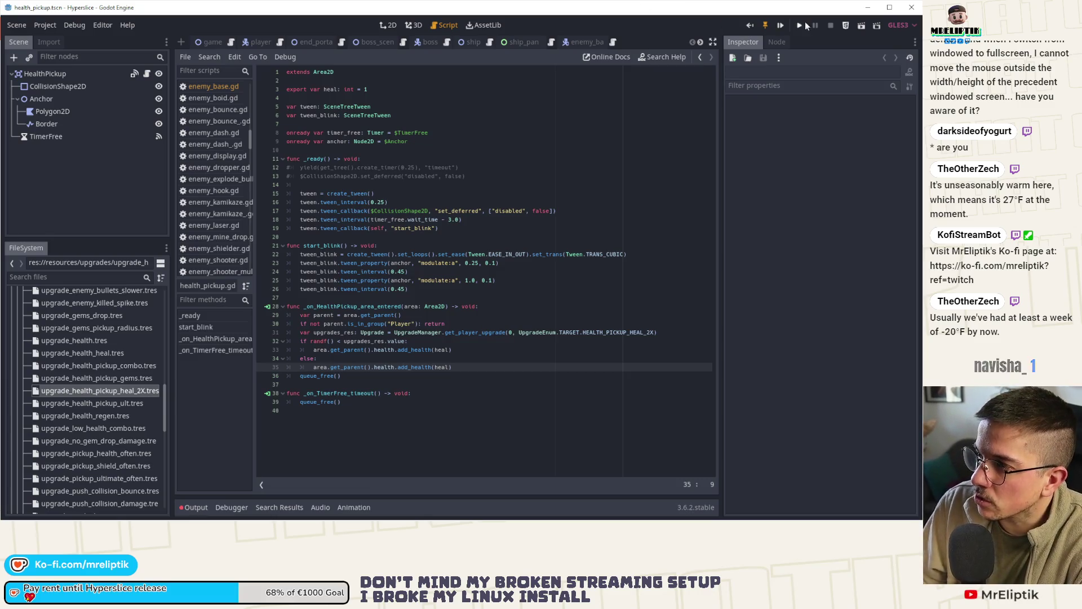
Run the game from the editor with F5 to test the changes.
left_click(870, 25)
left_click(640, 162)
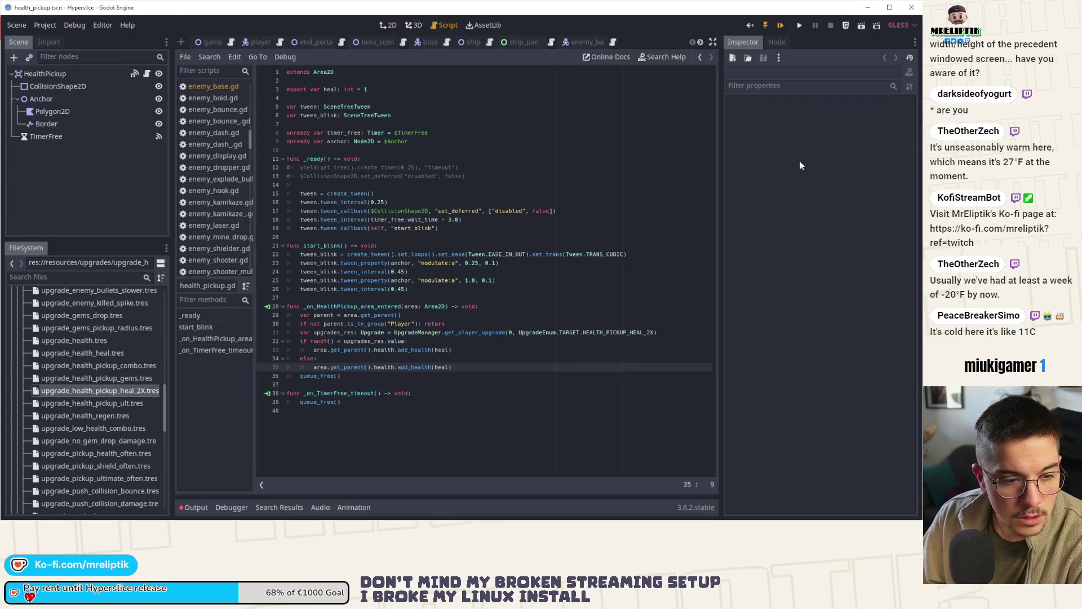
key("F5")
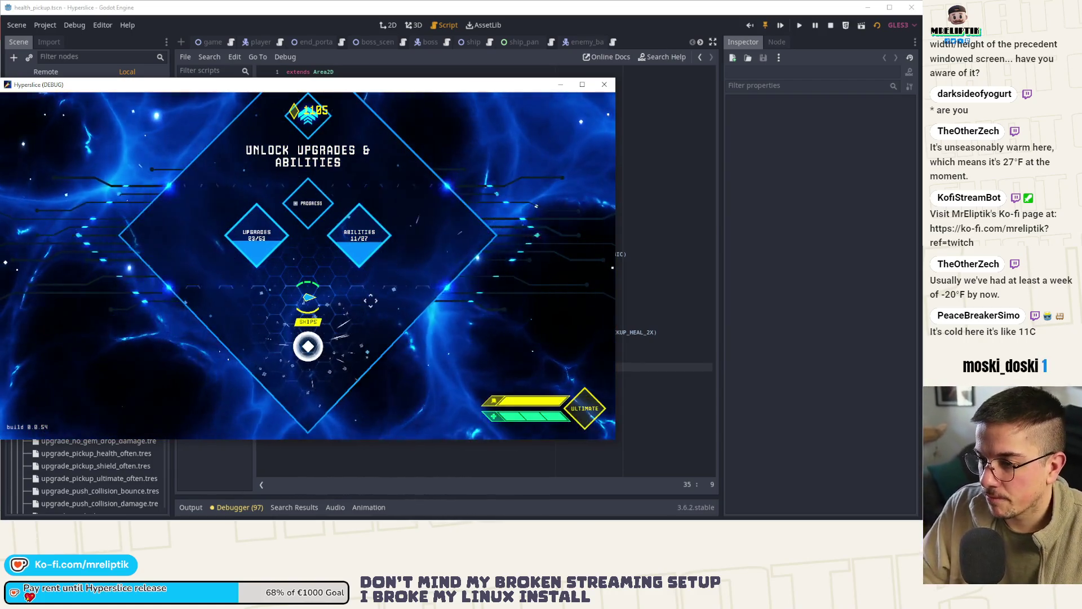
Go to ship select, switch to fullscreen, slice Fight, and pause at wave 8.
left_click(381, 241)
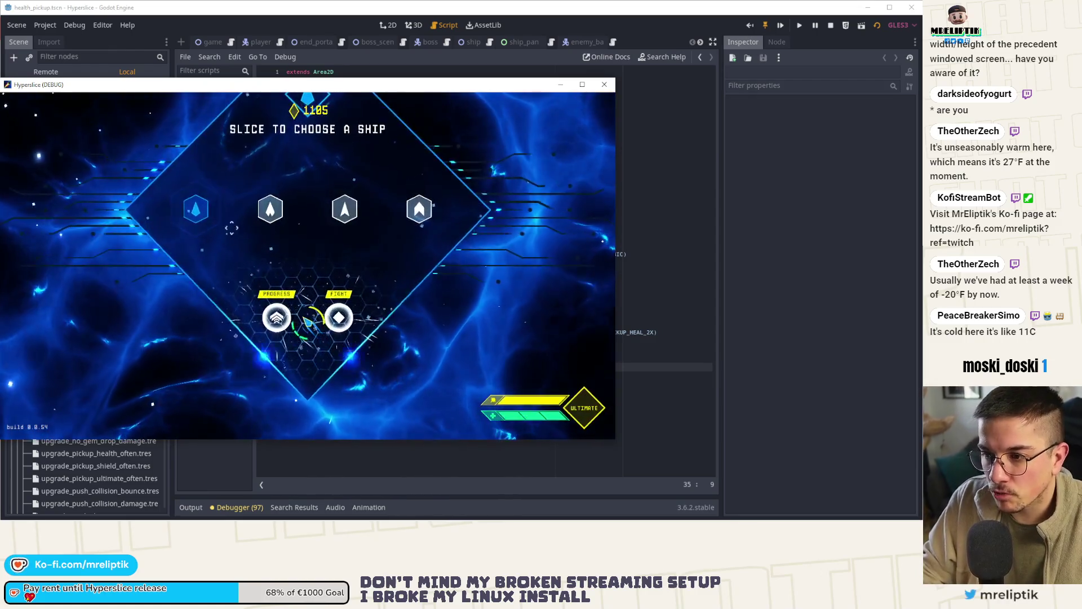
key("F11")
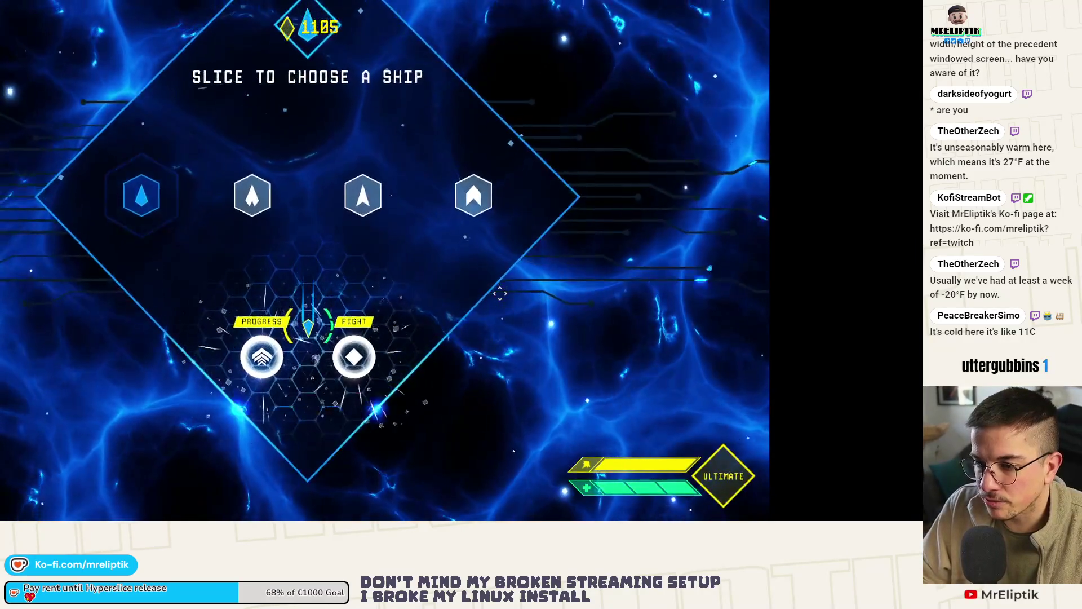
left_click_drag(395, 349, 321, 401)
key("Escape")
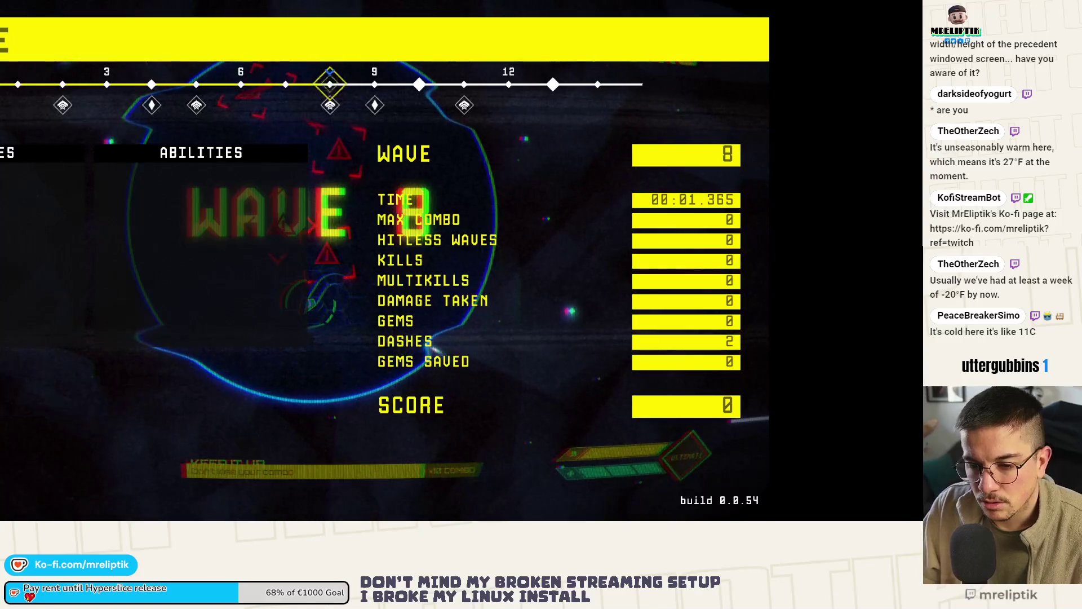
Look at the video settings and take the game out of fullscreen from the pause screen.
key("Return")
left_click(239, 100)
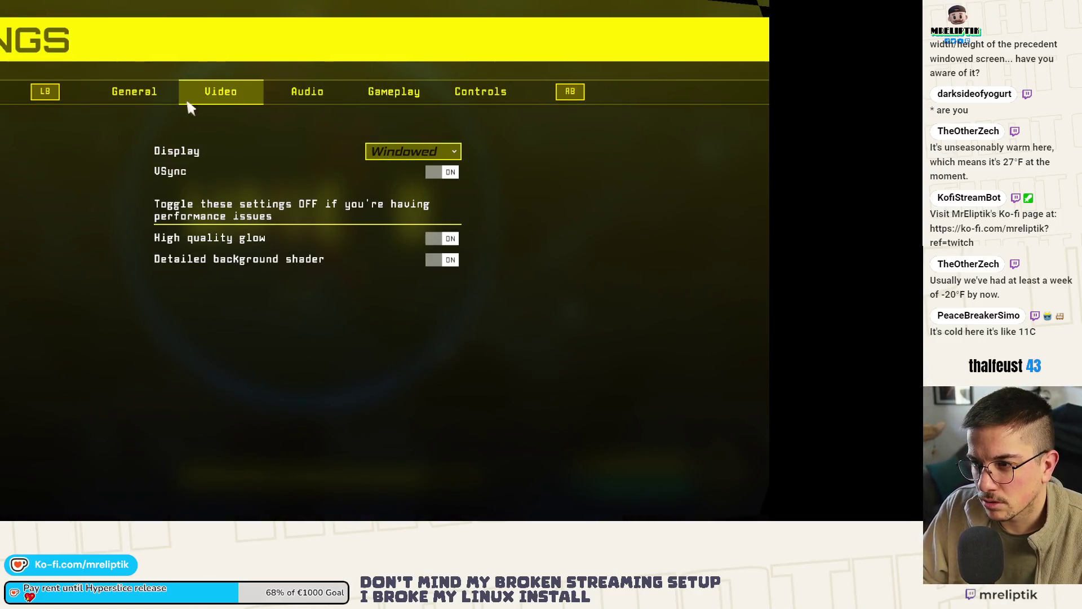
left_click(13, 483)
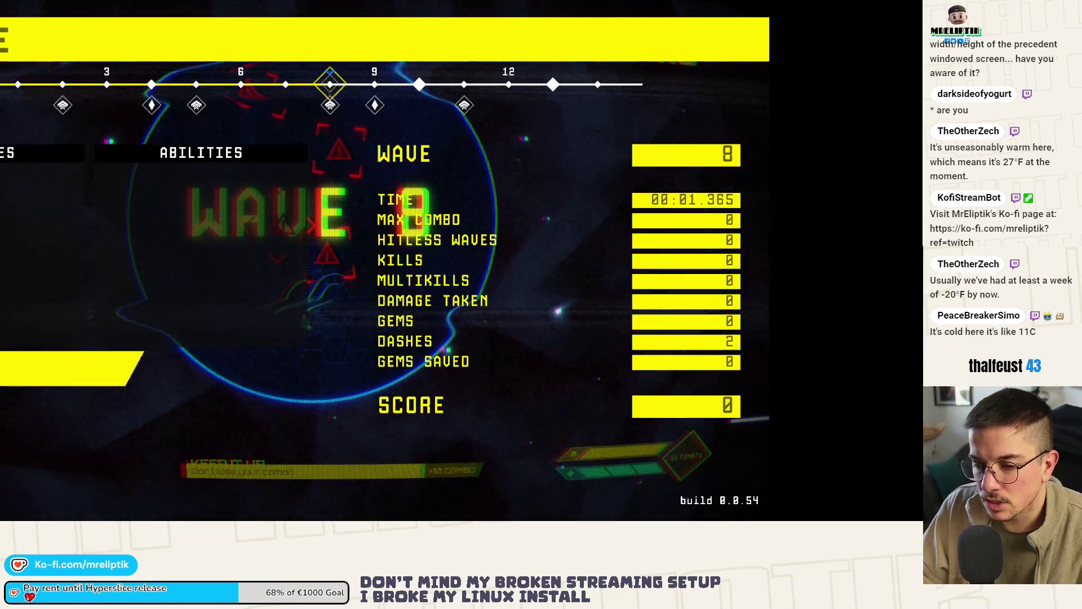
key("Return")
key("Escape")
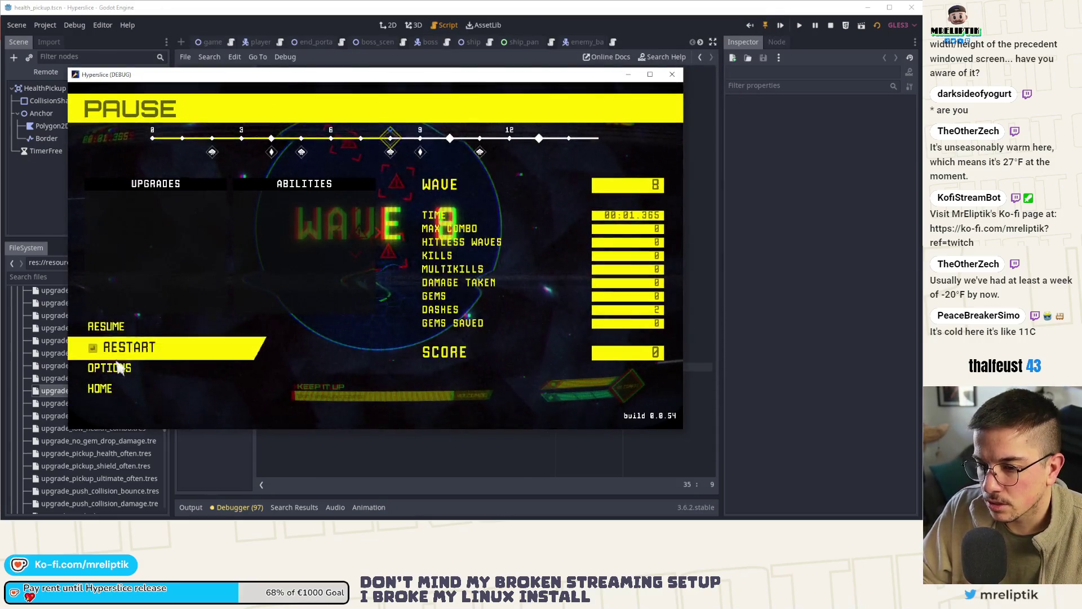
Set the Video display mode to Fullscreen and resume the run.
left_click(110, 368)
left_click(374, 142)
left_click(331, 145)
left_click(446, 181)
left_click(445, 195)
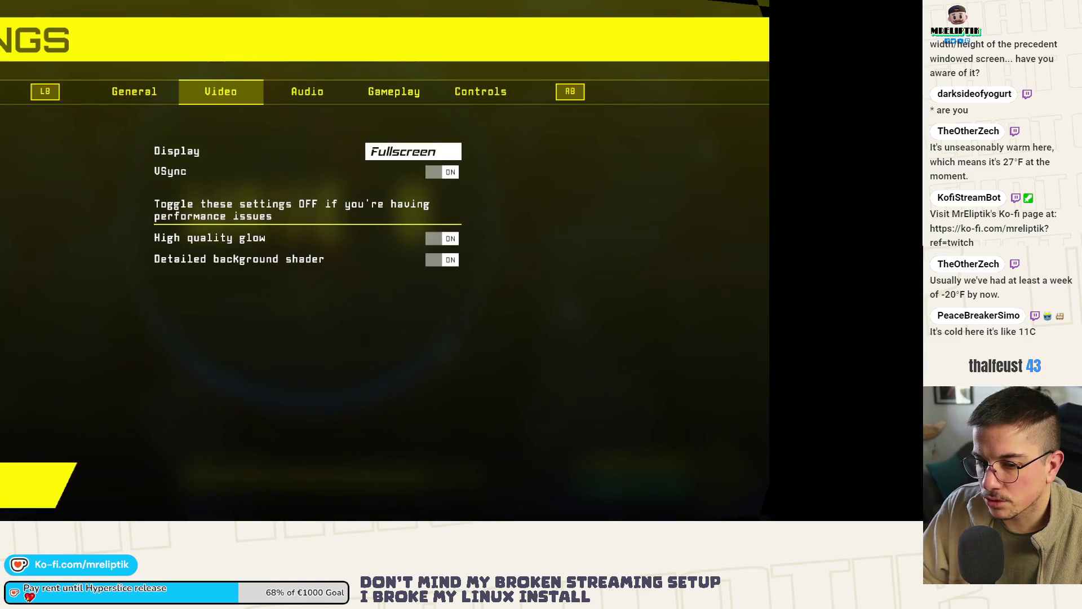
key("Escape")
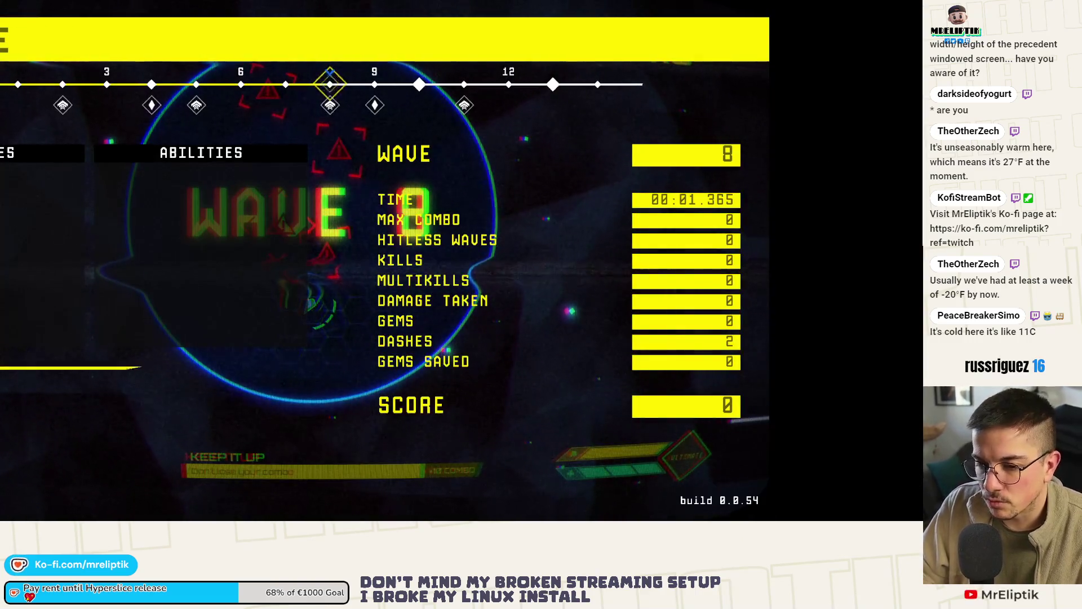
key("Escape")
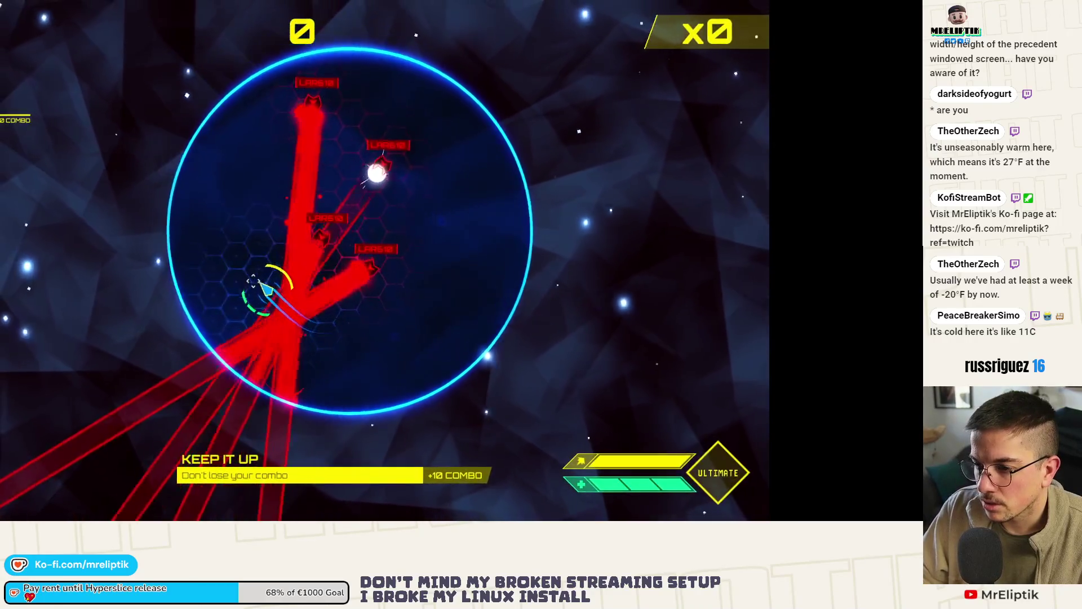
Turn Gameplay mouse controls ON, play until game over, and return to the title.
key("Escape")
key("Escape")
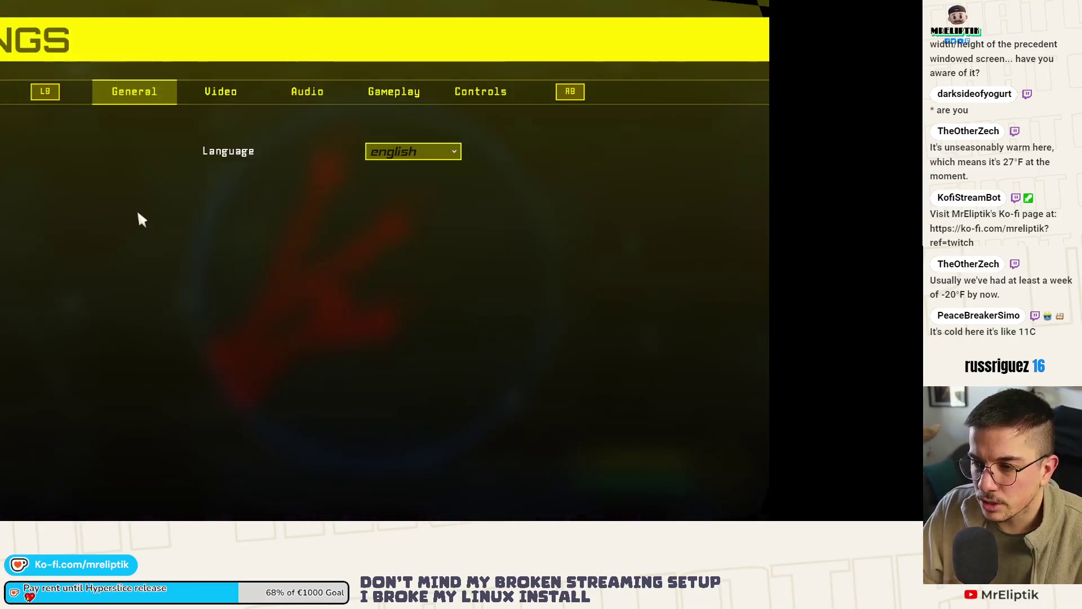
left_click(383, 93)
left_click(478, 206)
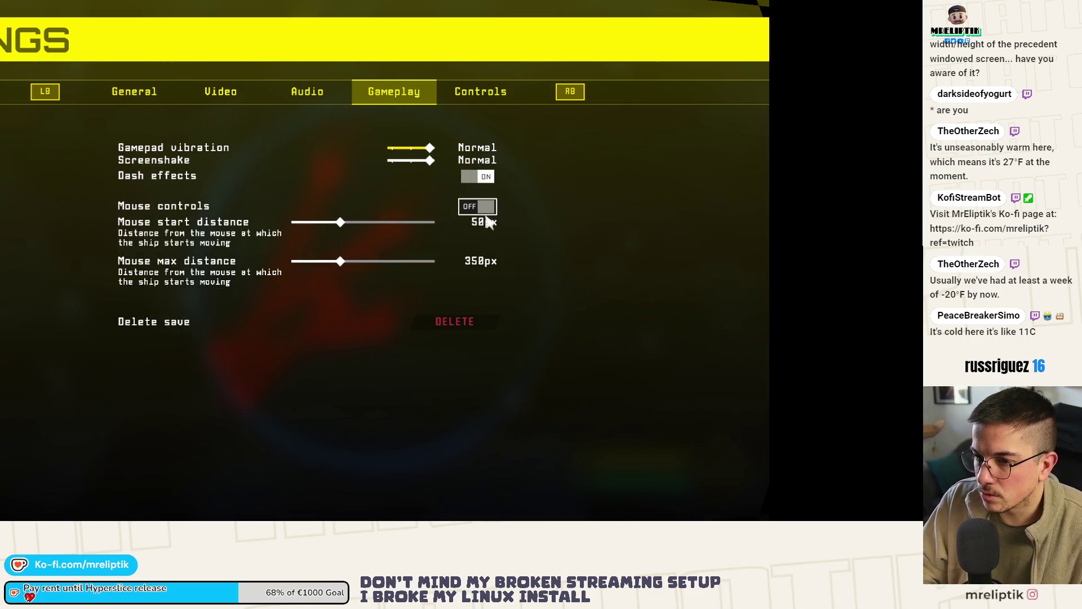
key("Escape")
key("Escape")
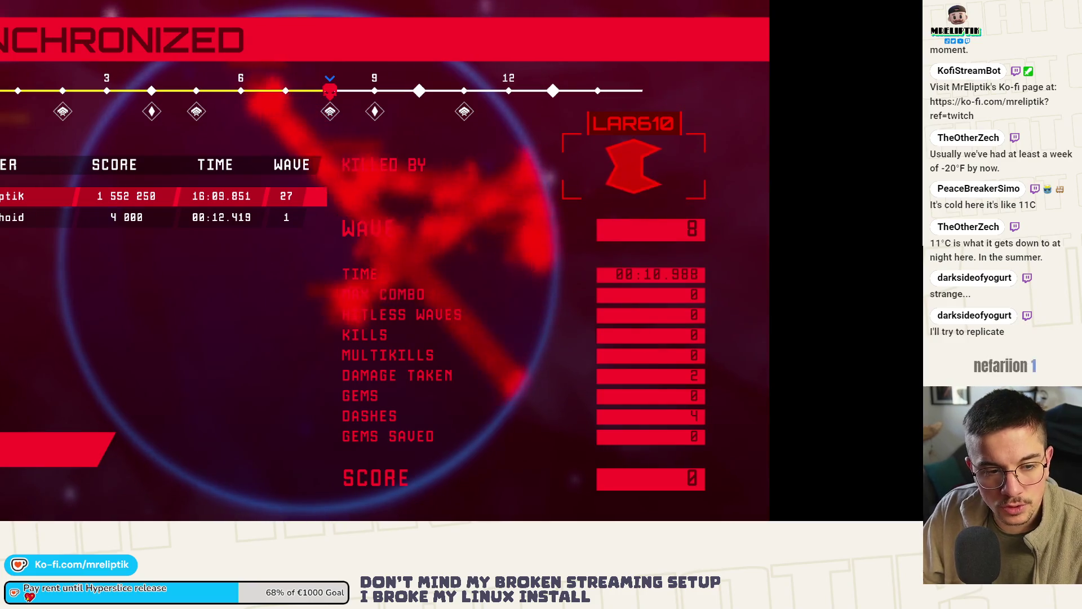
key("Escape")
View the credits, set the display back to Windowed, and close the debug game window.
left_click(68, 357)
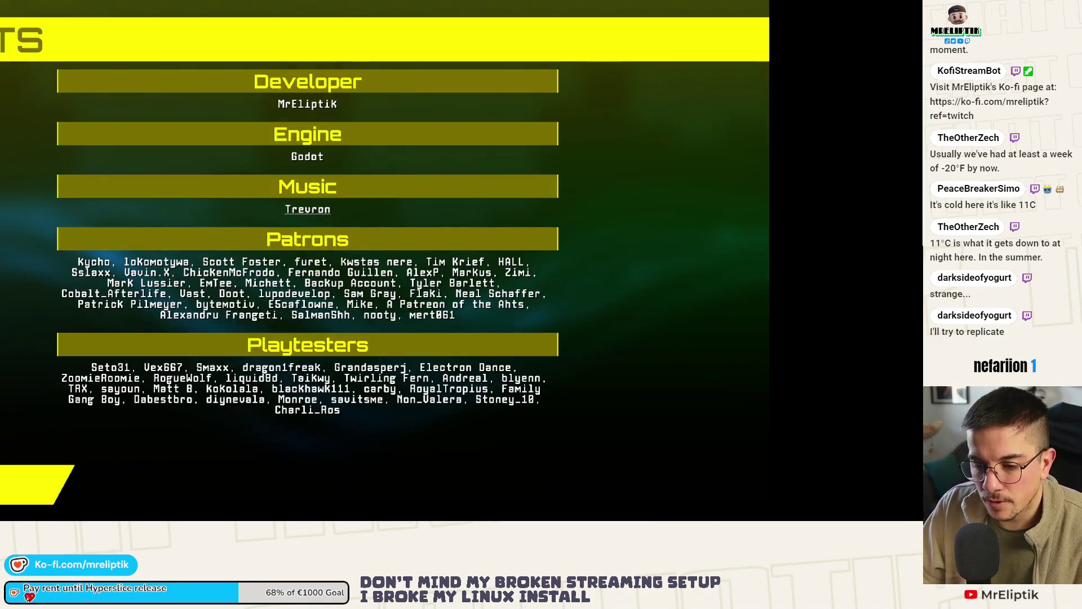
key("Escape")
left_click(68, 326)
left_click(376, 151)
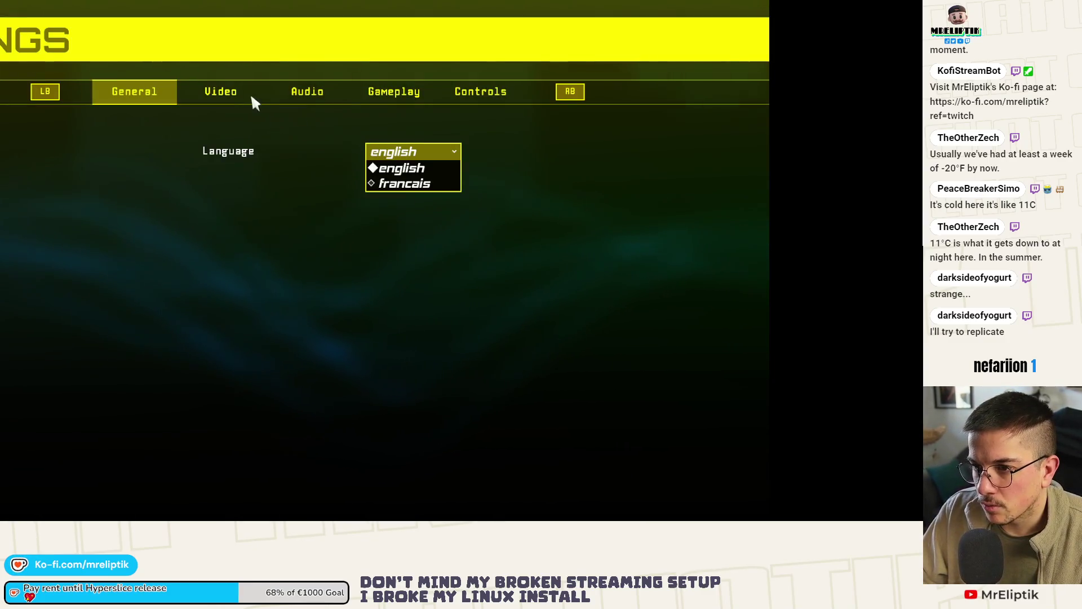
left_click(252, 94)
left_click(395, 150)
left_click(394, 181)
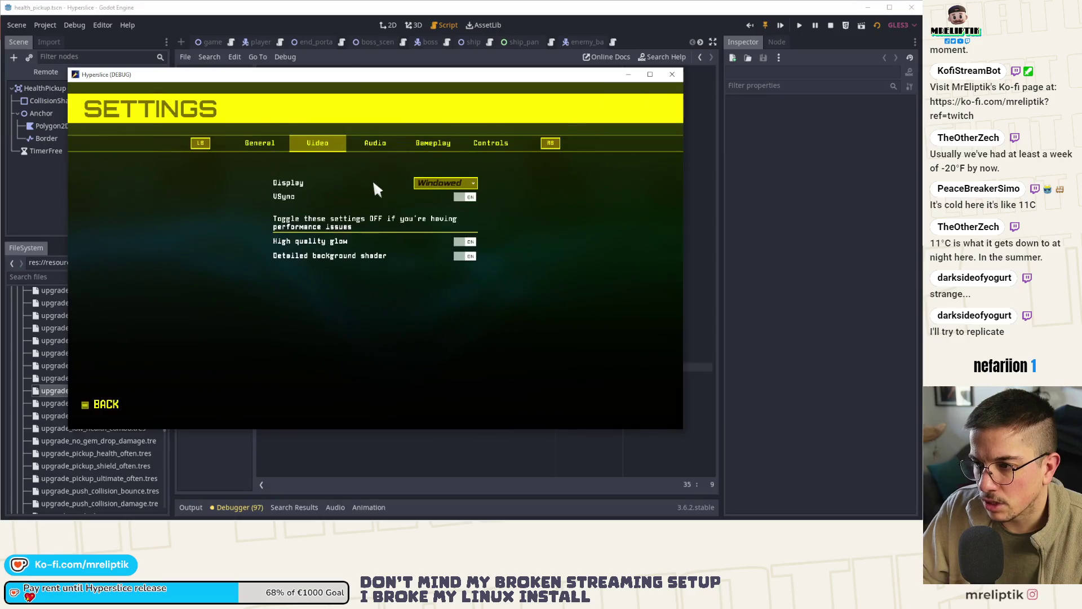
left_click(105, 404)
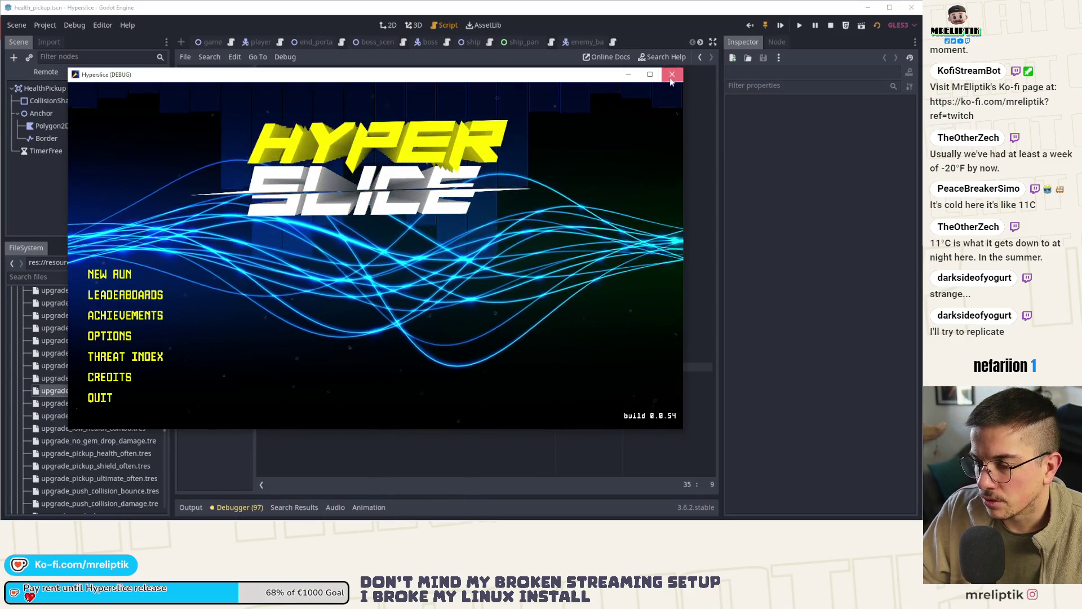
left_click(671, 79)
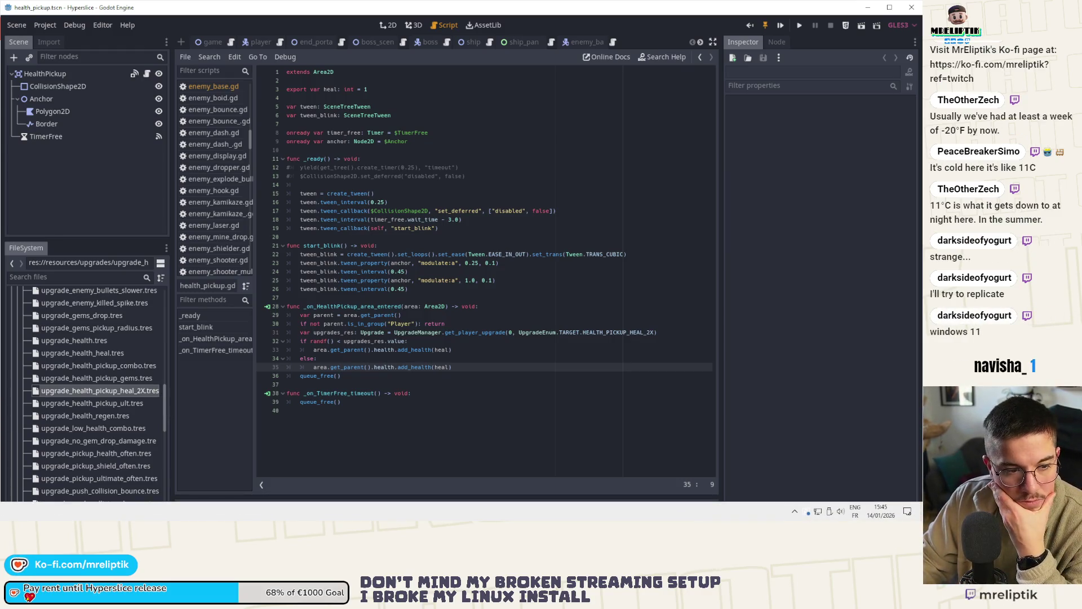
Switch Affinity to the Designer workspace and minimize it to return to Godot.
key("alt+Tab")
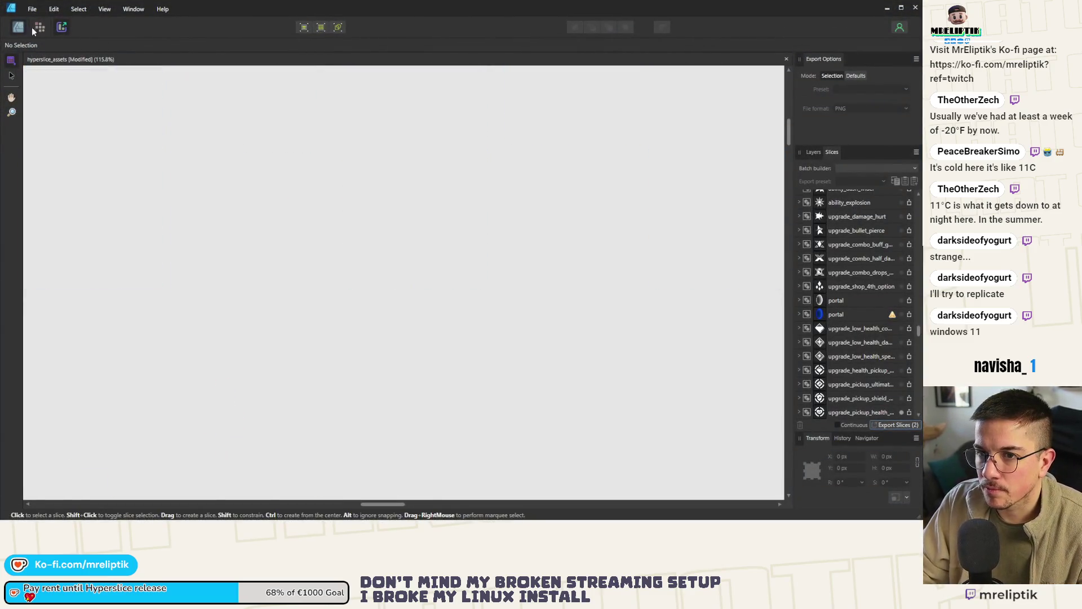
left_click(18, 27)
left_click(885, 8)
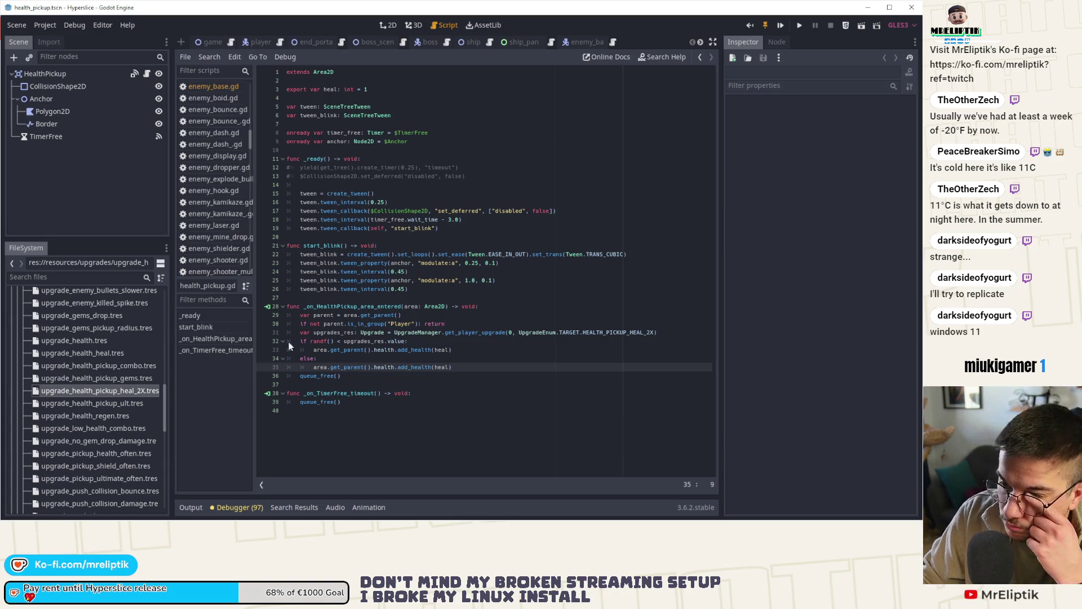
Change line 33 of health_pickup.gd to add_health(heal*2).
left_click(443, 349)
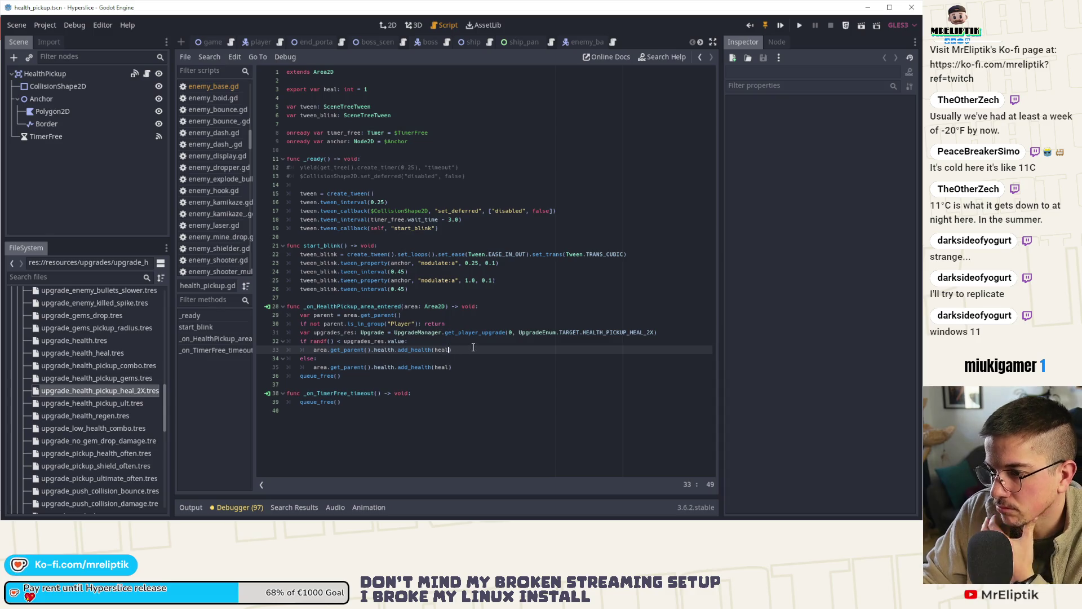
type("*2")
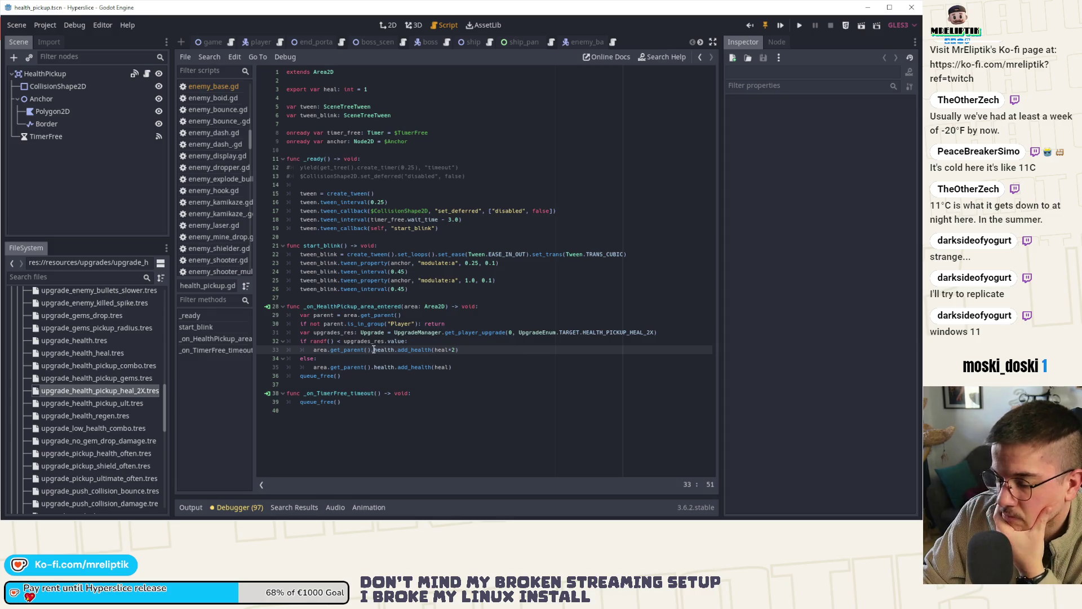
key("End")
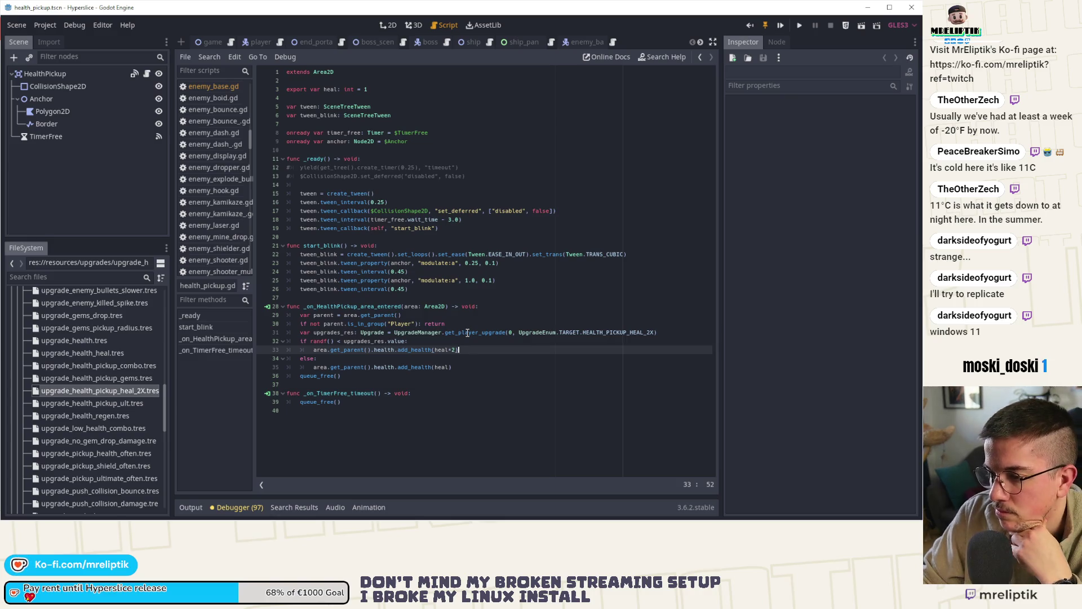
Prefix line 32's randf() condition with 'upgrades_res and'.
left_click(310, 342)
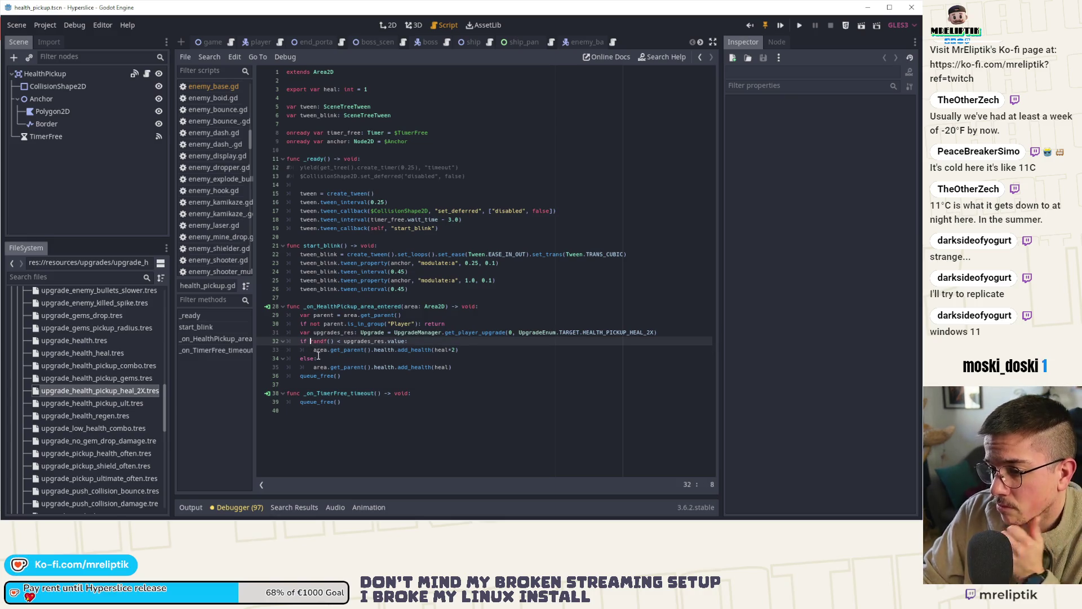
type("upgrade")
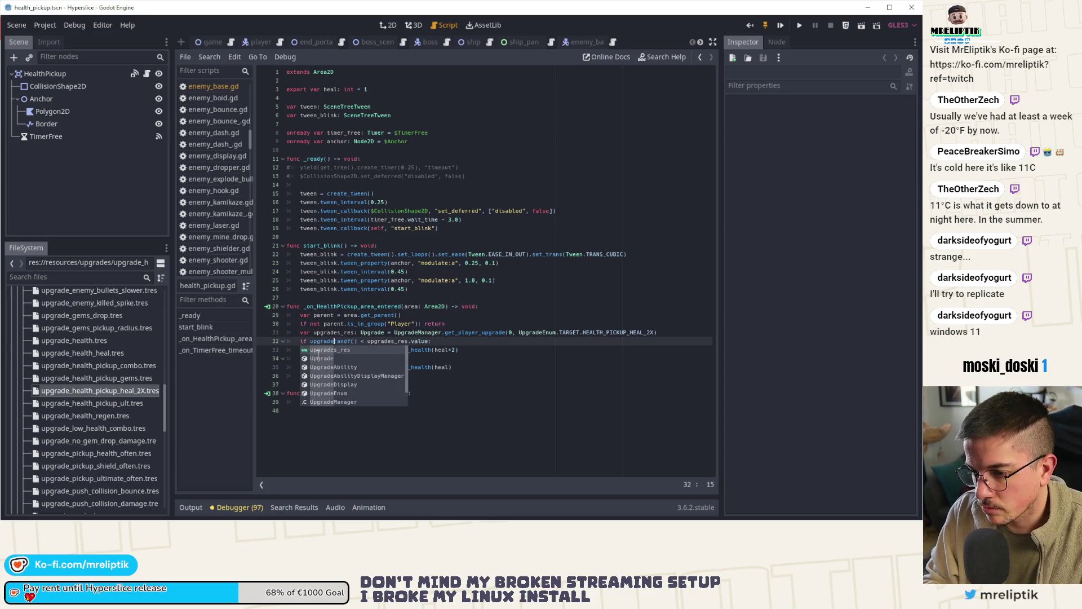
key("Return")
type("and")
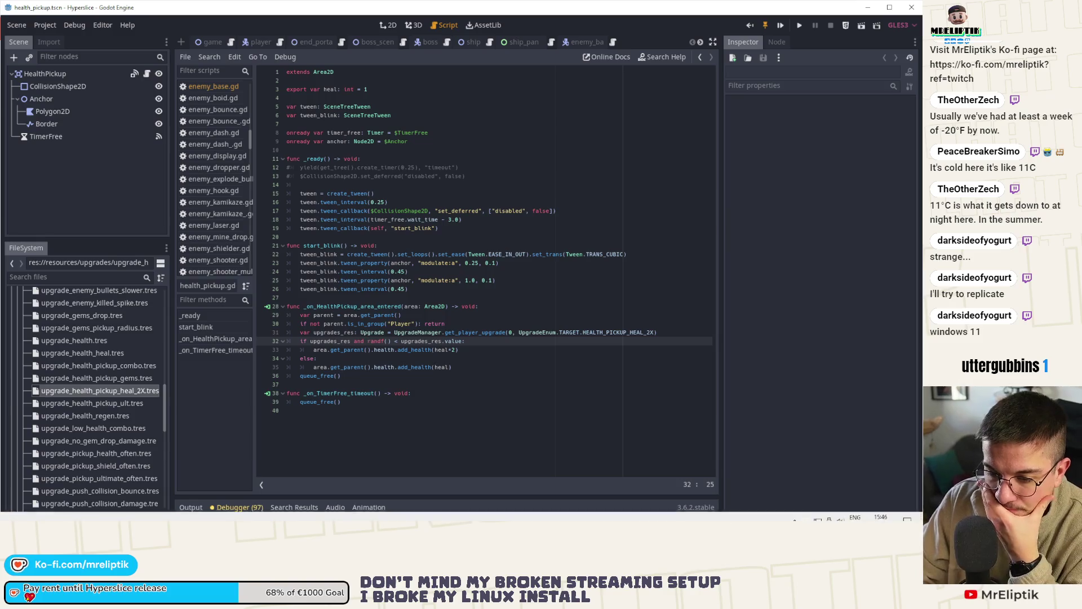
key("alt+Tab")
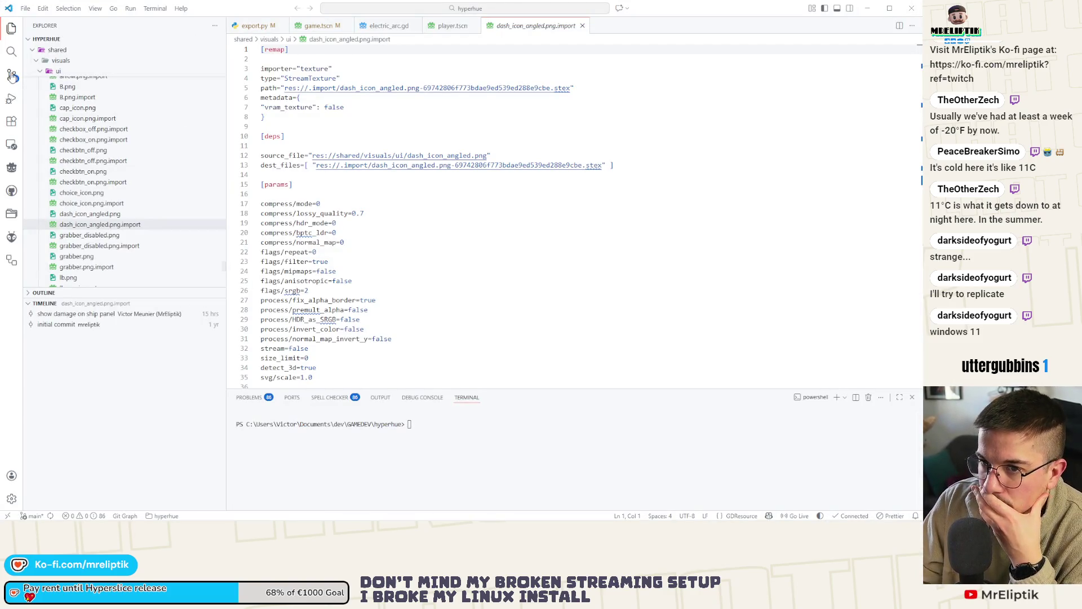
Review the changes and stage the files from the localization csv through the heal x2 import.
left_click(12, 75)
left_click(96, 137)
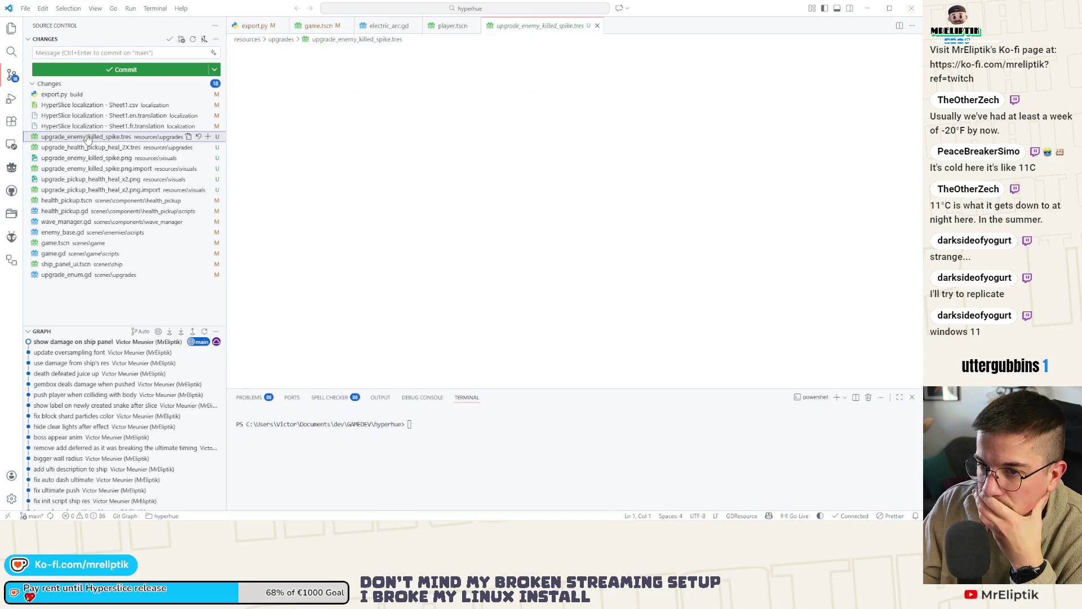
left_click(86, 106)
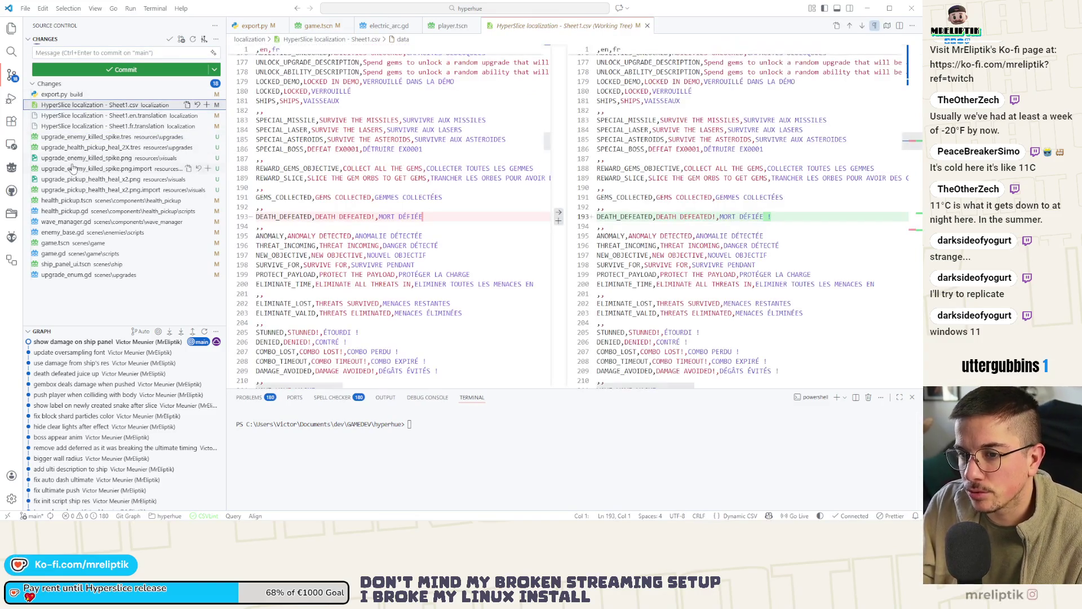
left_click(75, 191, "shift")
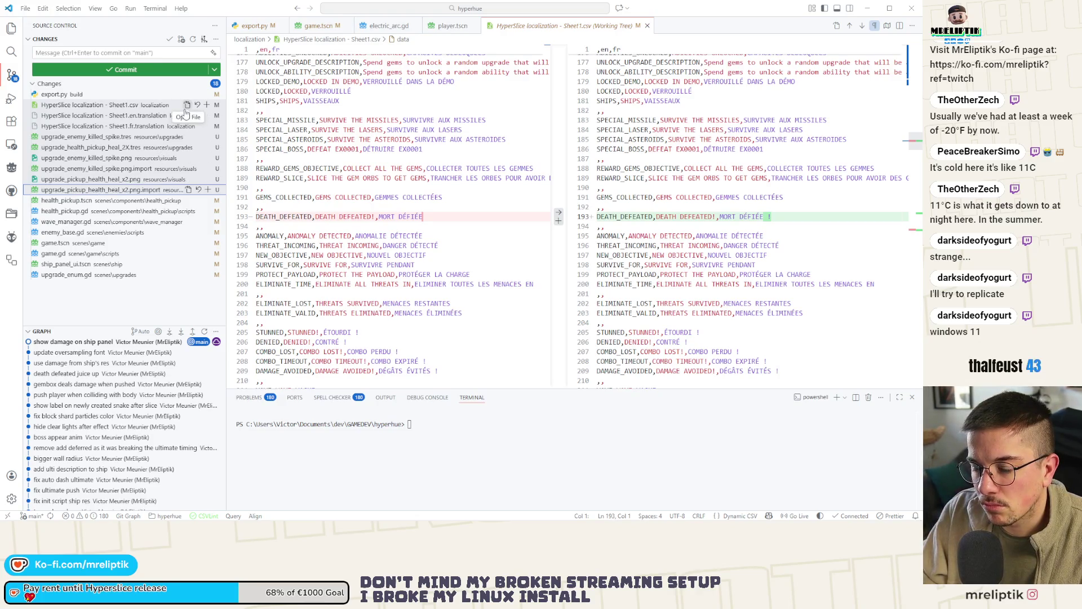
left_click(207, 105)
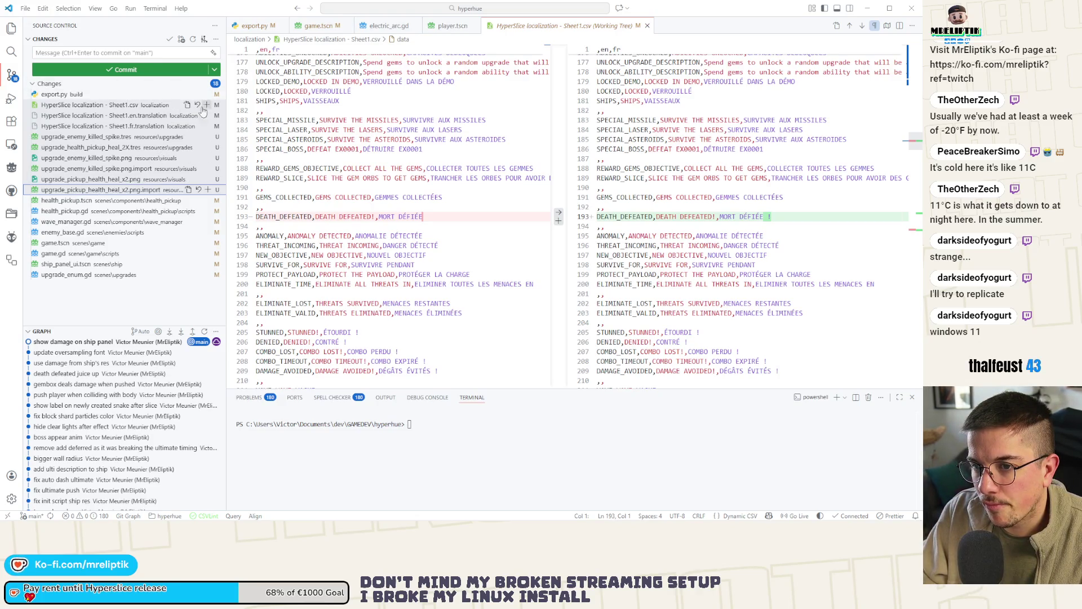
Review the remaining diffs and stage enemy_base.gd and upgrade_enum.gd.
left_click(66, 215)
left_click(141, 222, "ctrl")
left_click(66, 233)
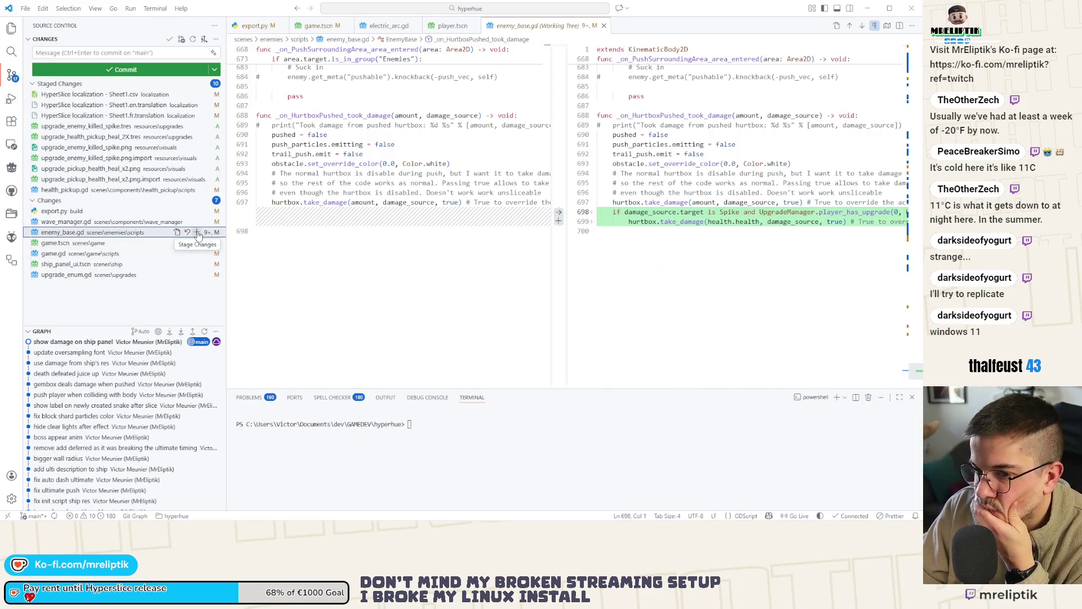
left_click(197, 232)
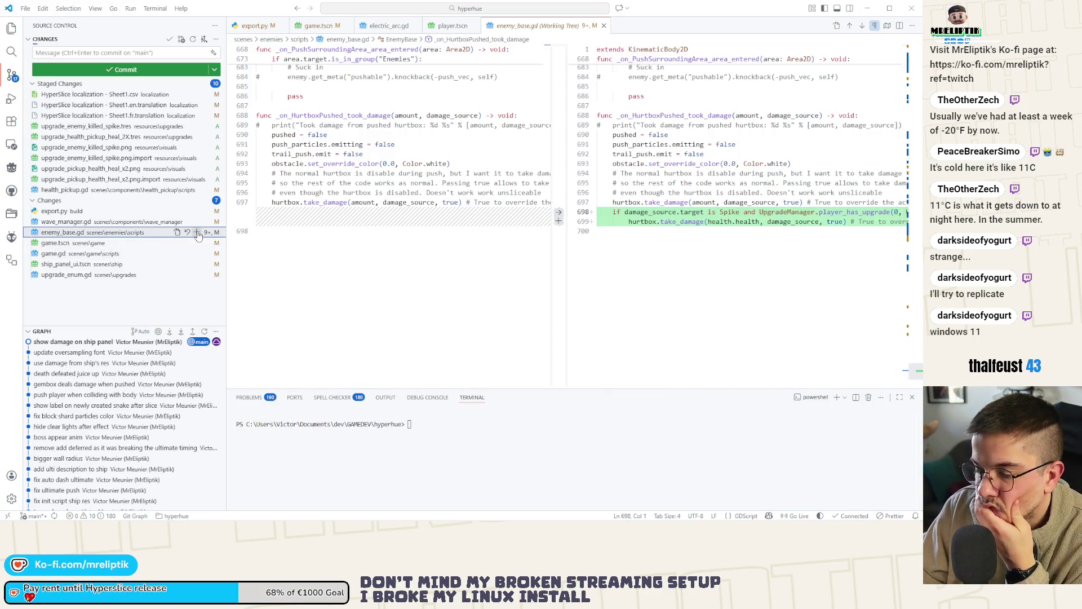
left_click(79, 243)
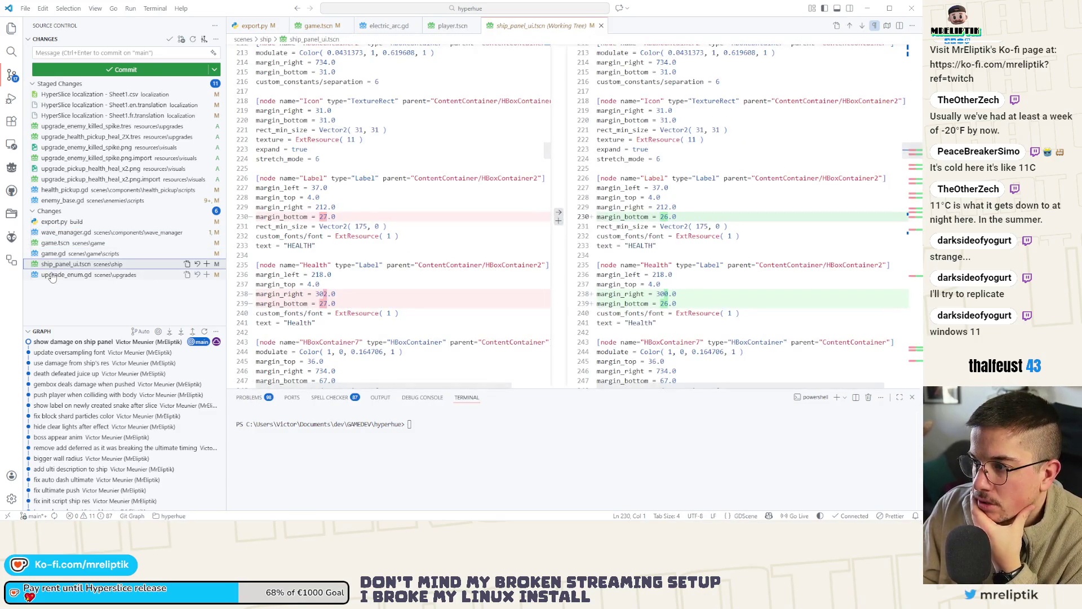
left_click(52, 276)
left_click(206, 274)
Commit with the message 'health pickup 2X' / 'enemy killed spike'.
left_click(88, 53)
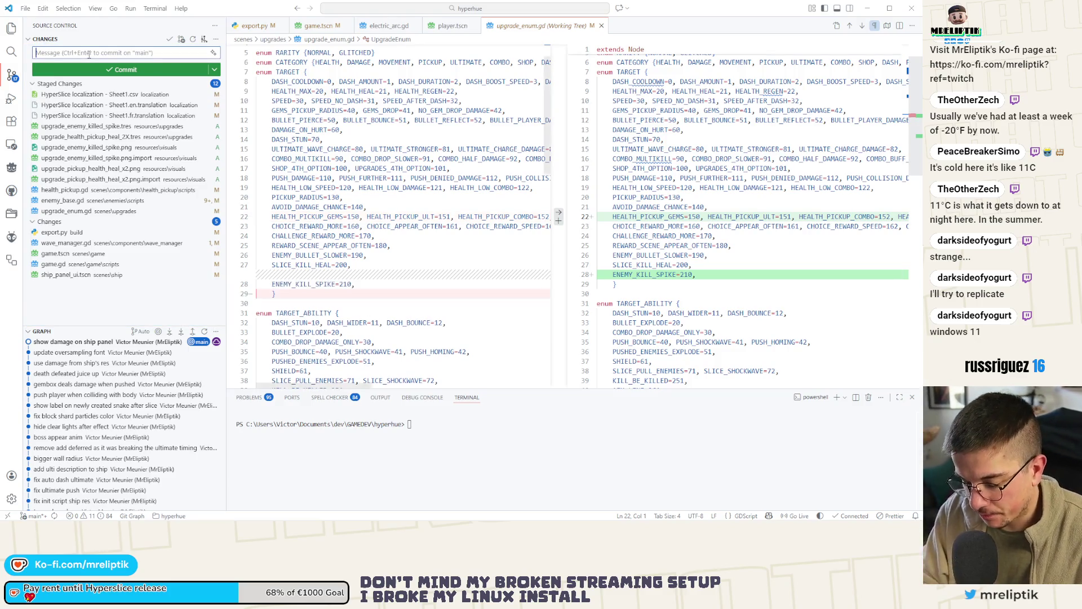
type("health picku")
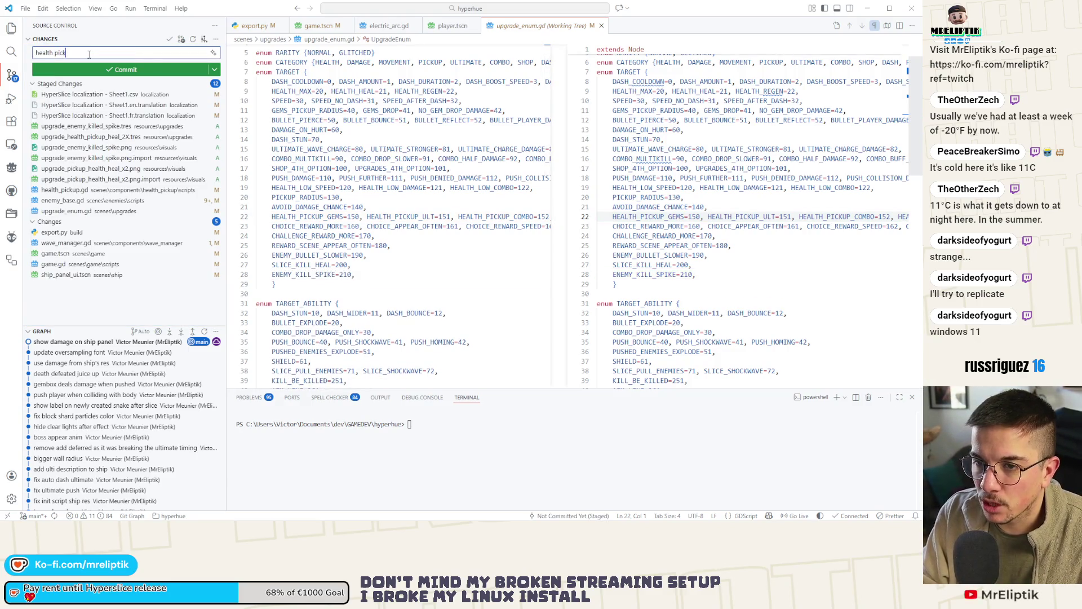
type("p 2X")
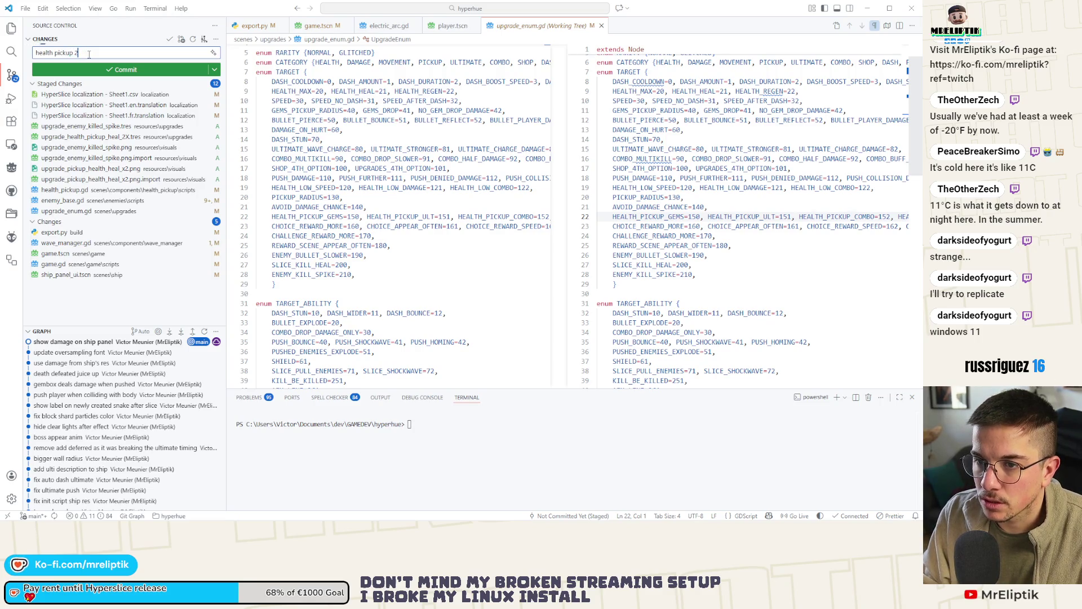
key("Return")
type("enemy ki")
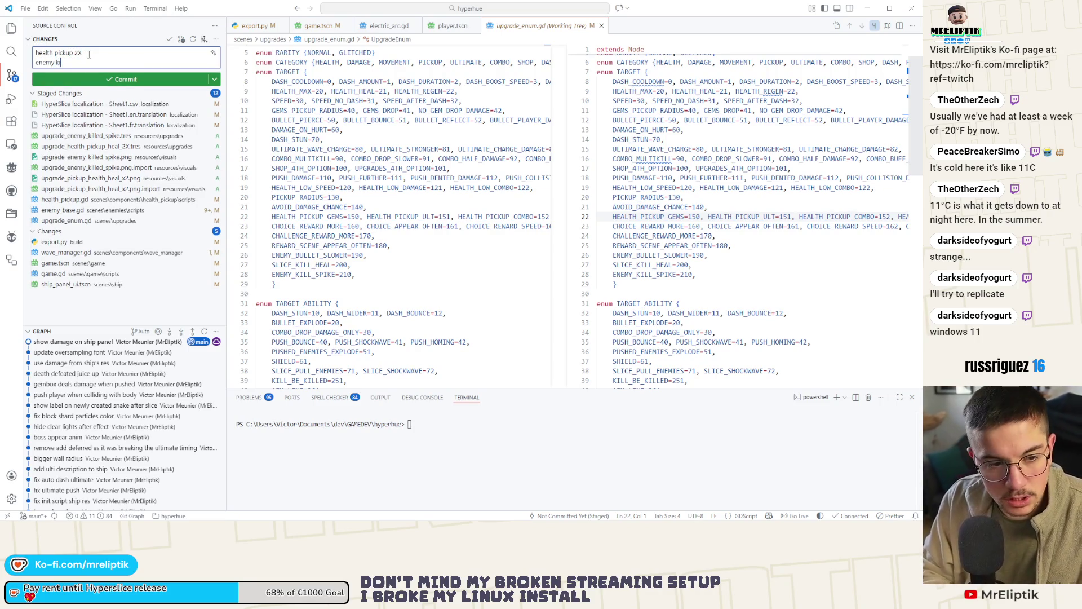
type("lled spike")
key("ctrl+Return")
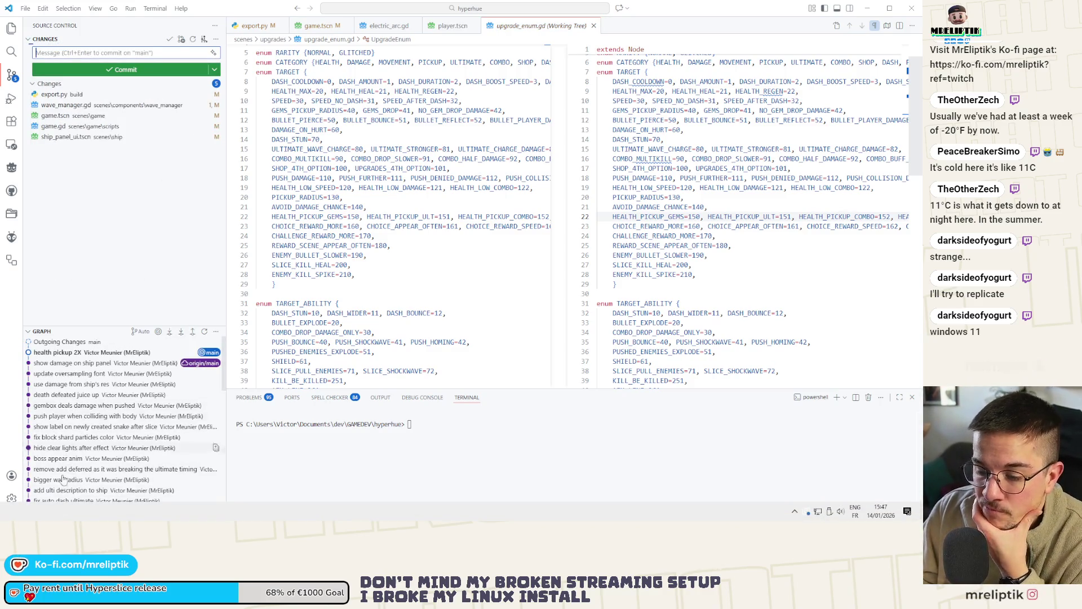
Push the health pickup 2X commit via Sync Changes and bring up the Notion Hyperslice Tasks page.
left_click(50, 515)
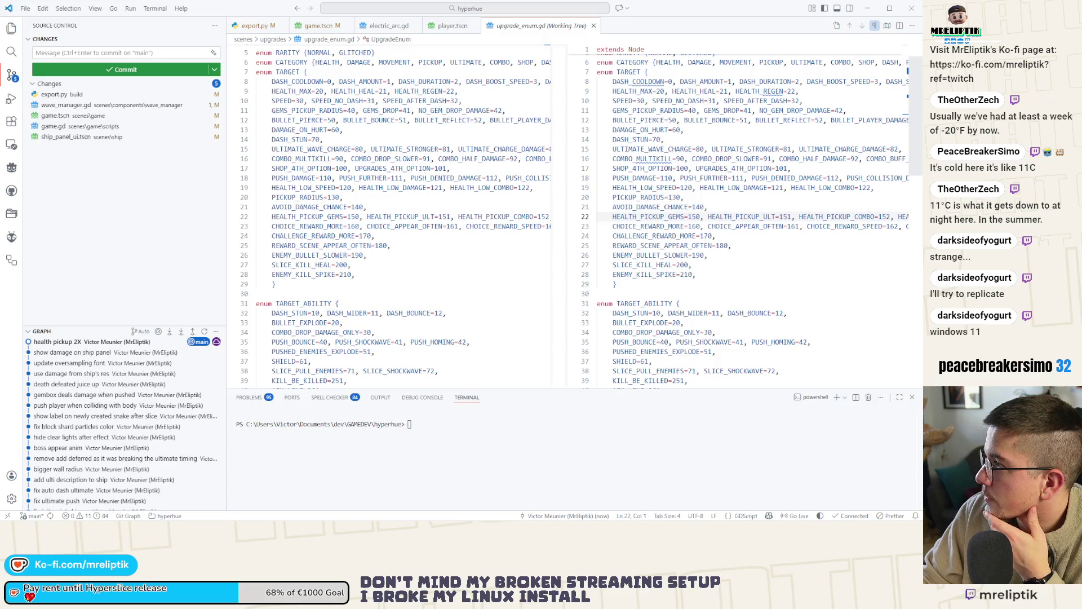
key("alt+Tab")
left_click_drag(366, 66, 340, 64)
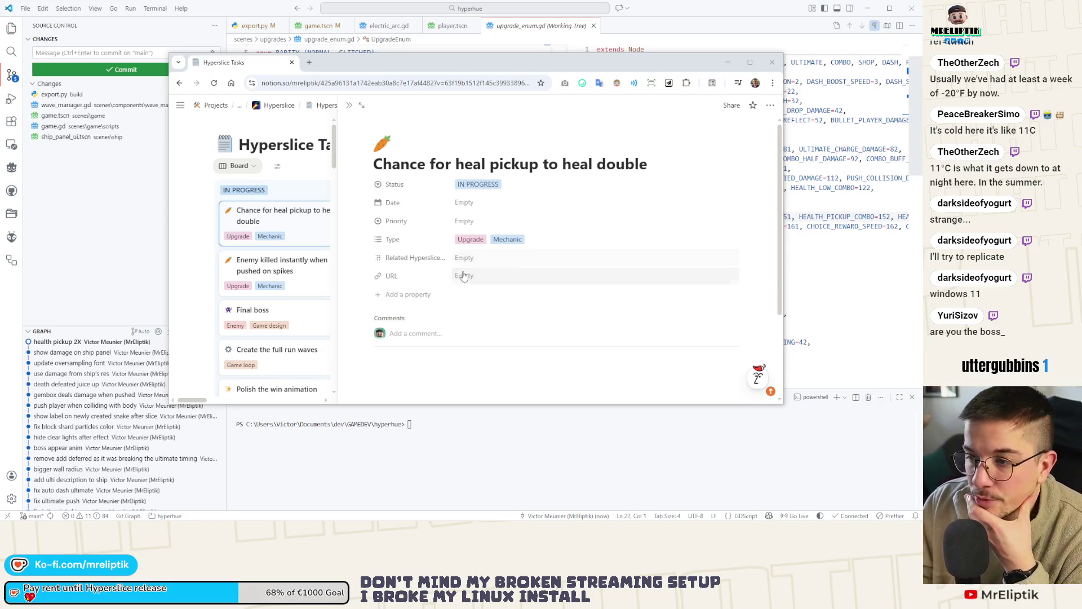
Close the heal-double task peek and select the first two In Progress cards.
left_click(196, 254)
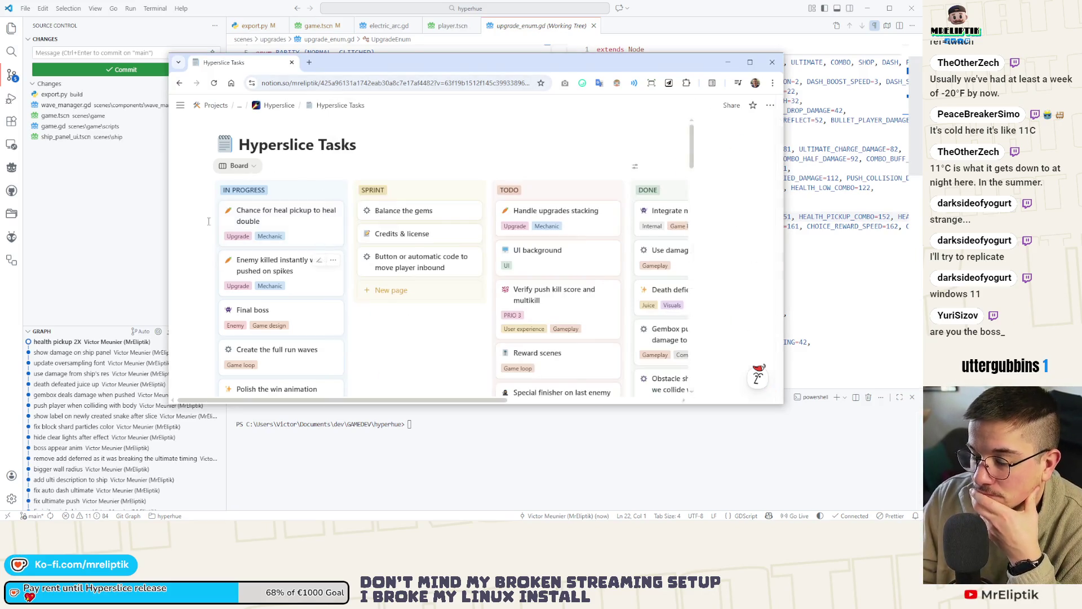
mouse_move(205, 223)
left_mouse_down()
mouse_move(311, 261)
mouse_move(304, 241)
mouse_move(560, 200)
left_mouse_up()
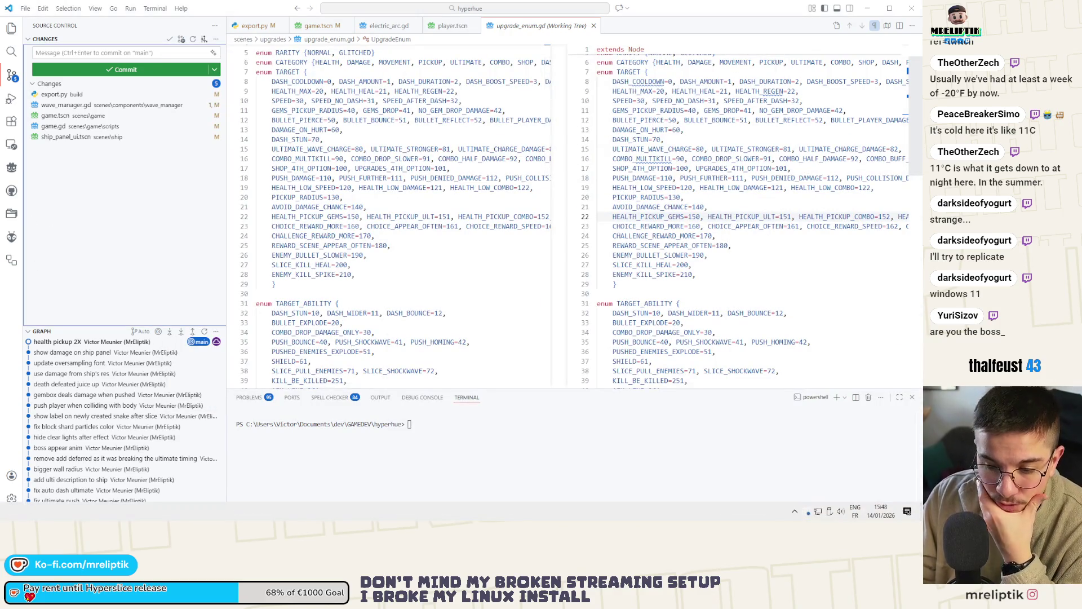
Close the health_pickup, ship and end_portal scene tabs in Godot.
key("alt+Tab")
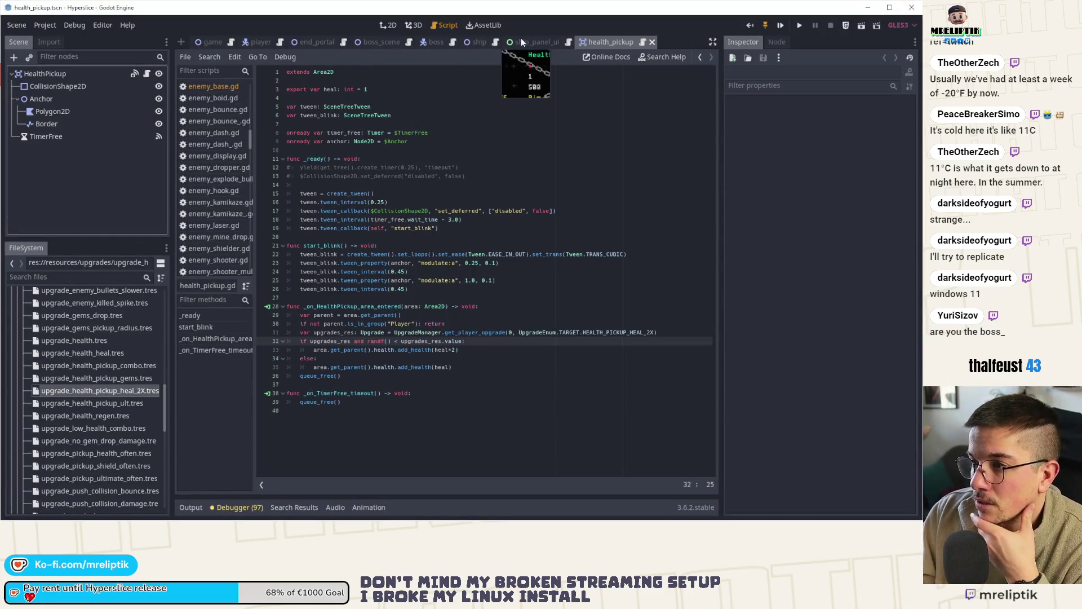
middle_click(620, 43)
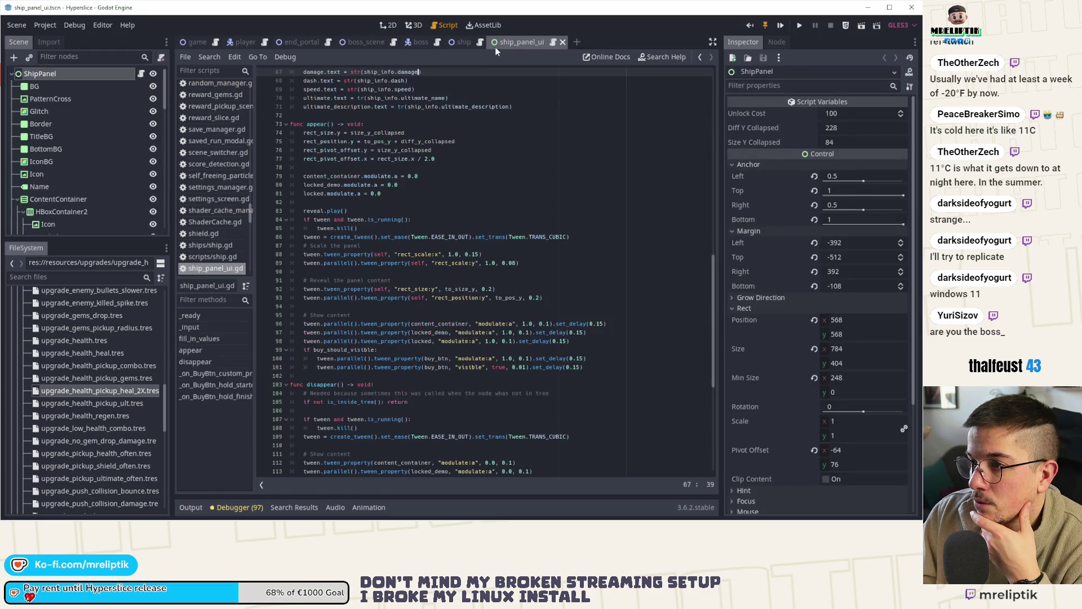
middle_click(460, 42)
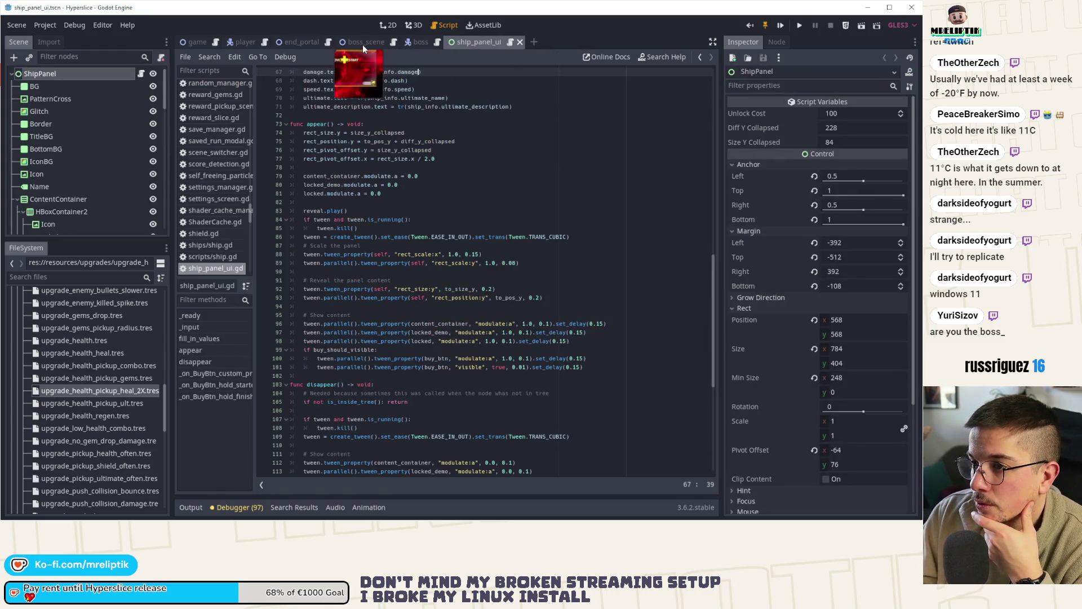
middle_click(284, 43)
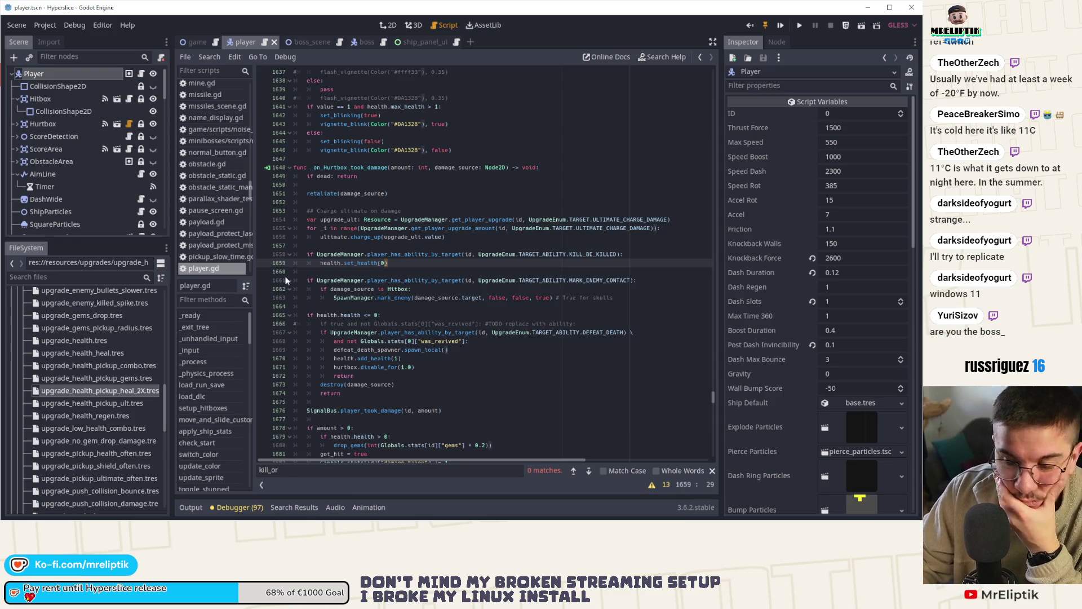
Open the boss scene in the 2D view.
left_click(907, 512)
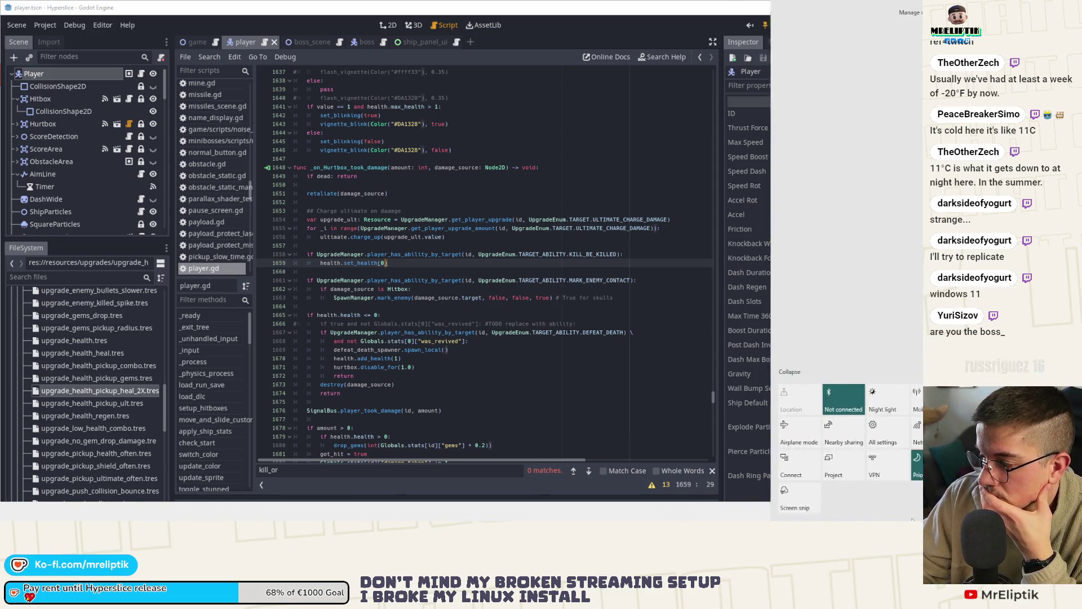
left_click(566, 3)
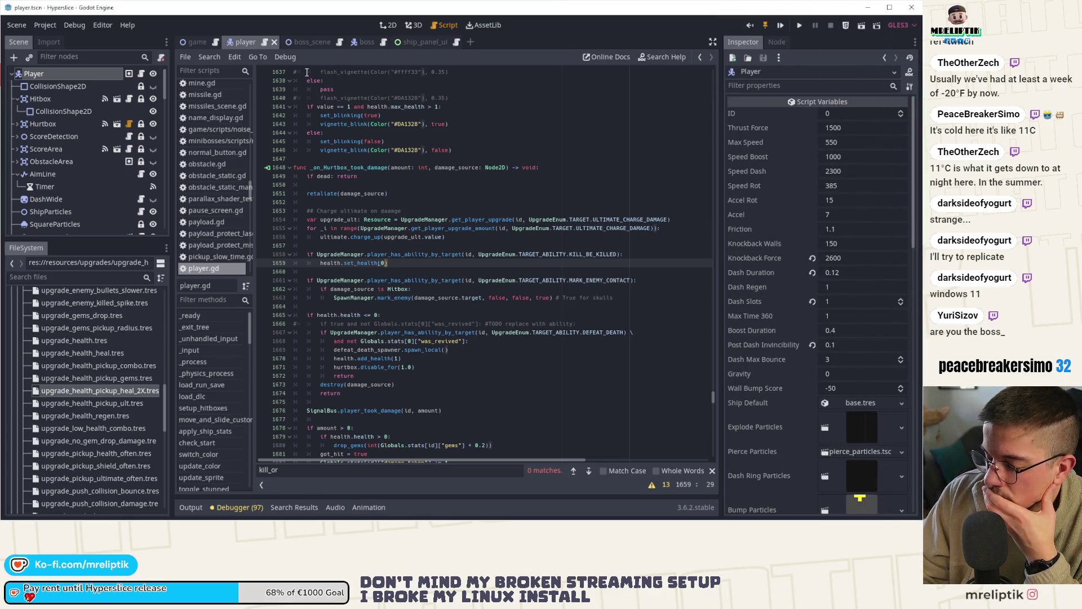
left_click(354, 41)
left_click(394, 25)
scroll(374, 225, "down", 3)
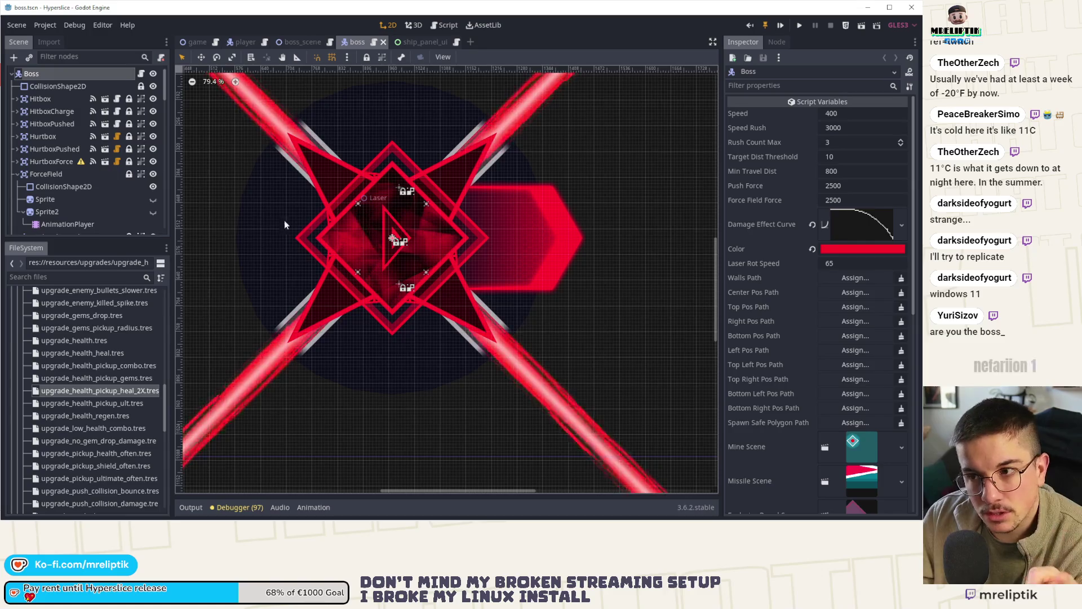
Open boss.gd from the Boss node's script icon and read it from the top.
left_click(141, 73)
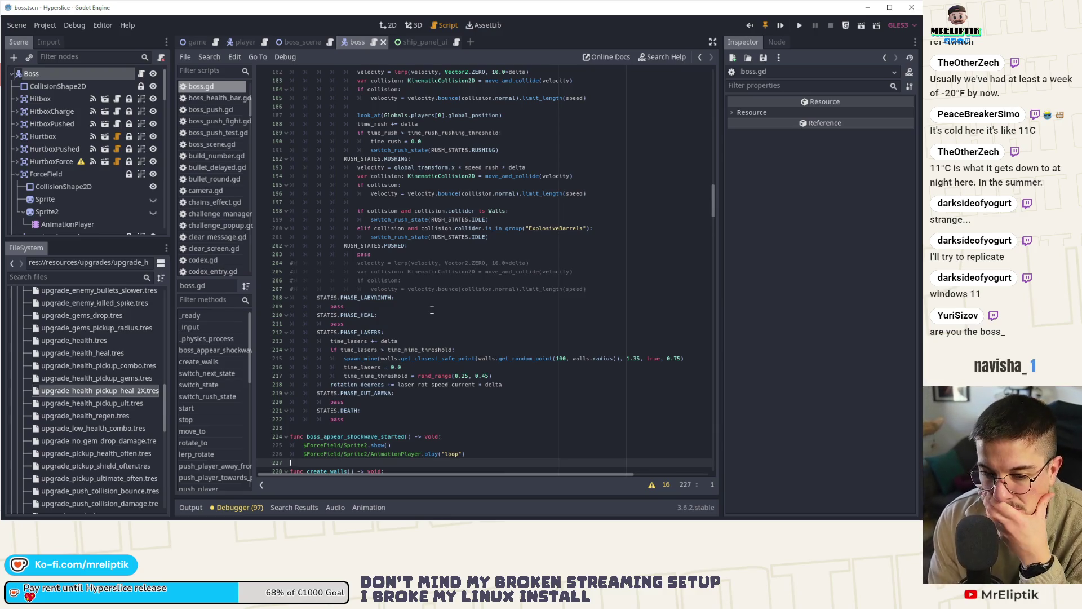
scroll(432, 310, "up", 15)
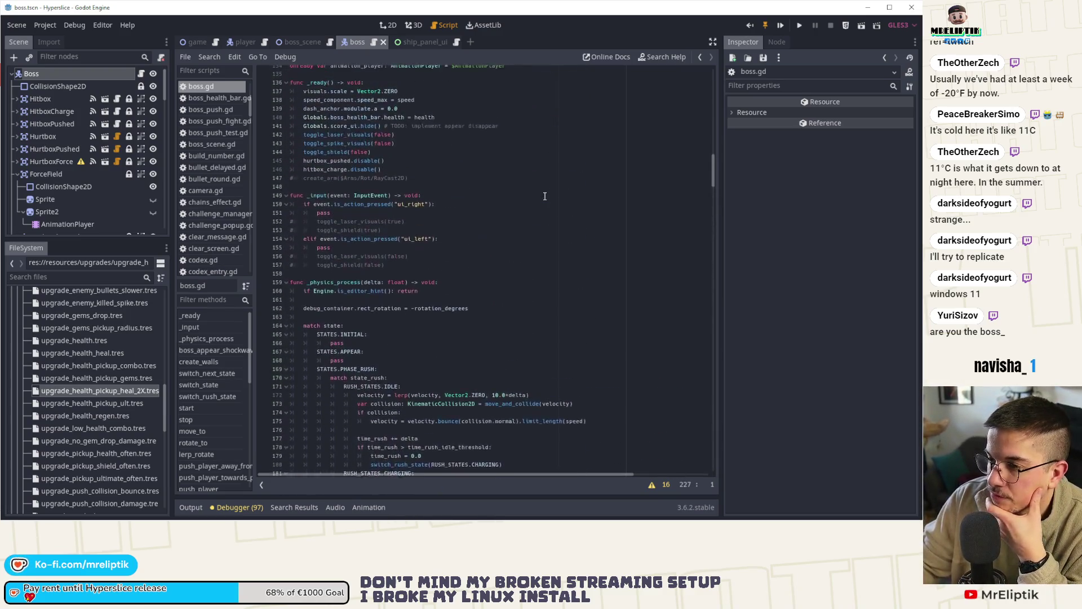
left_click_drag(713, 169, 712, 75)
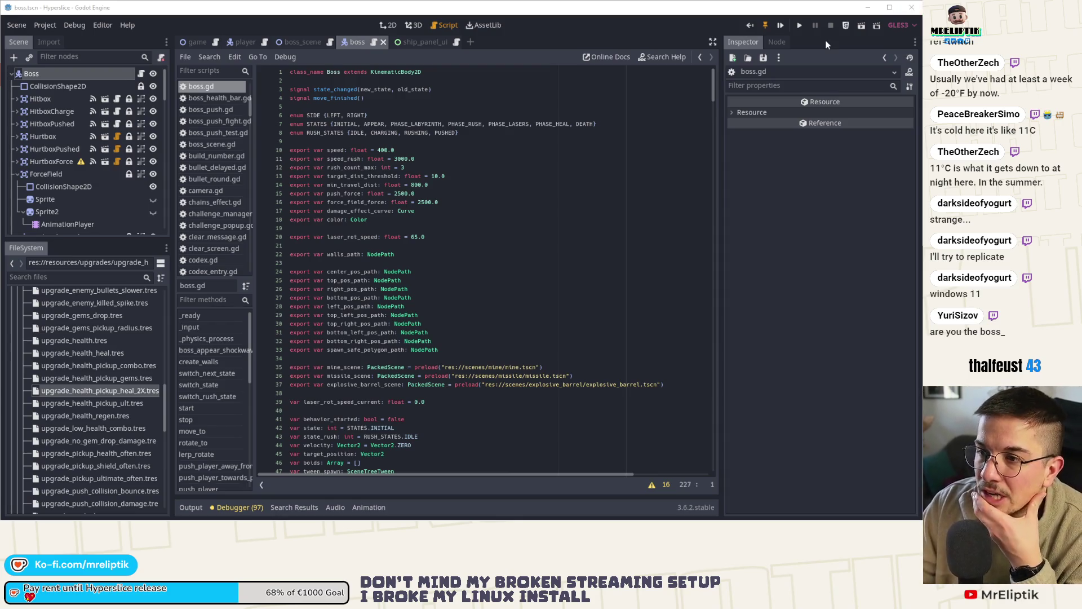
left_click(298, 39)
Add a Node2D child named Lasers above Boss in boss_scene and save.
left_click(392, 26)
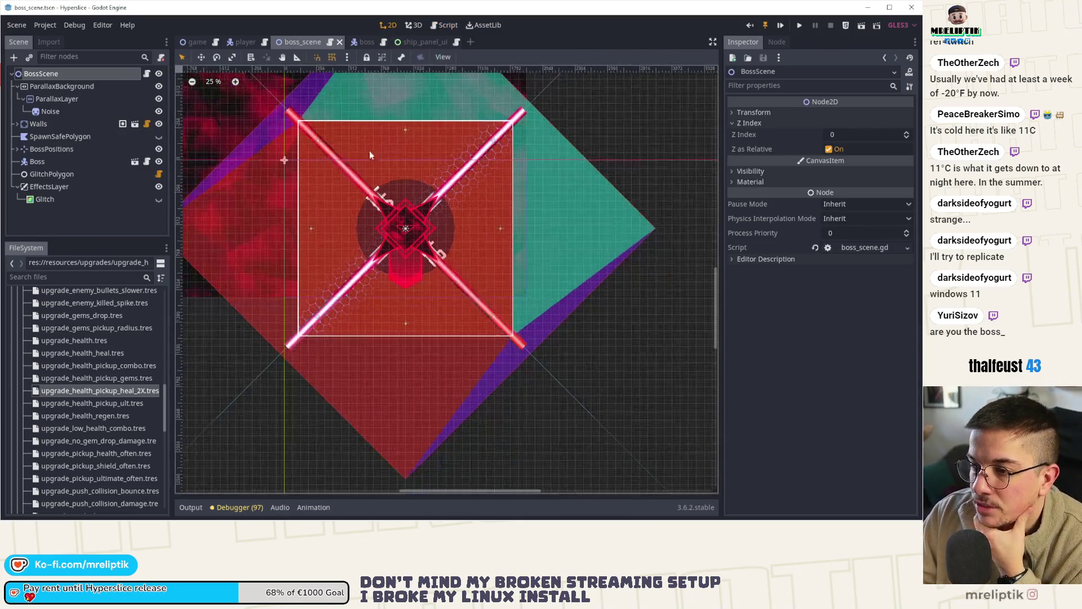
right_click(61, 73)
left_click(105, 100)
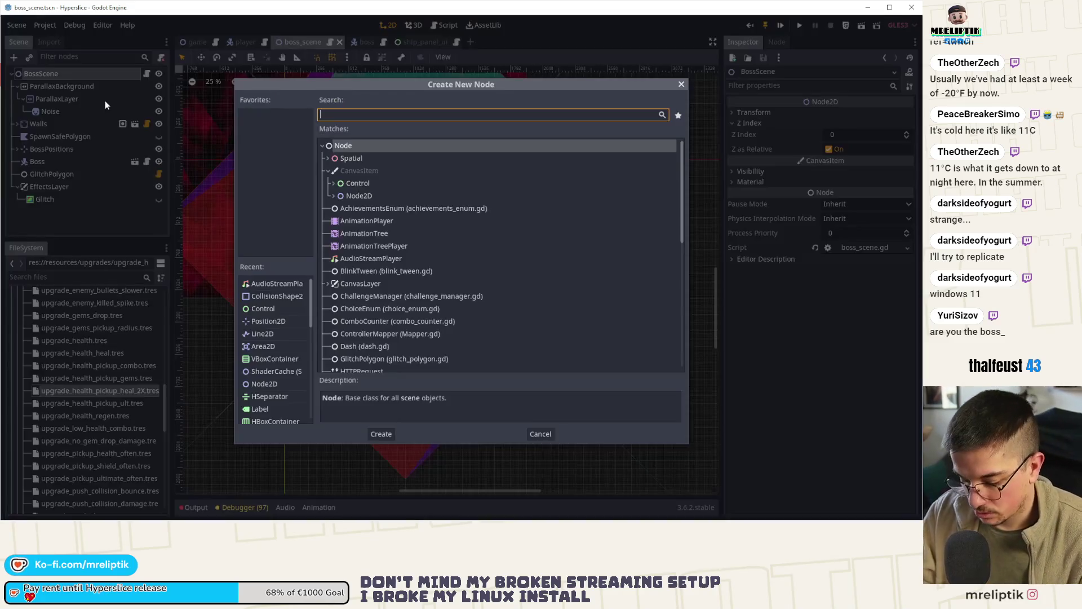
type("lasers")
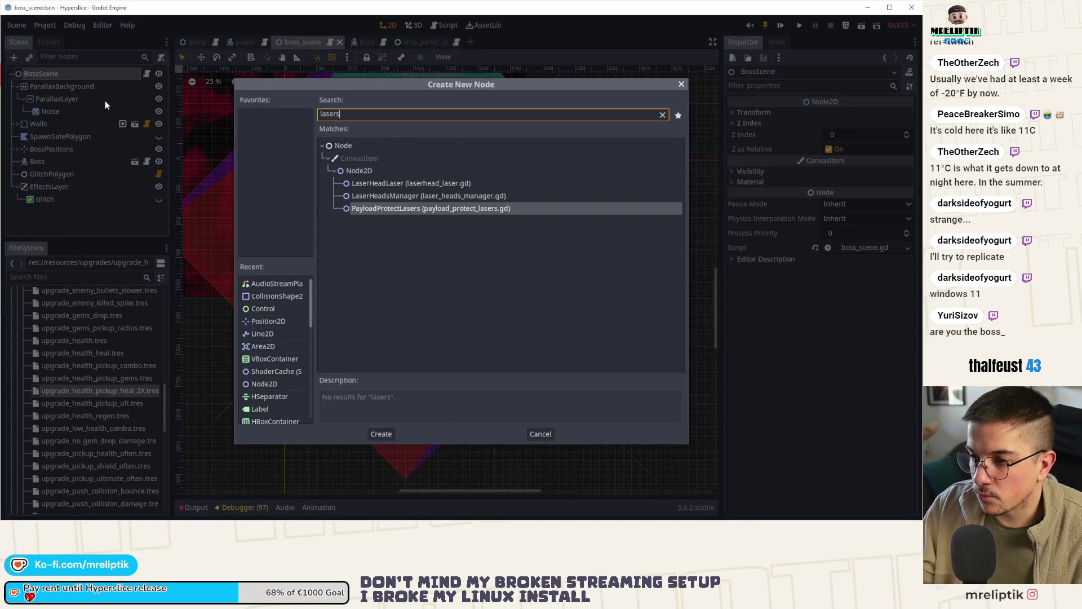
double_click(360, 170)
mouse_move(52, 211)
left_mouse_down()
mouse_move(40, 171)
mouse_move(53, 170)
left_mouse_up()
left_click(53, 173)
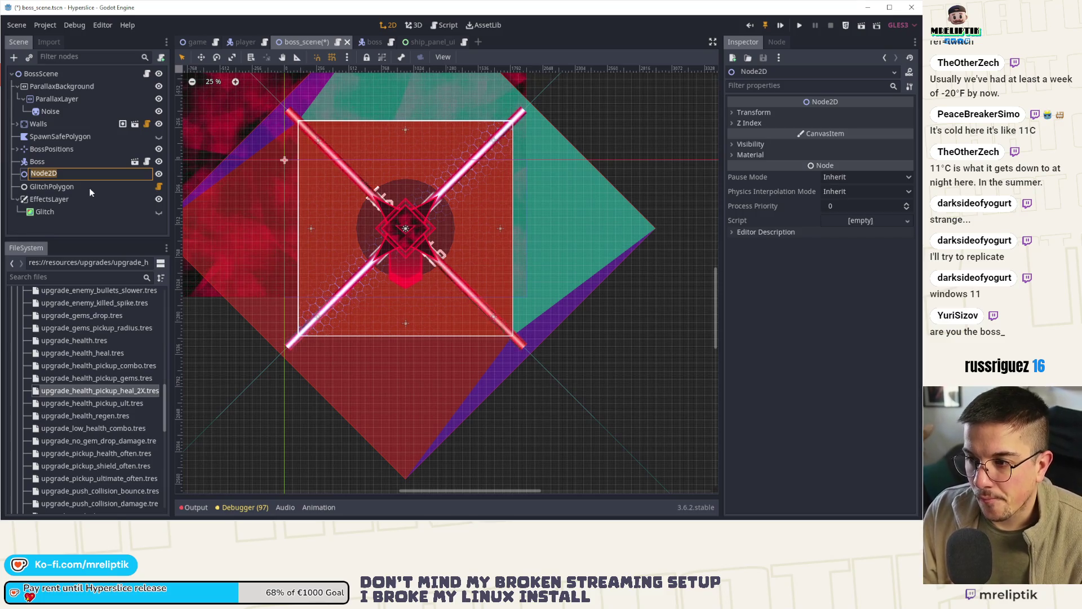
left_click_drag(42, 174, 46, 158)
left_click(47, 160)
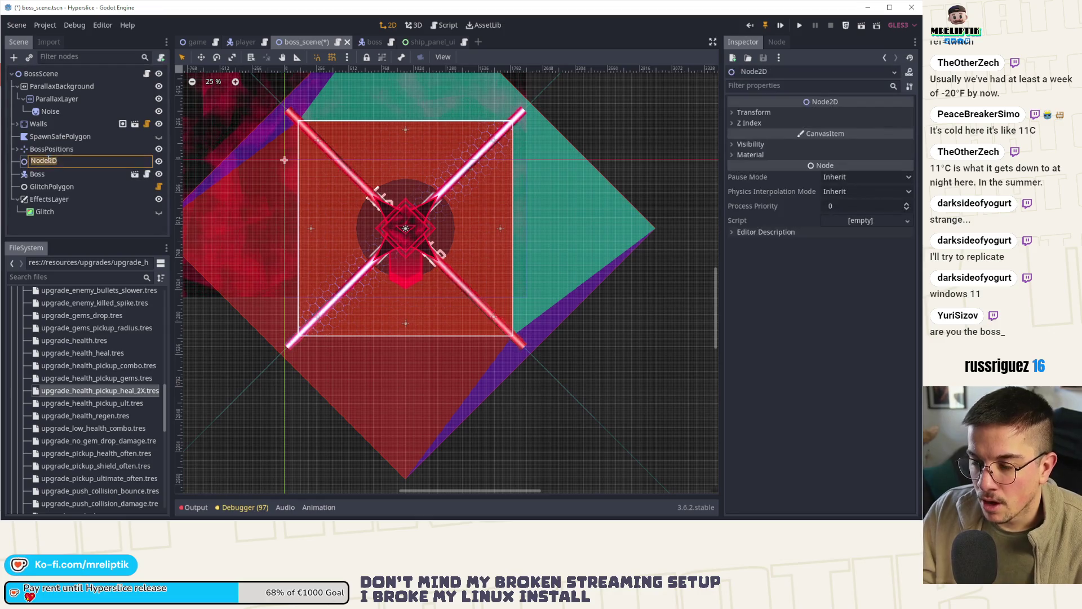
type("Lasers")
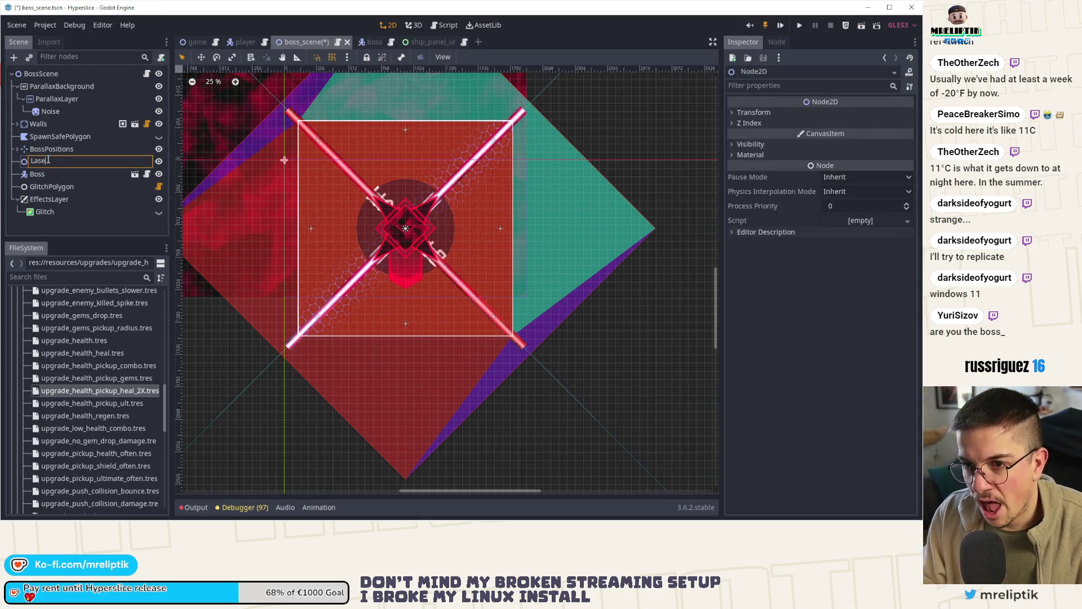
key("Return")
key("ctrl+s")
Start adding a node and instancing a 'laser' scene under Lasers, then cancel both.
right_click(48, 160)
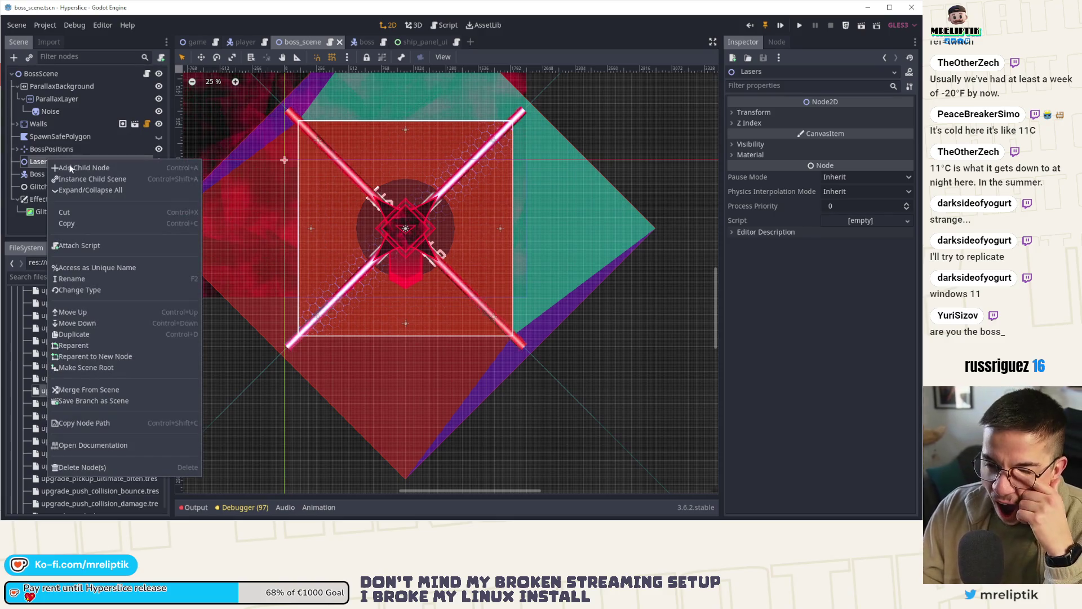
left_click(69, 166)
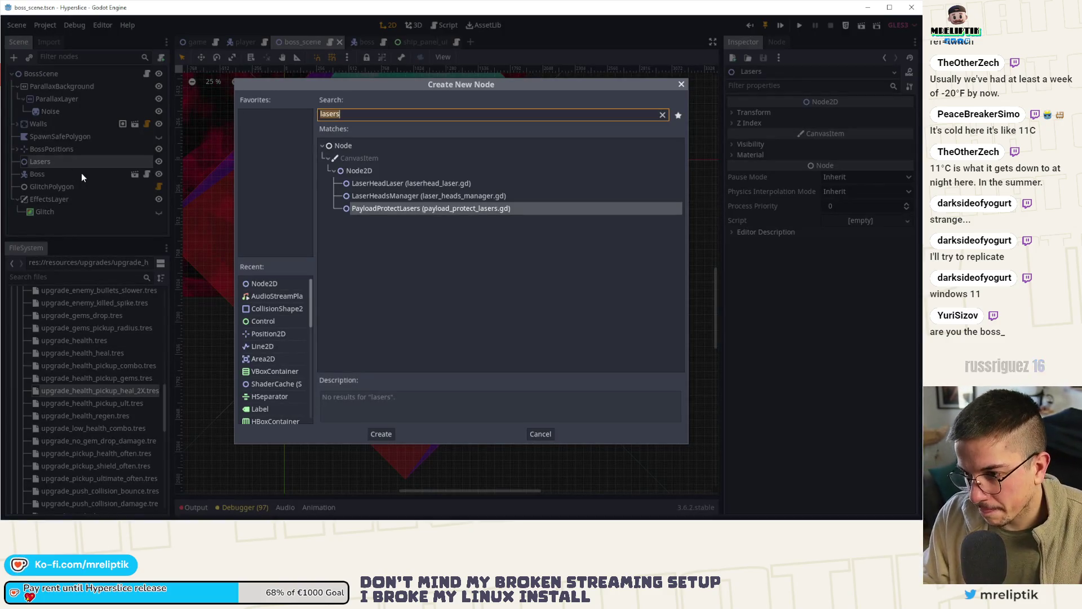
key("BackSpace")
key("Escape")
key("ctrl+shift+a")
type("laser")
key("Escape")
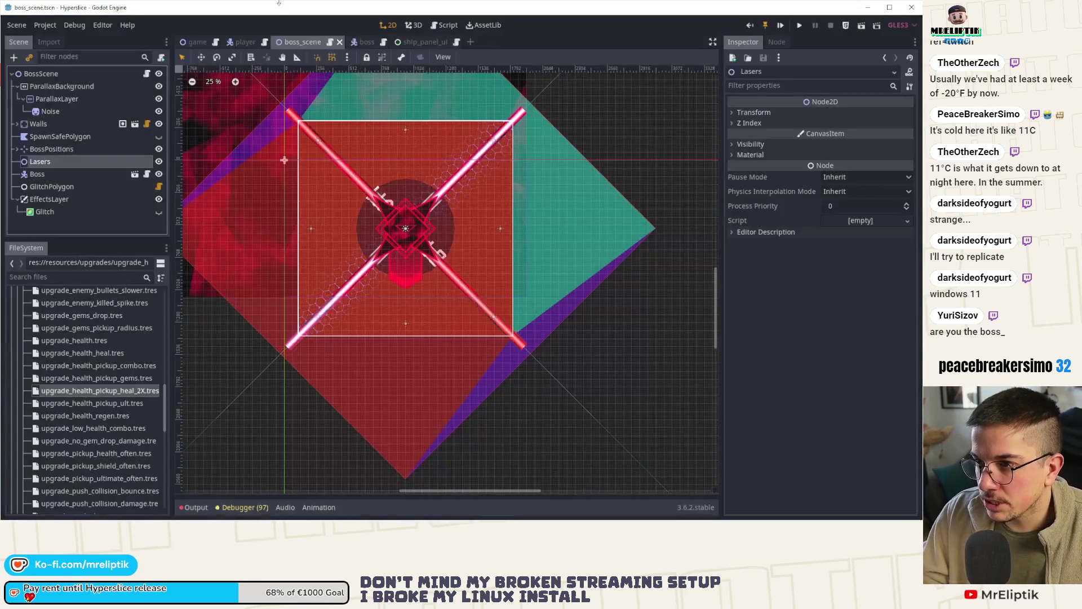
Inspect Rot4/Laser in the boss scene, then select Boss and the Laser under Lasers in boss_scene.
left_click(358, 42)
scroll(85, 169, "down", 5)
left_click(43, 207)
left_click(49, 220)
left_click(303, 42)
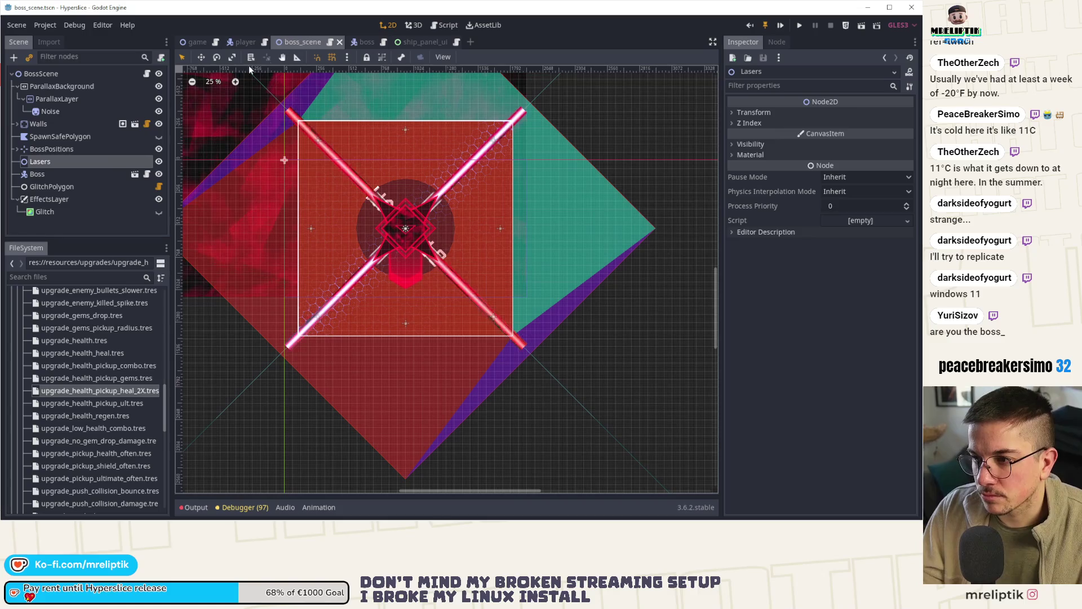
left_click(51, 174)
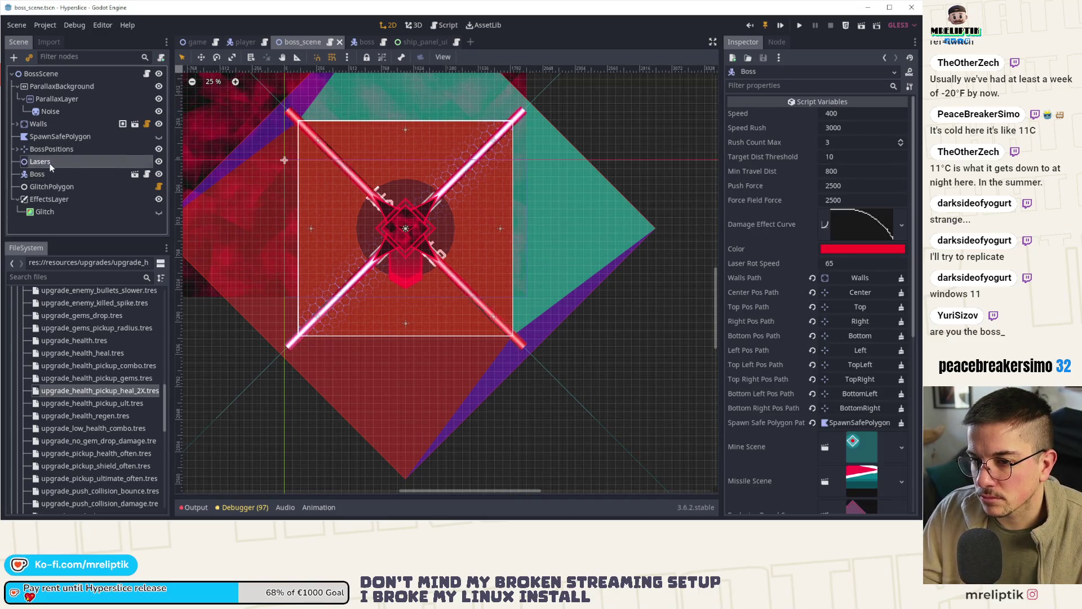
left_click(18, 162)
left_click(44, 173)
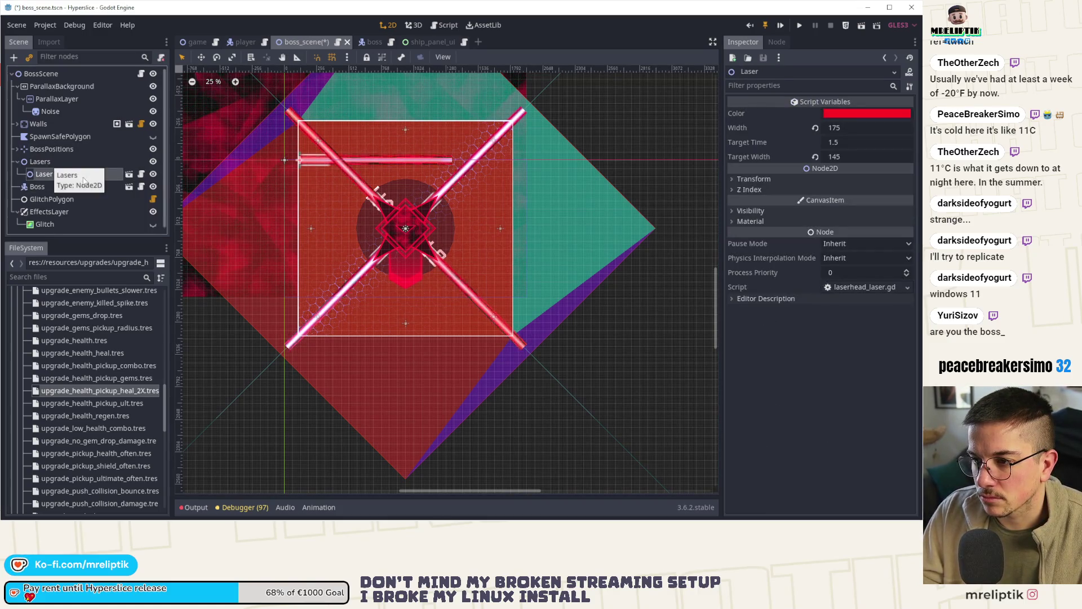
Set the Laser's Rotation Degrees to 90 so it stands vertical.
left_click(750, 178)
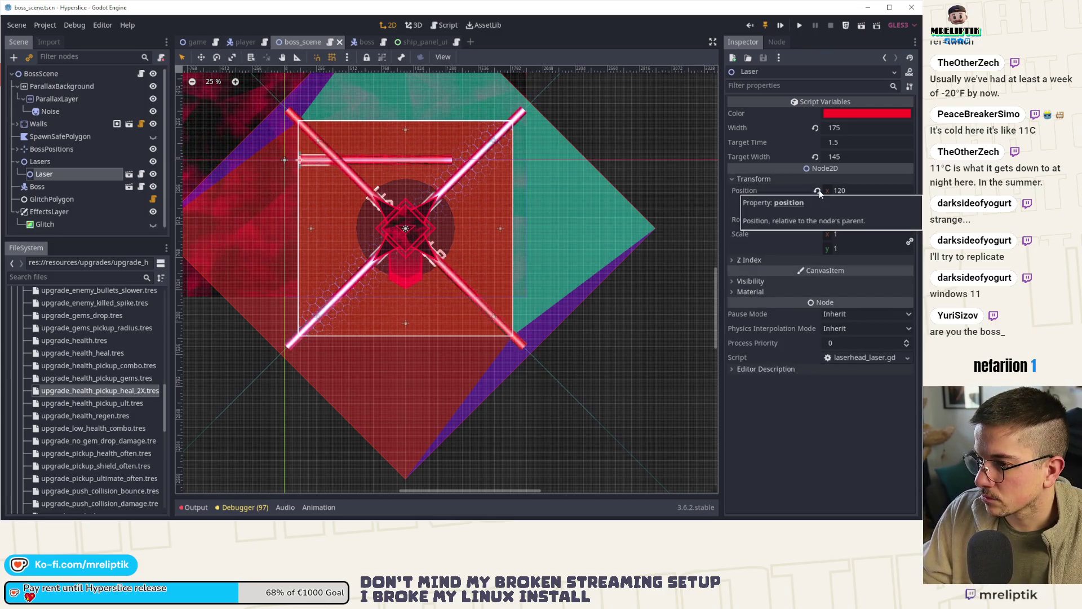
left_click(842, 218)
type("90")
key("Return")
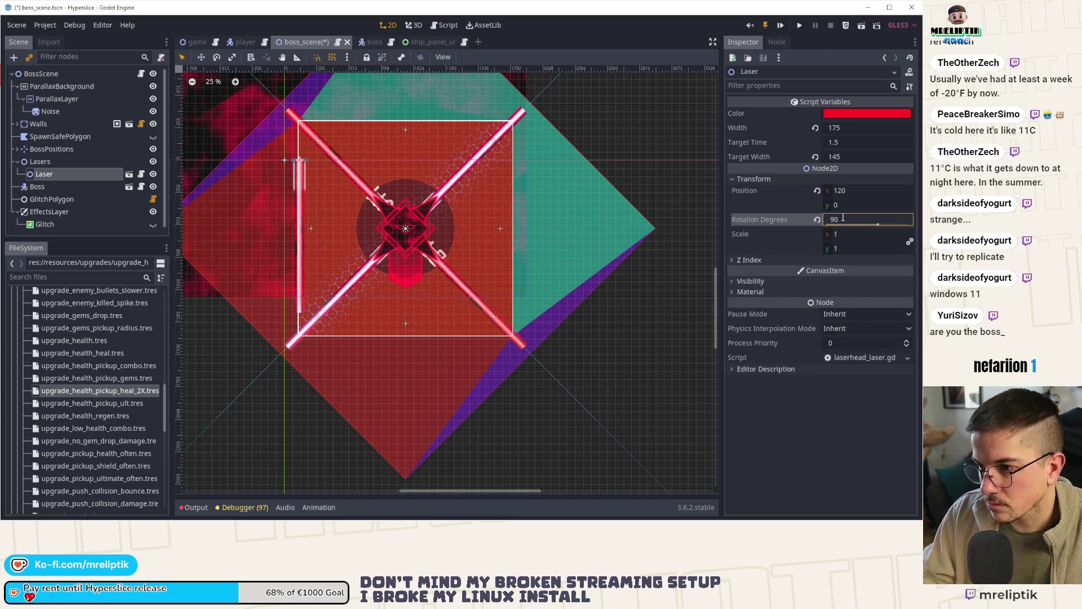
Set the Laser's Width to 350.
left_click(859, 127)
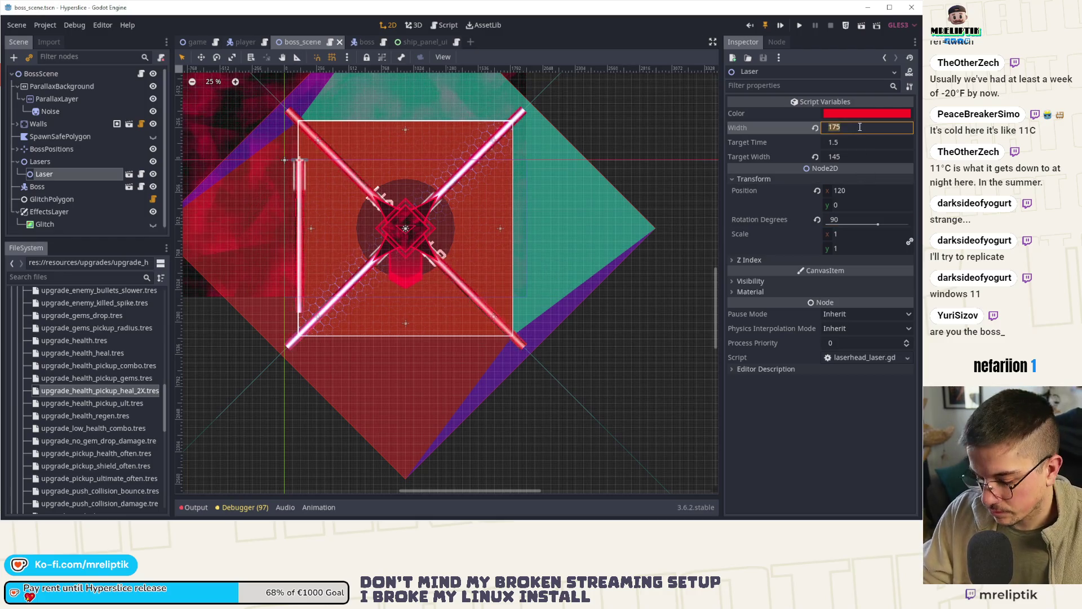
type("50")
key("BackSpace")
key("BackSpace")
type("2")
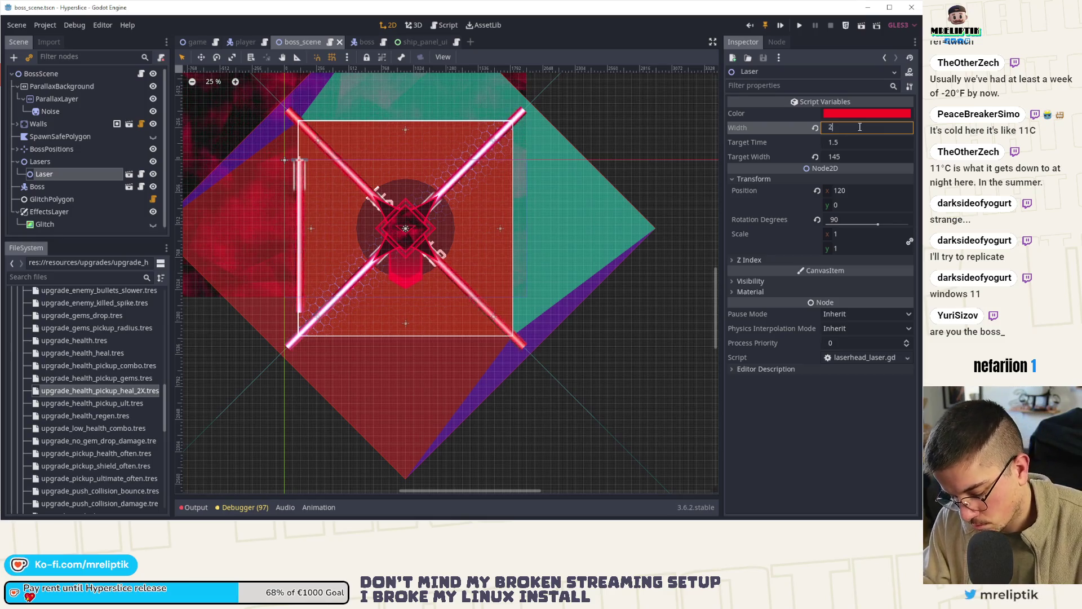
type("75")
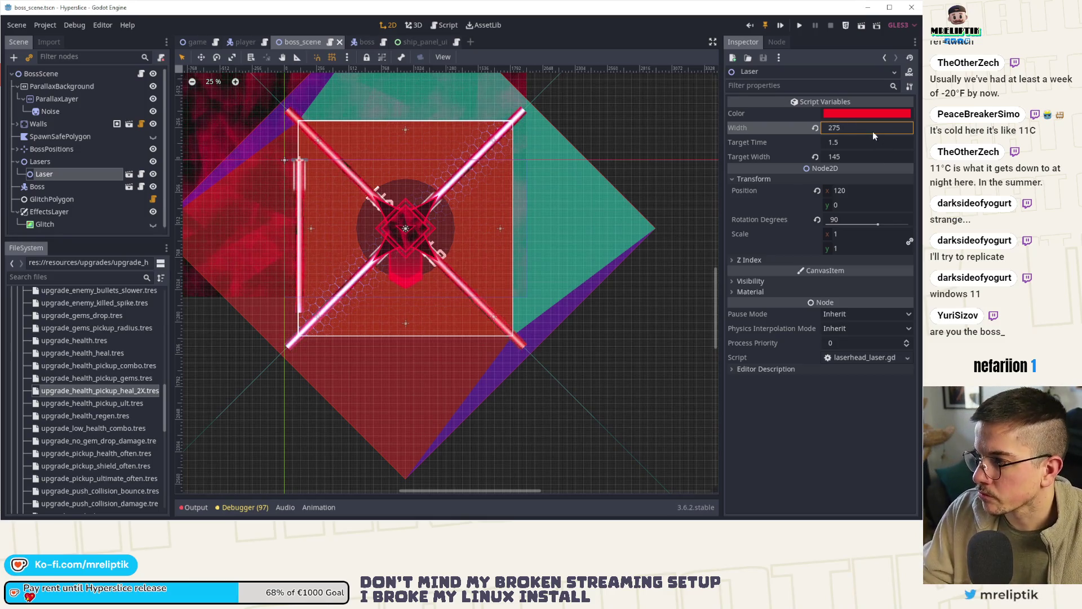
type("0")
key("Return")
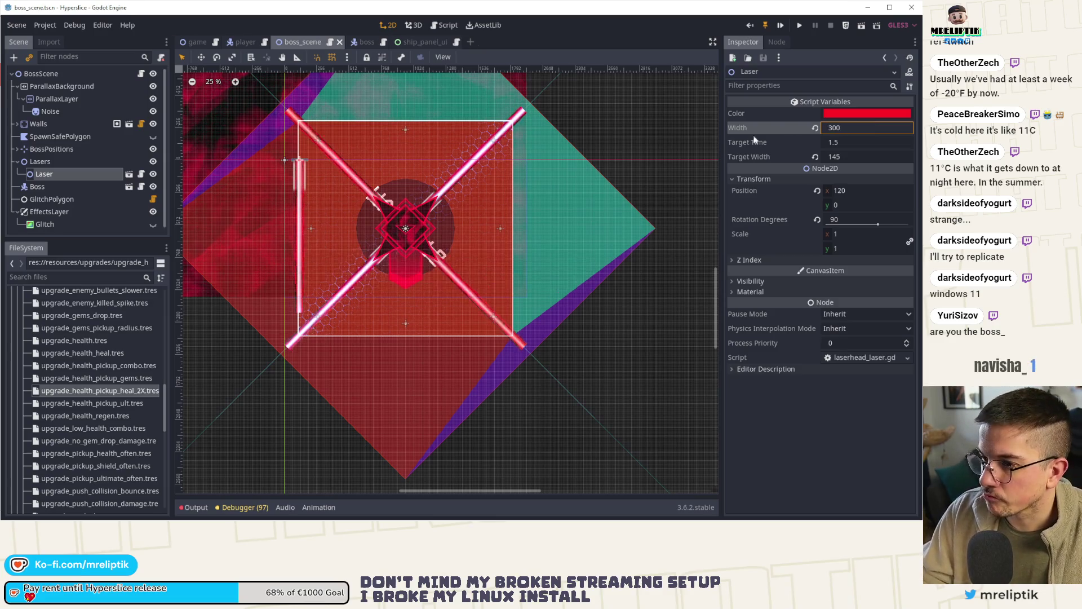
left_click_drag(414, 173, 394, 218)
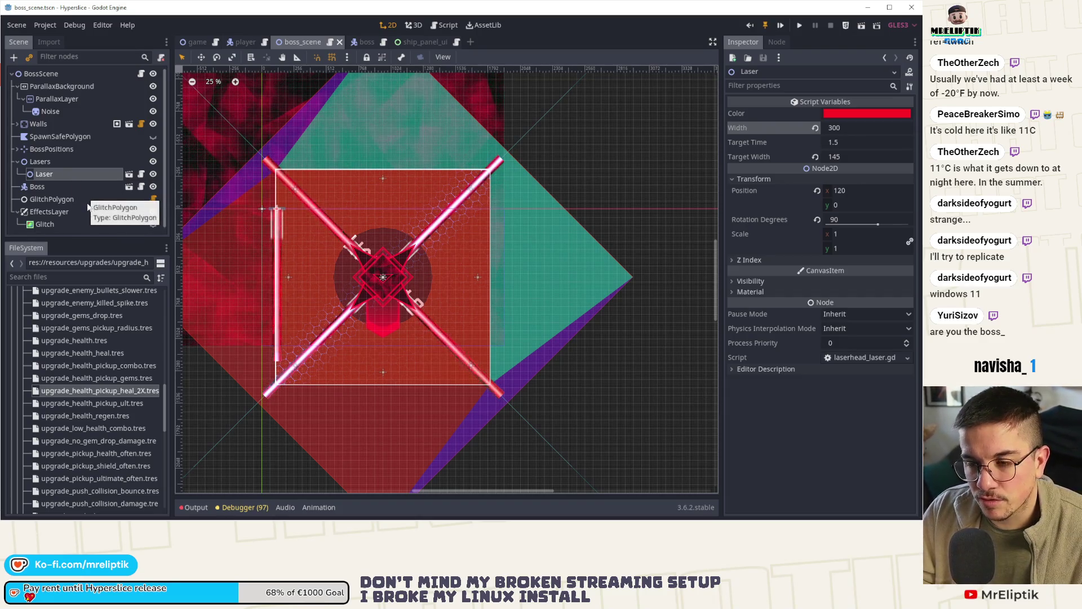
left_click(63, 176)
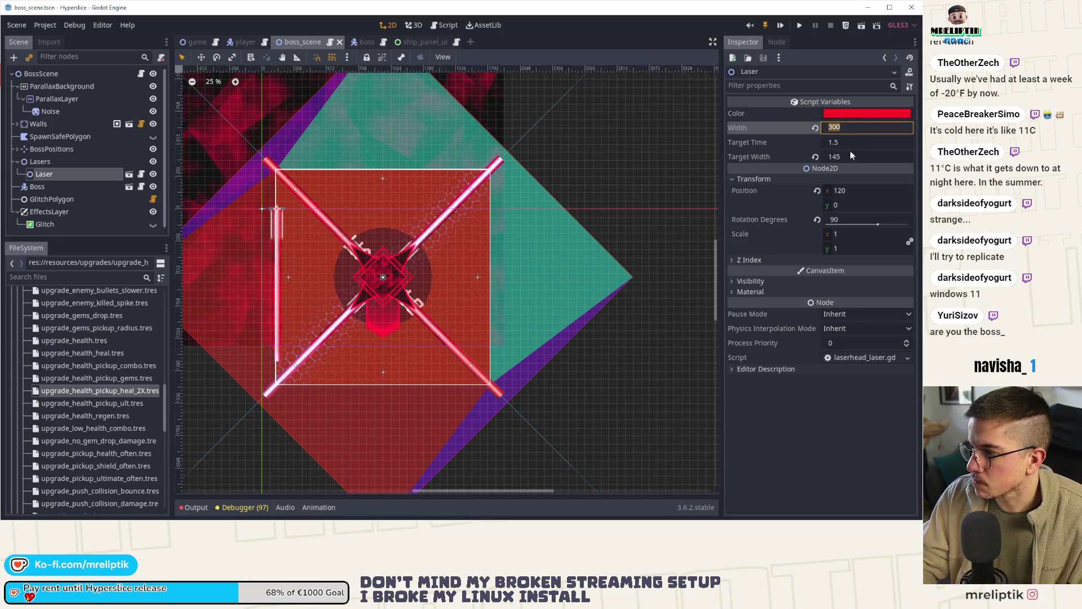
left_click_drag(847, 127, 777, 128)
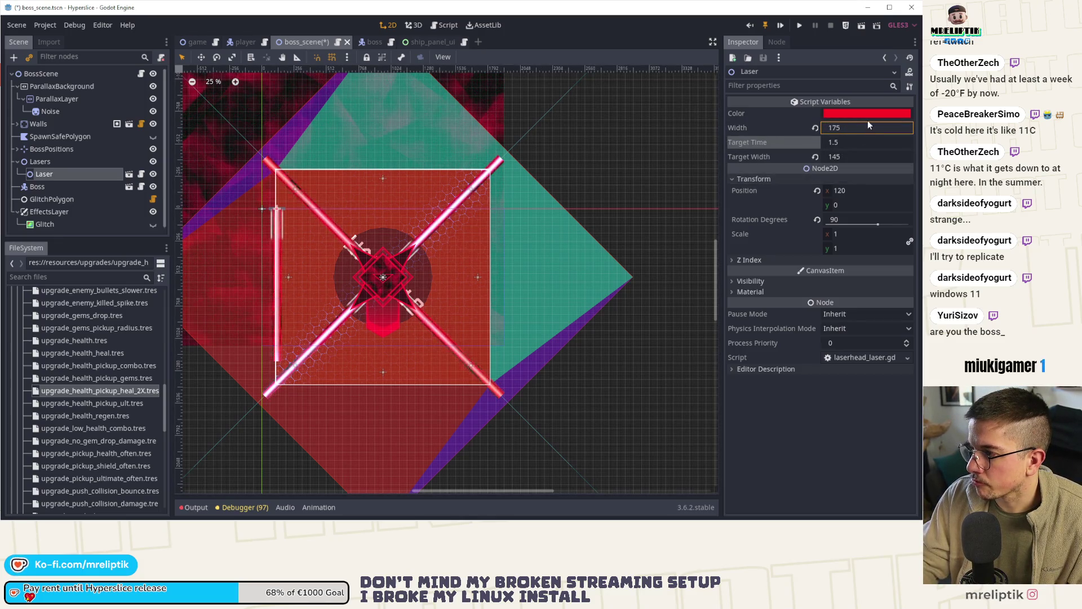
type("350")
key("Return")
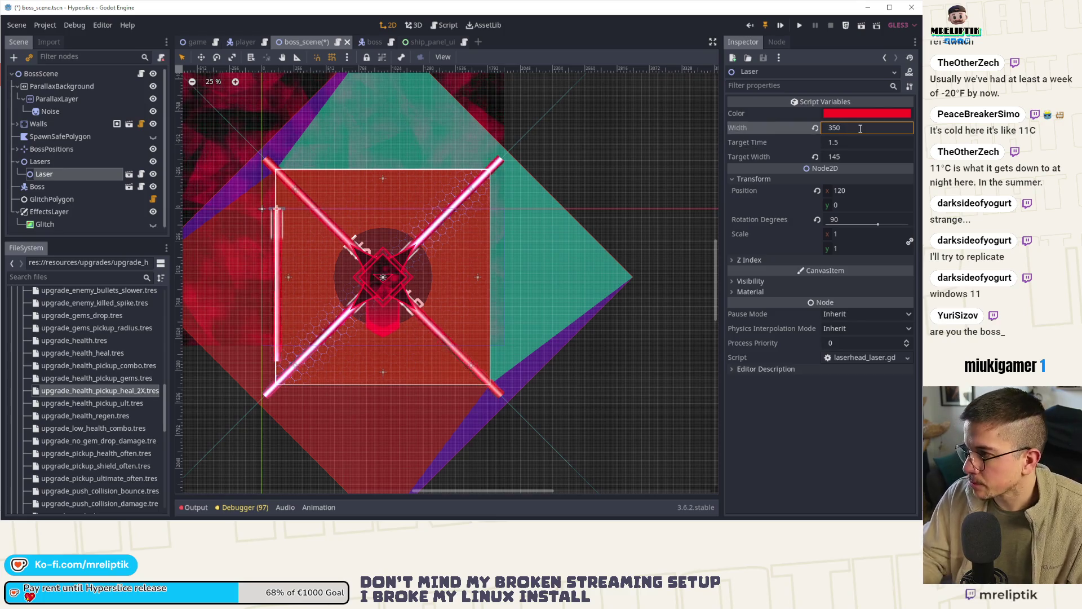
Set Target Width to 290, revert the Position x, and save the scene.
left_click_drag(858, 156, 871, 156)
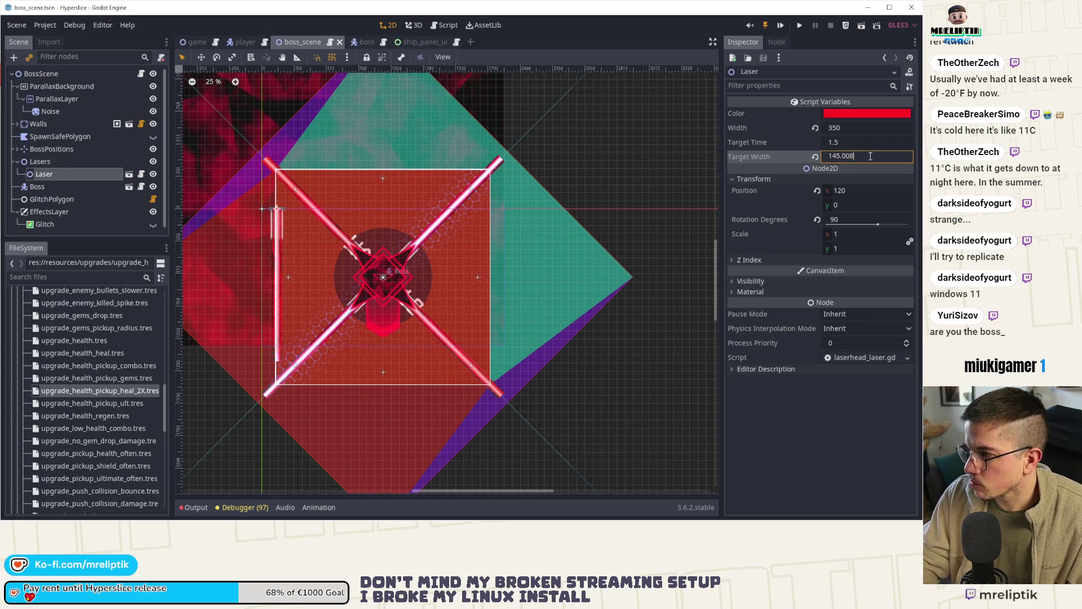
key("ctrl+s")
type("290")
key("Return")
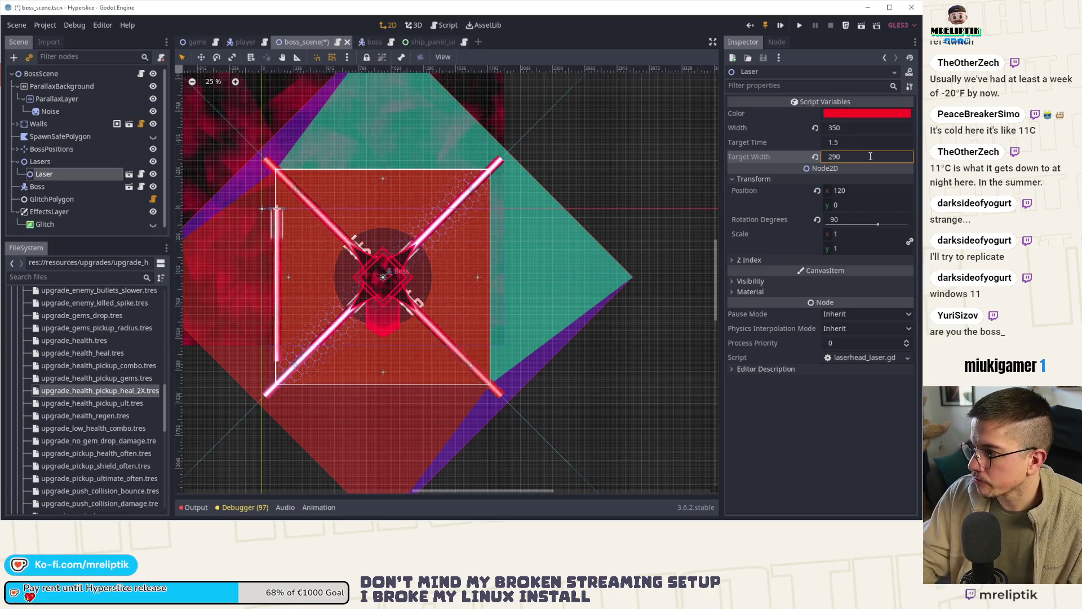
left_click(817, 190)
key("ctrl+s")
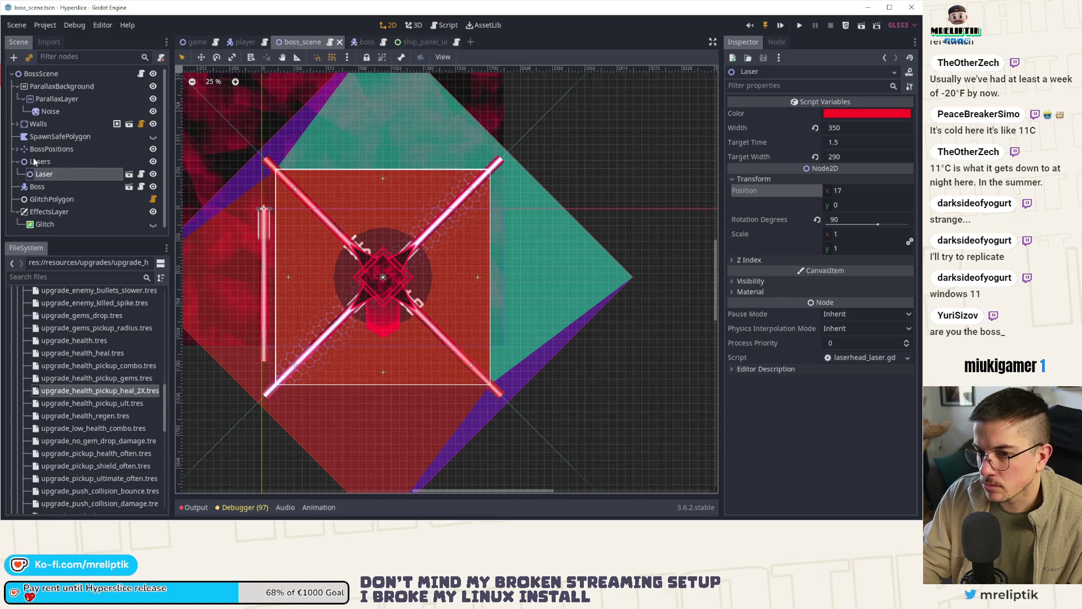
left_click(95, 162)
scroll(252, 248, "up", 2)
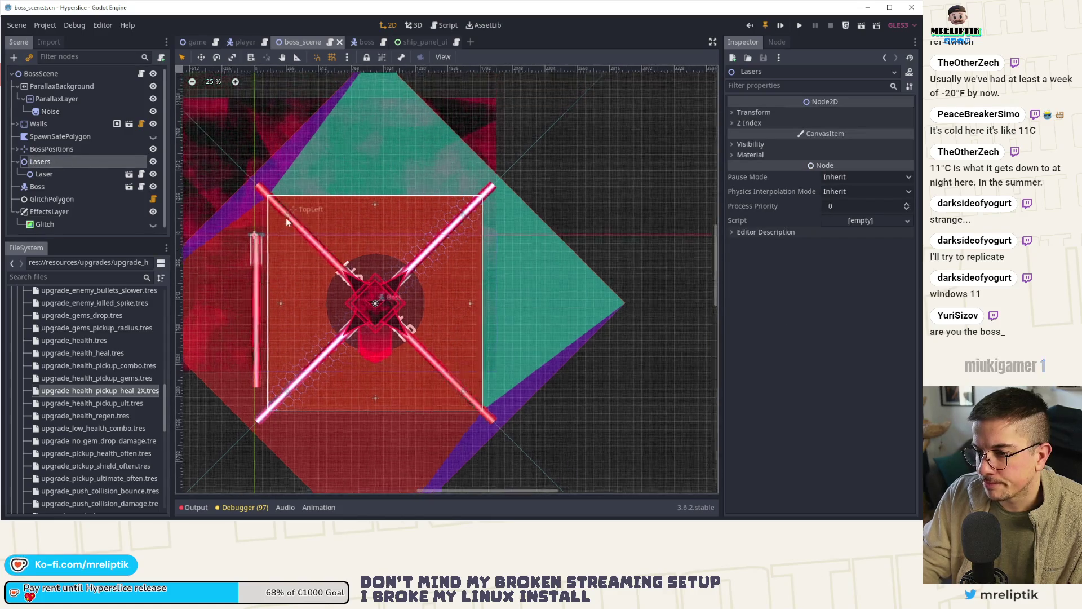
Drag the Lasers group up near the top of the arena, to y -608.
right_click(252, 248)
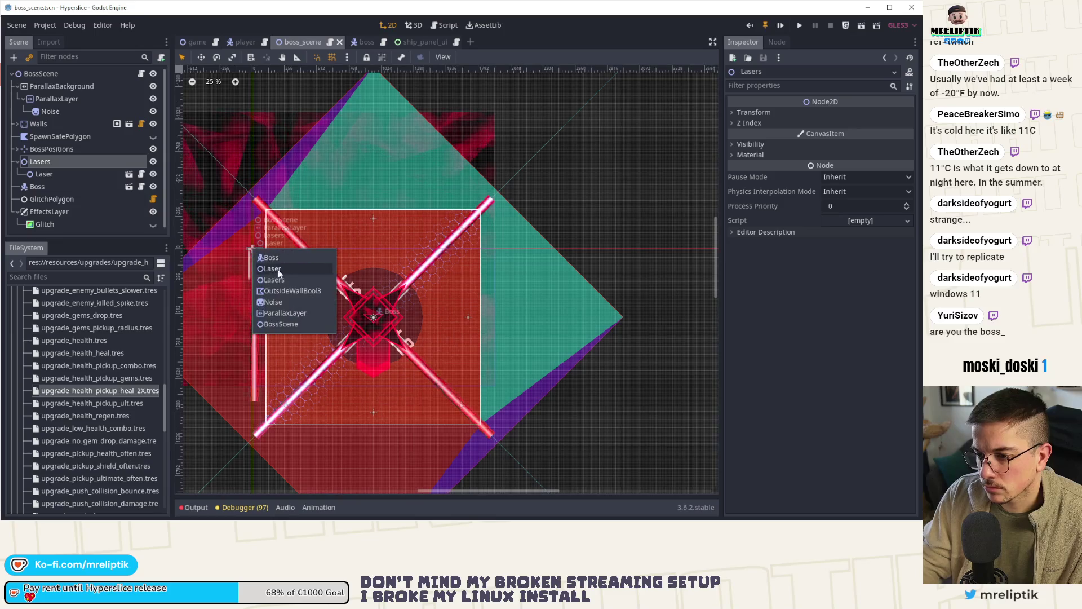
left_click(286, 282)
left_click_drag(253, 236, 253, 197)
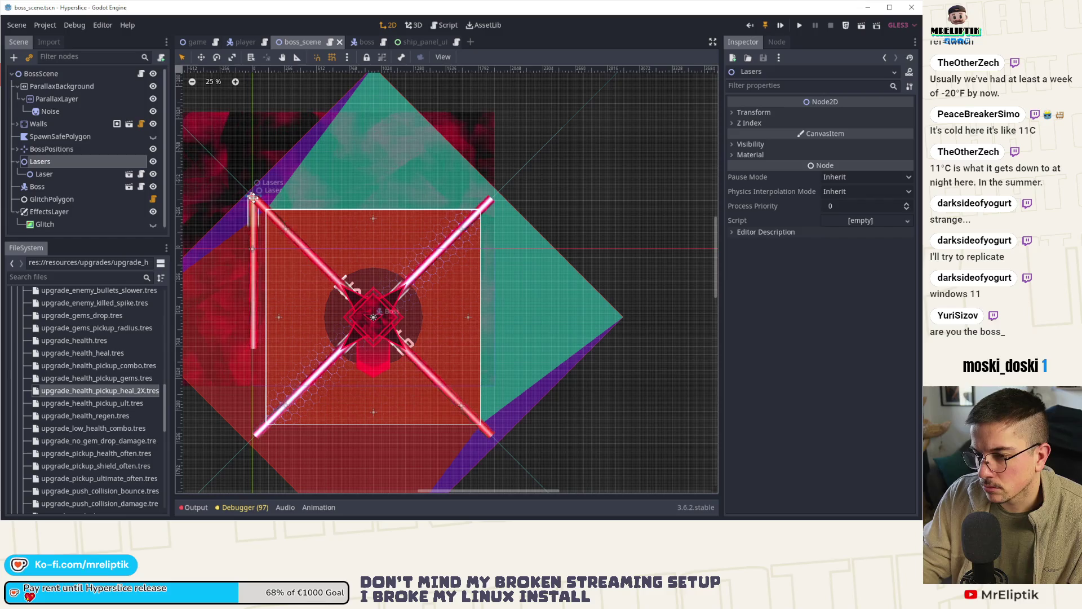
left_click_drag(254, 197, 253, 173)
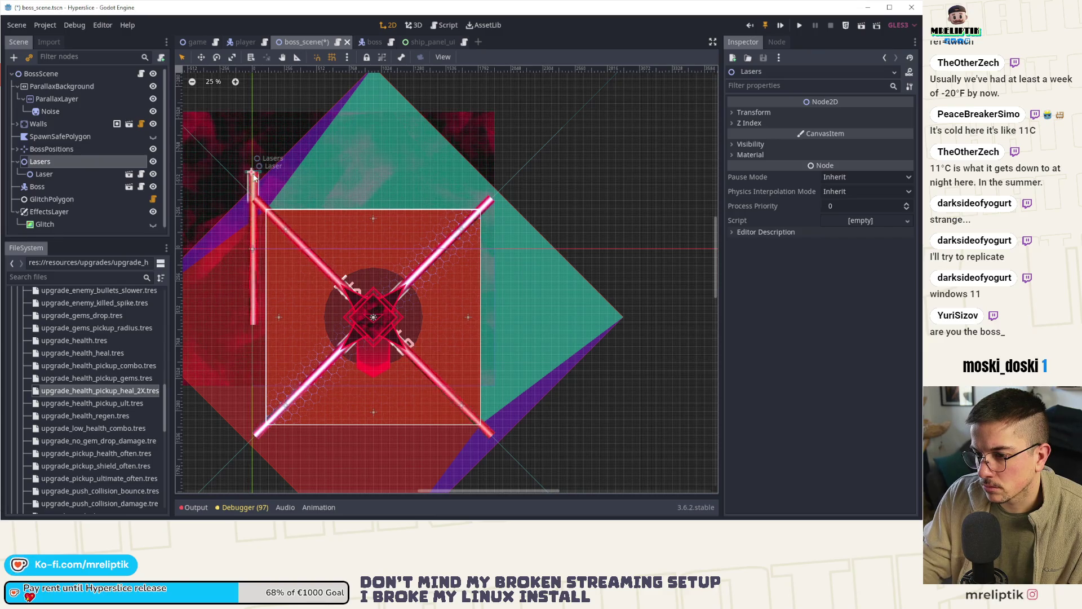
Set the Lasers group's Position x to 0 in the Inspector.
left_click(57, 177)
left_click(60, 165)
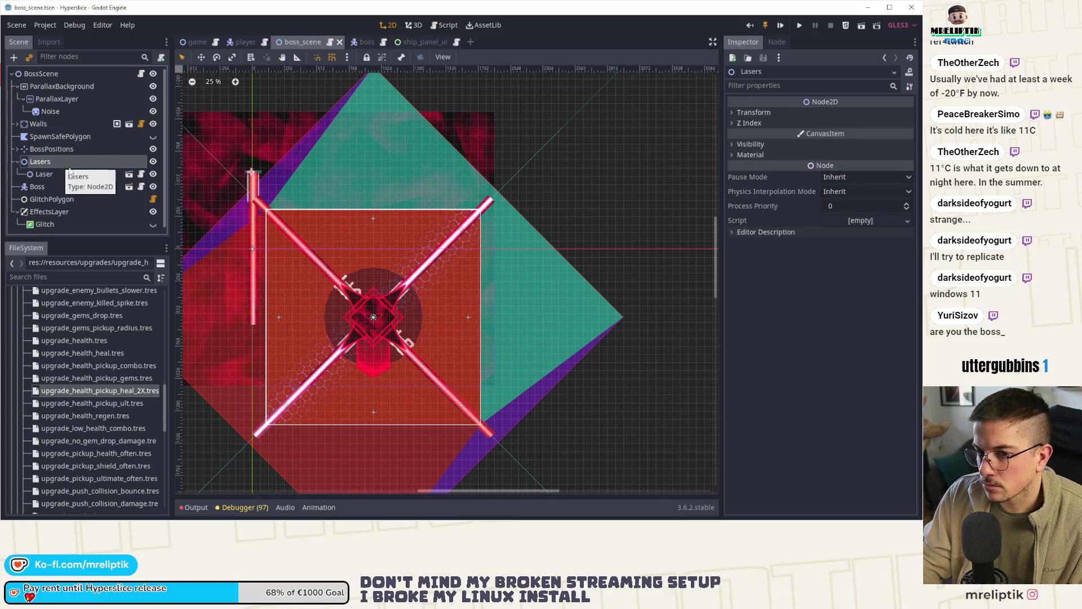
left_click(60, 179)
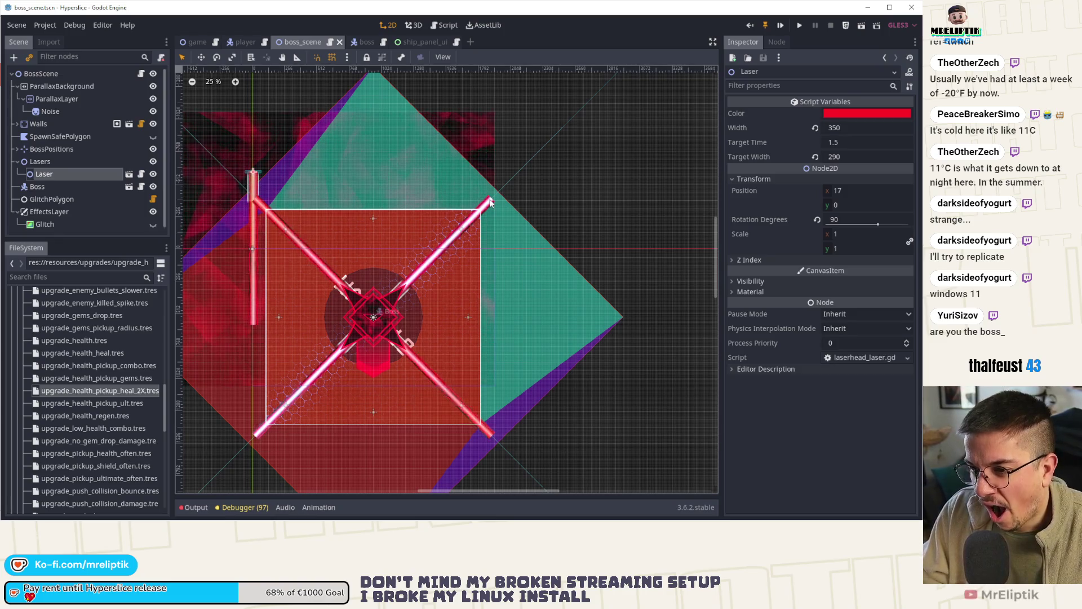
left_click(45, 163)
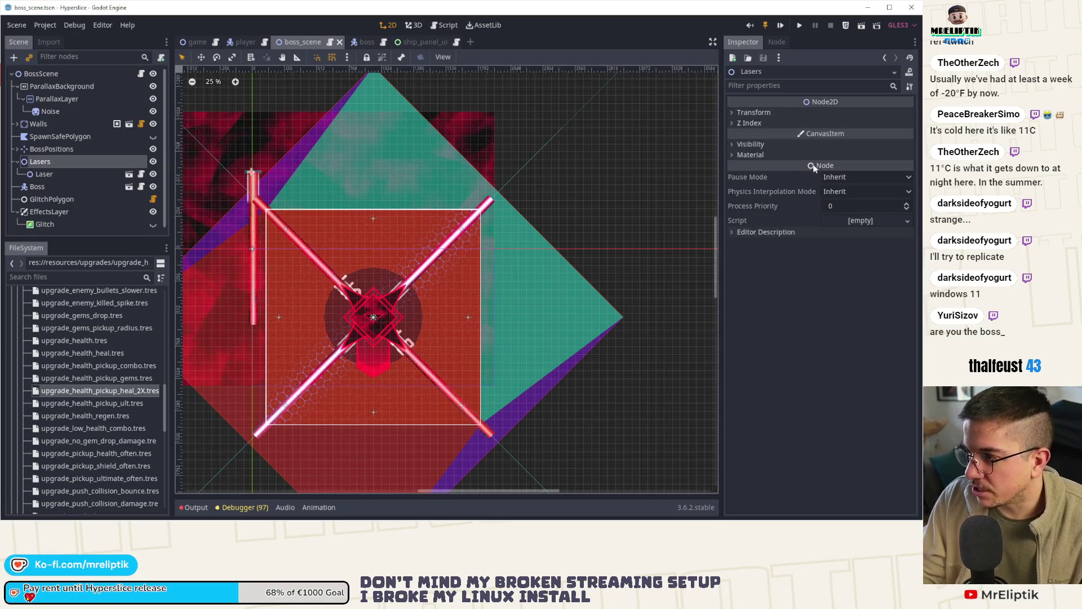
left_click(753, 112)
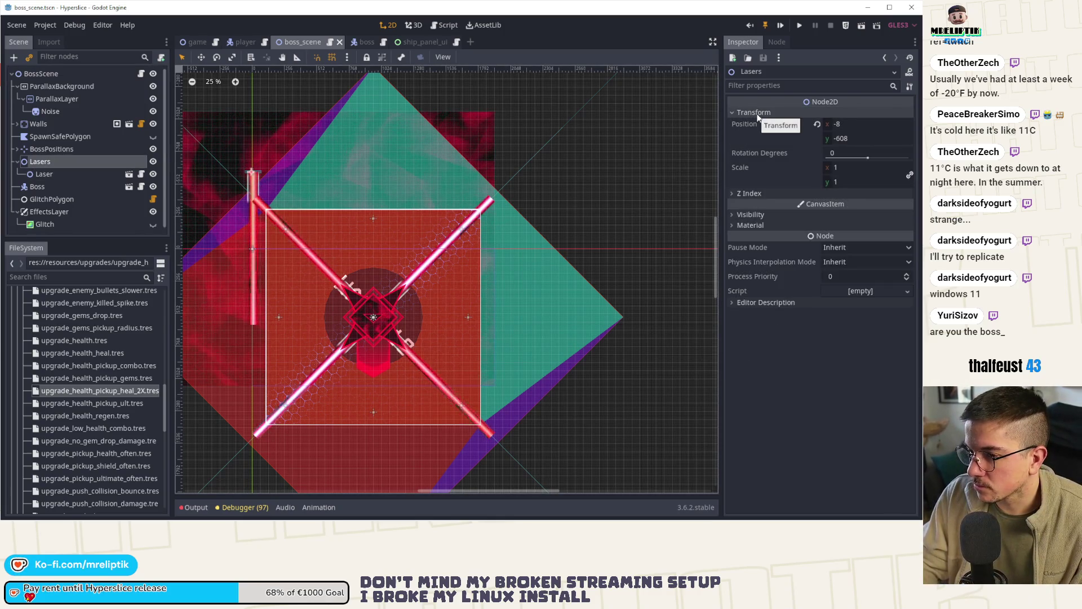
left_click(846, 124)
type("0")
key("Return")
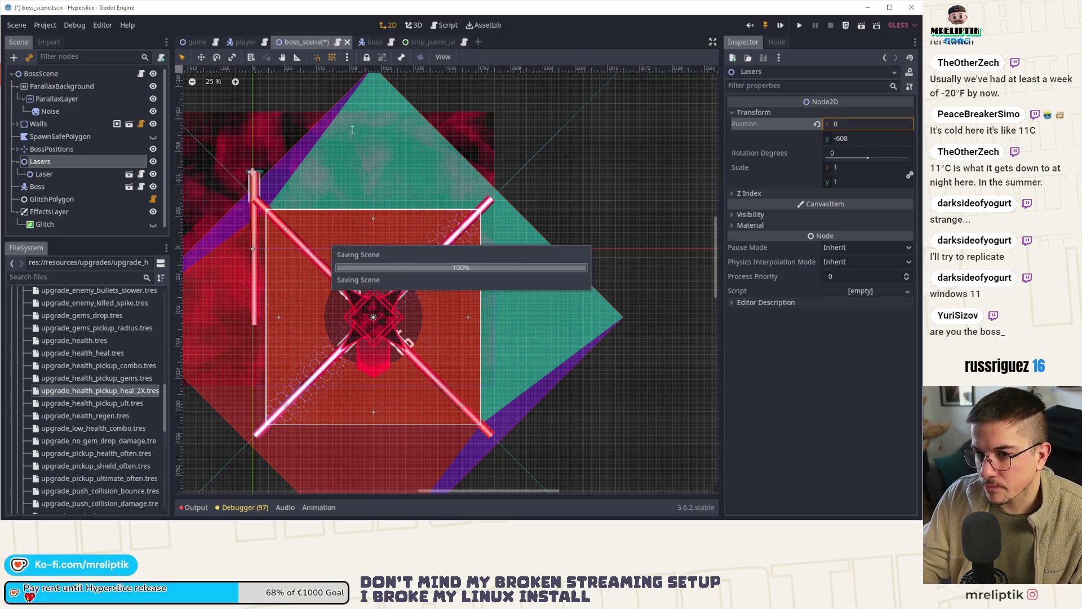
Set the Laser node's Position x to 0.
left_click(44, 173)
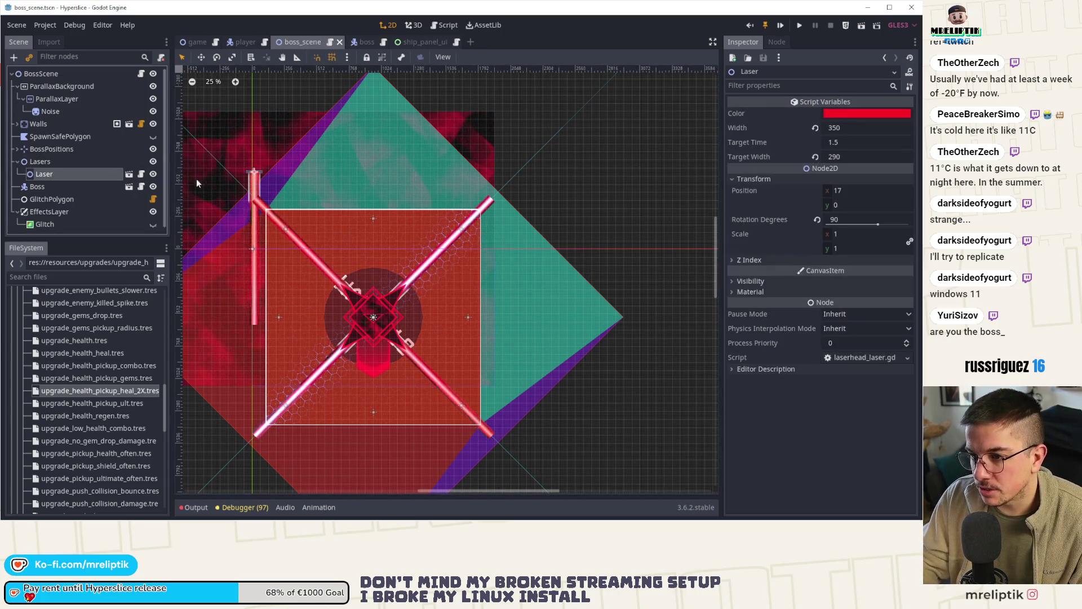
left_click(839, 190)
type("0")
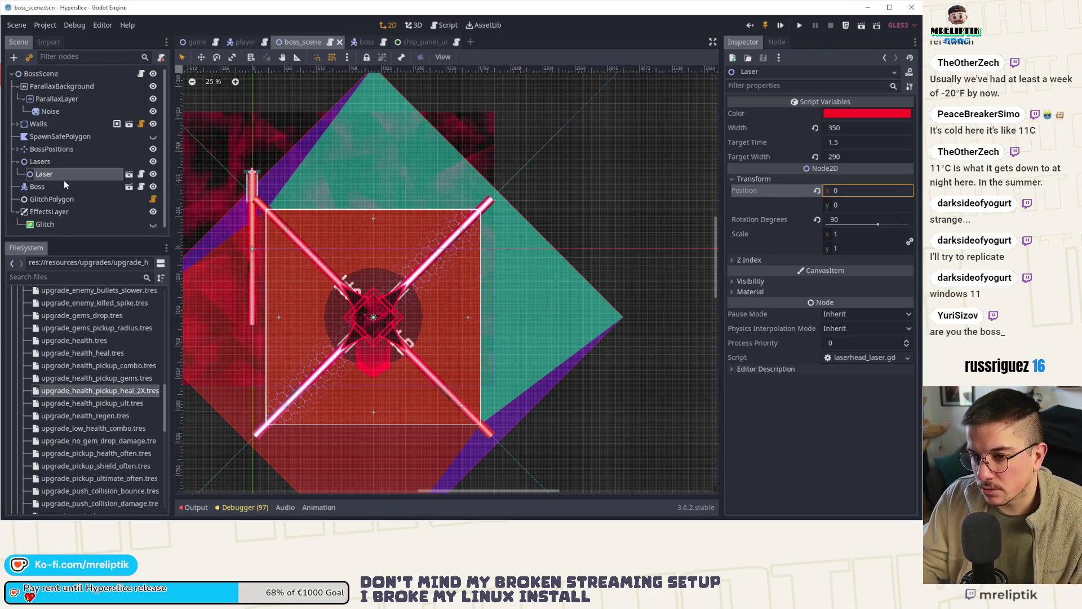
Duplicate Laser into Laser2 through Laser5 and save the boss scene.
double_click(63, 179)
key("Escape")
key("ctrl+d")
key("ctrl+d")
key("ctrl+d")
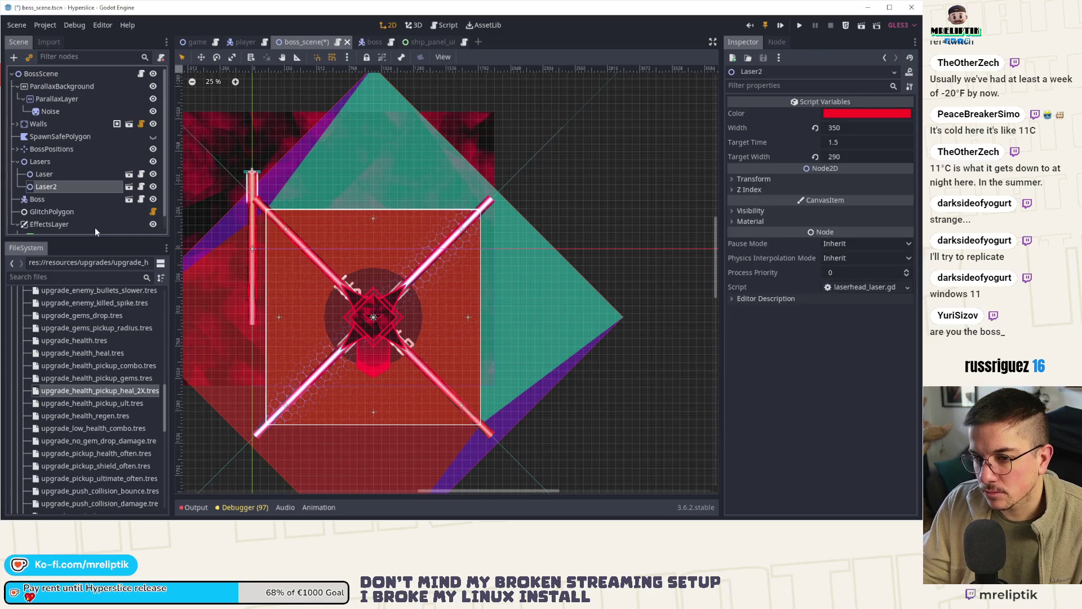
key("ctrl+d")
left_click(56, 179)
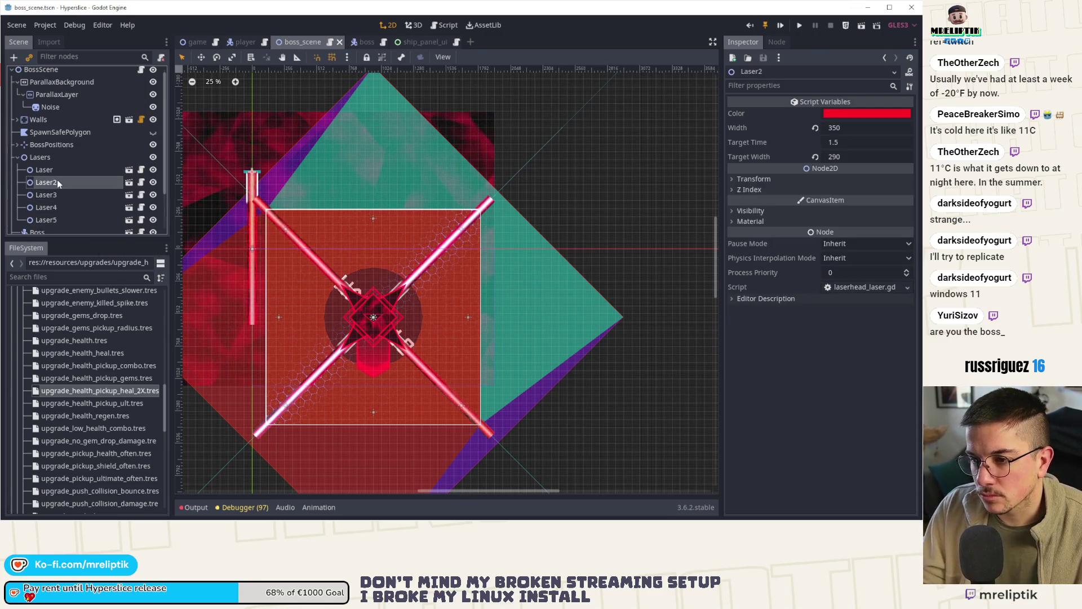
key("ctrl+s")
key("super")
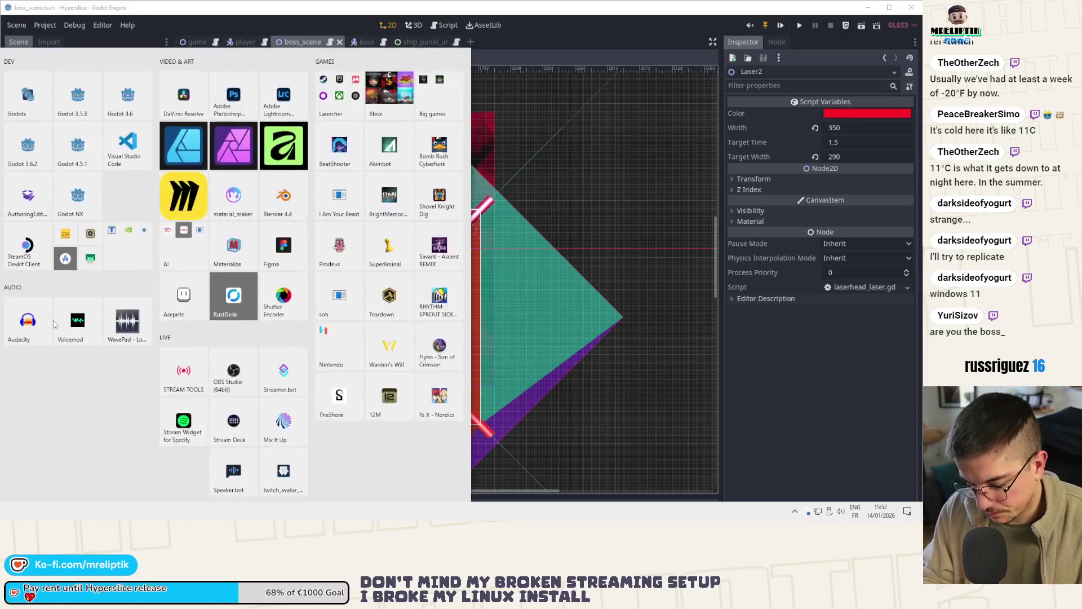
In Calculator, compute 1920 ÷ 25 (76.8) and 1920 ÷ 5 (384), then close it.
key("super")
type("1920/2")
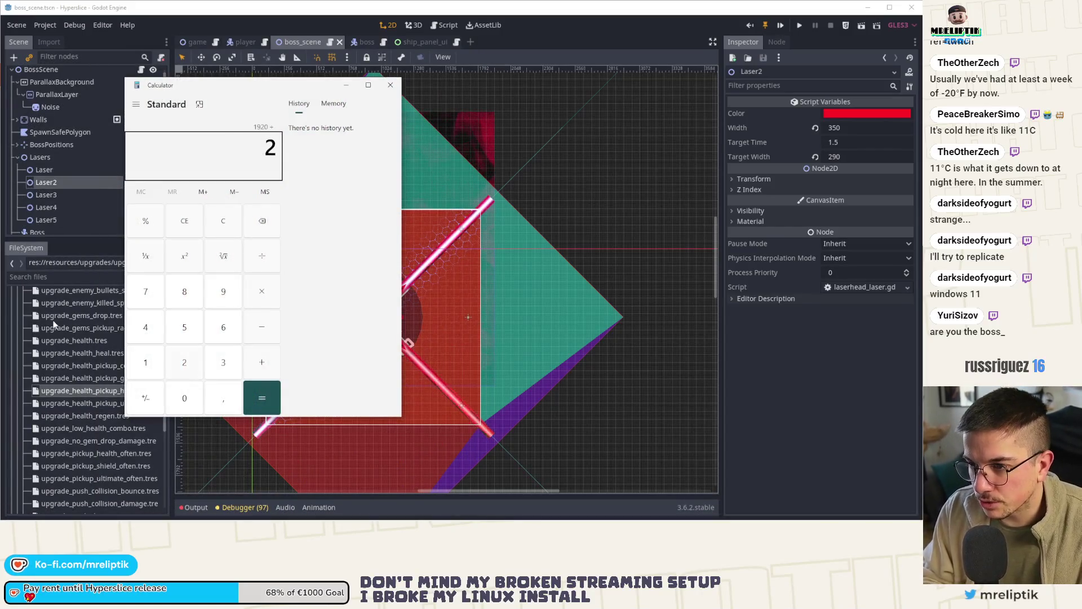
type("5")
key("Return")
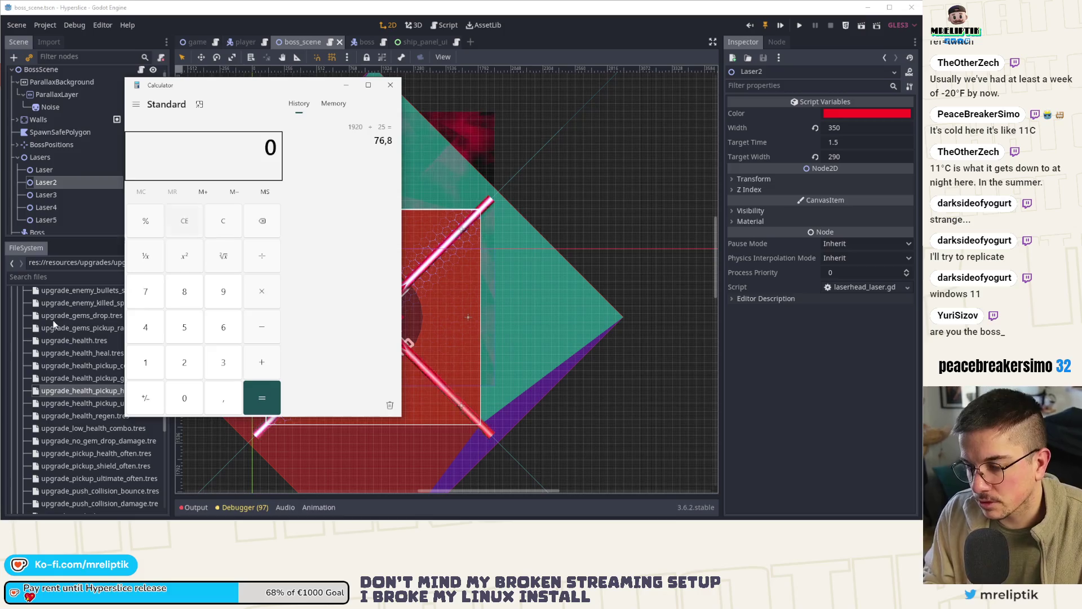
type("5")
key("Return")
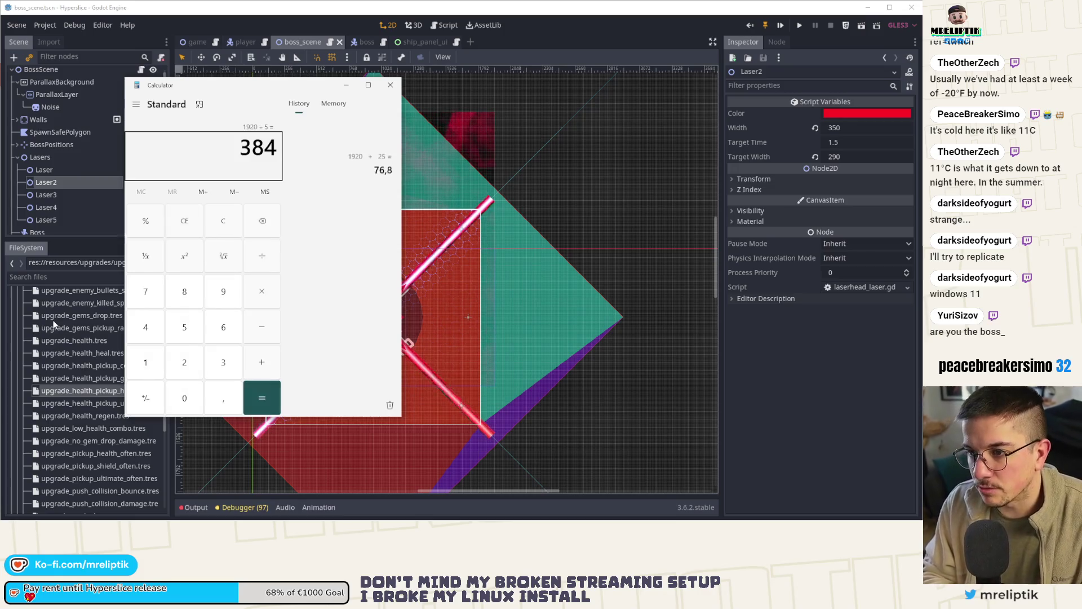
left_click(390, 84)
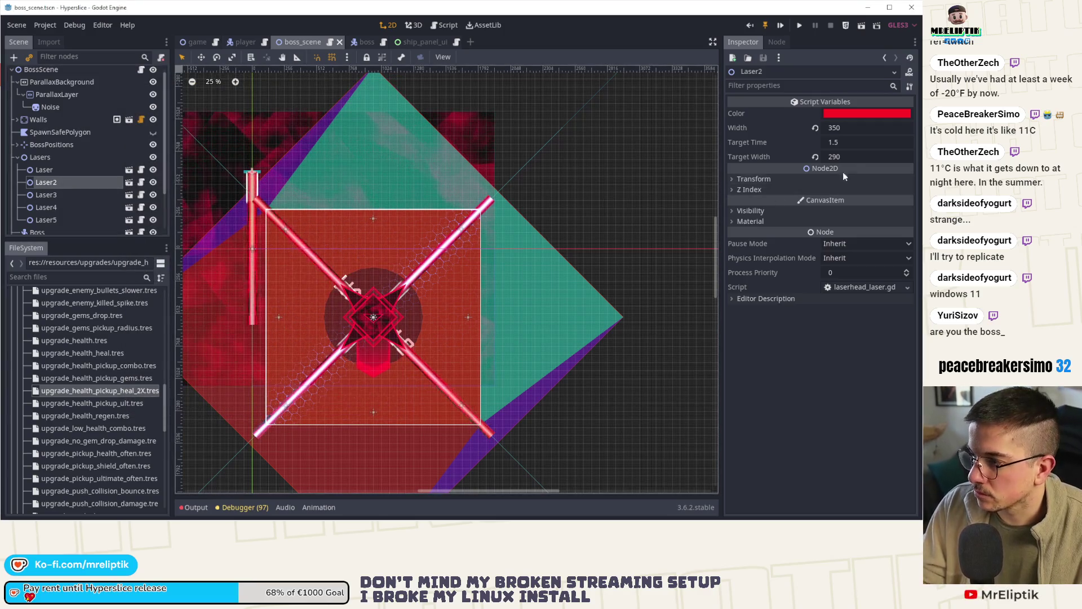
Set Laser2's Position x to 384 and Laser3's to 768.
left_click(775, 179)
left_click(863, 190)
type("384")
key("Return")
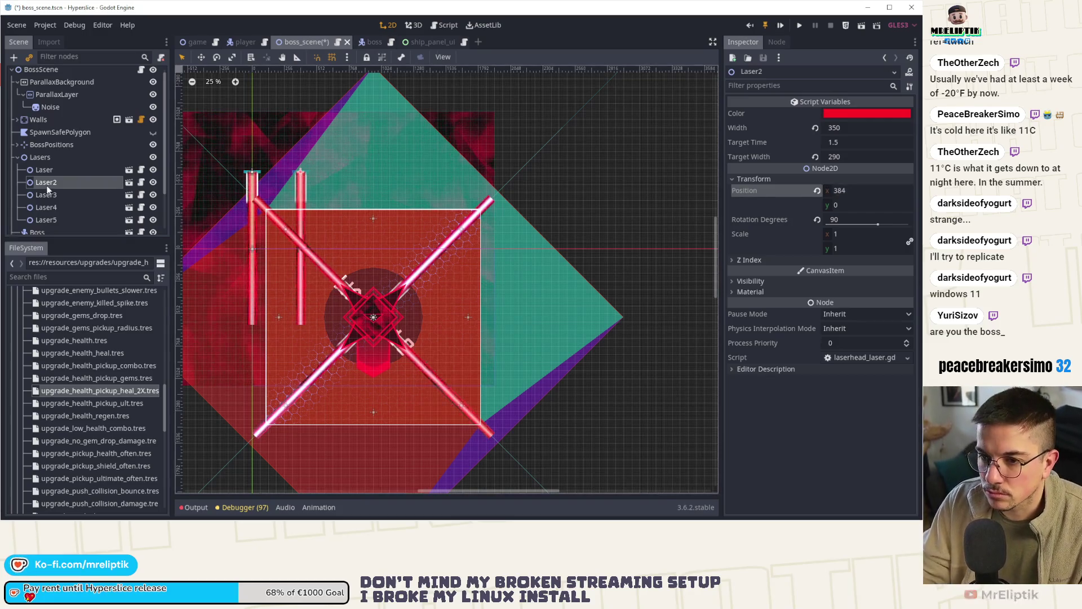
left_click(47, 194)
left_click(865, 190)
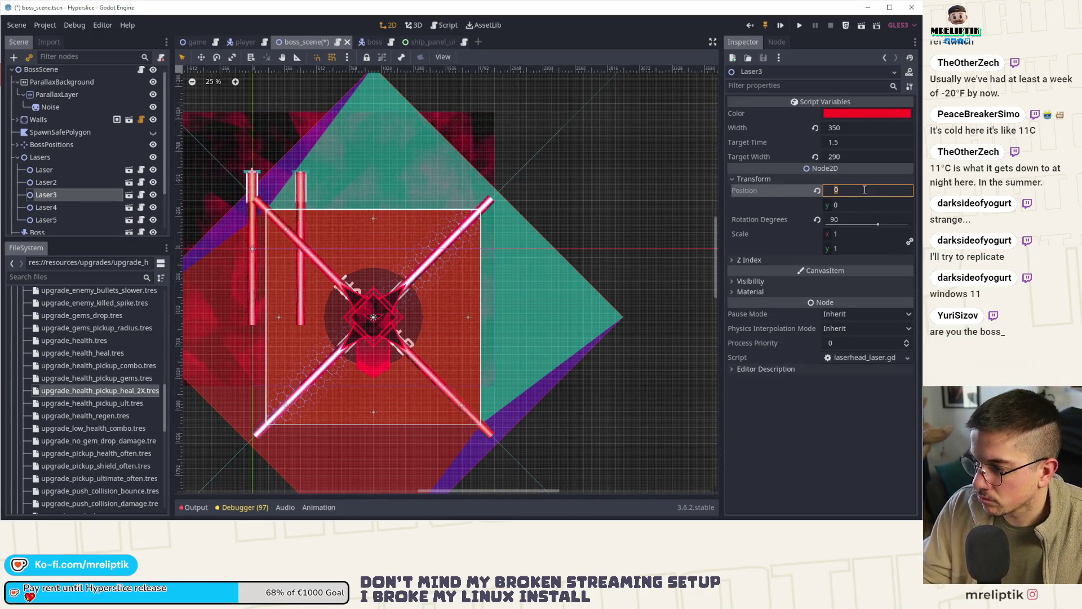
type("4*2")
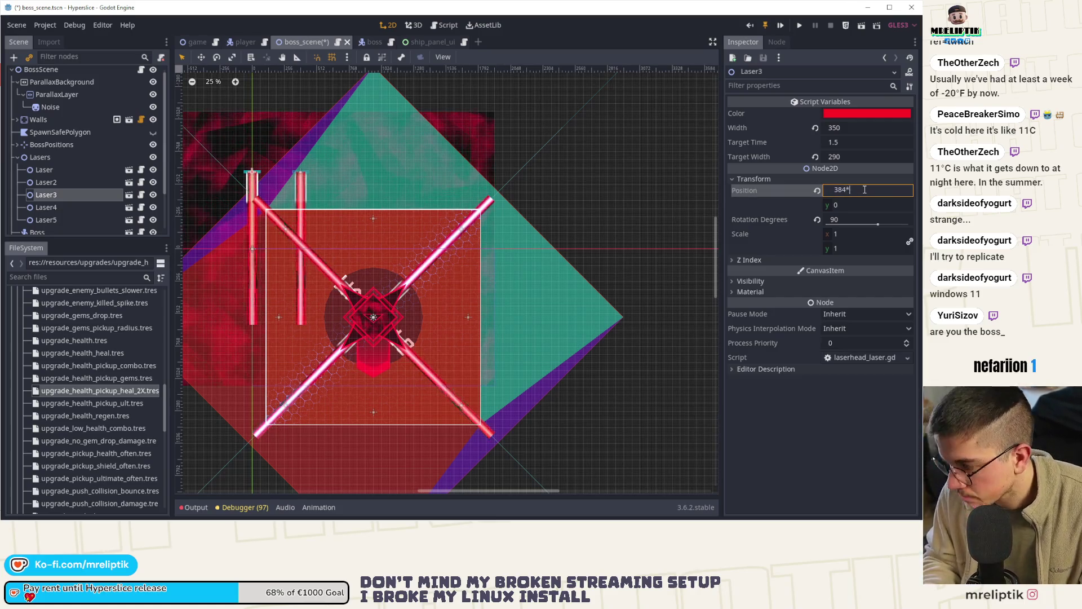
key("Return")
Set Laser4's Position x to 1152 and Laser5's to 1920.
left_click(75, 207)
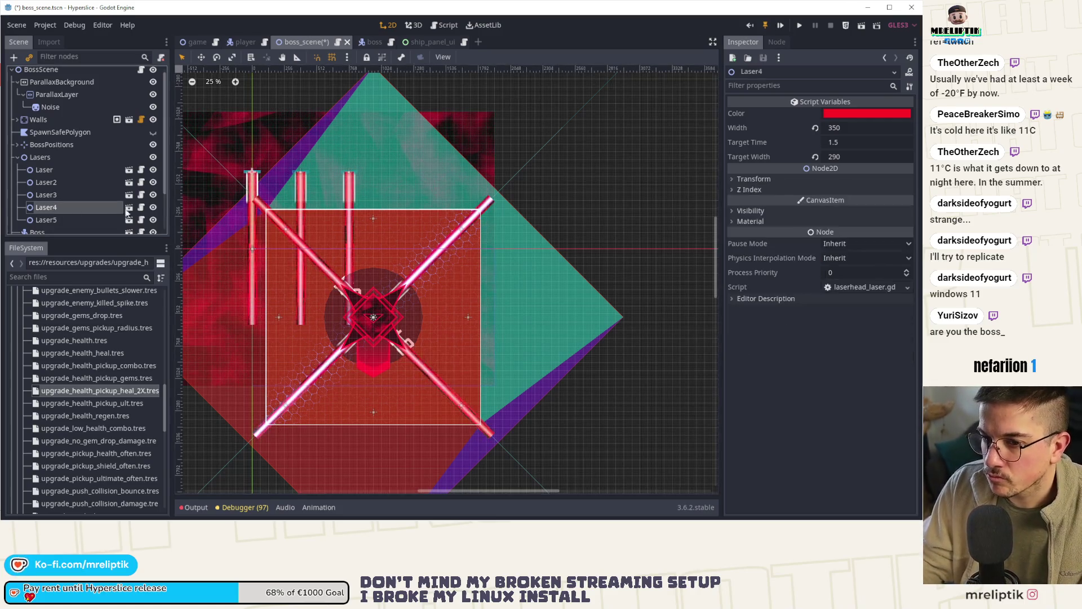
left_click(860, 191)
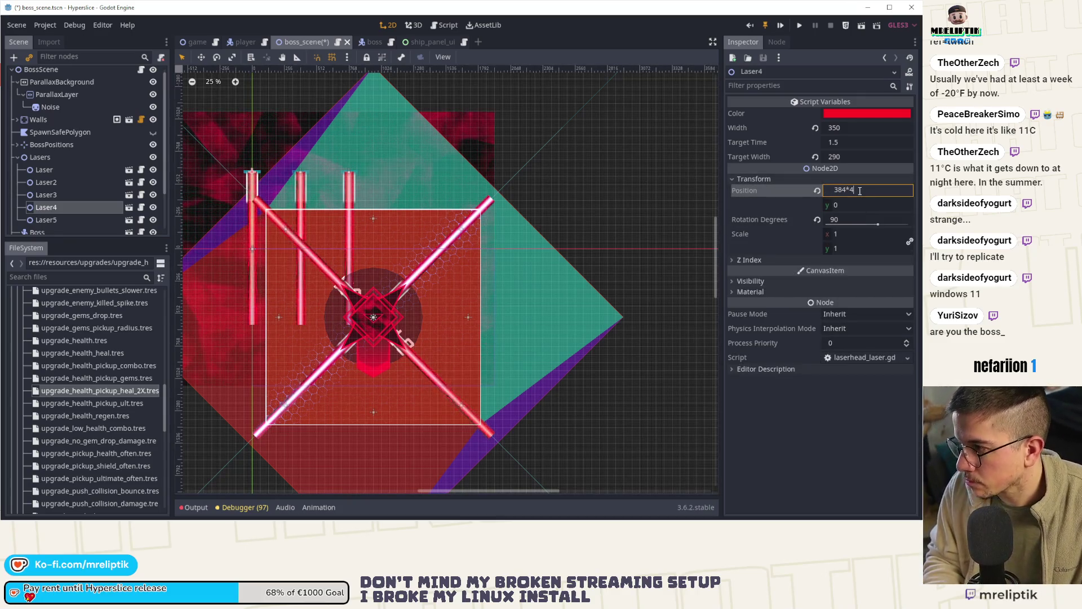
key("Return")
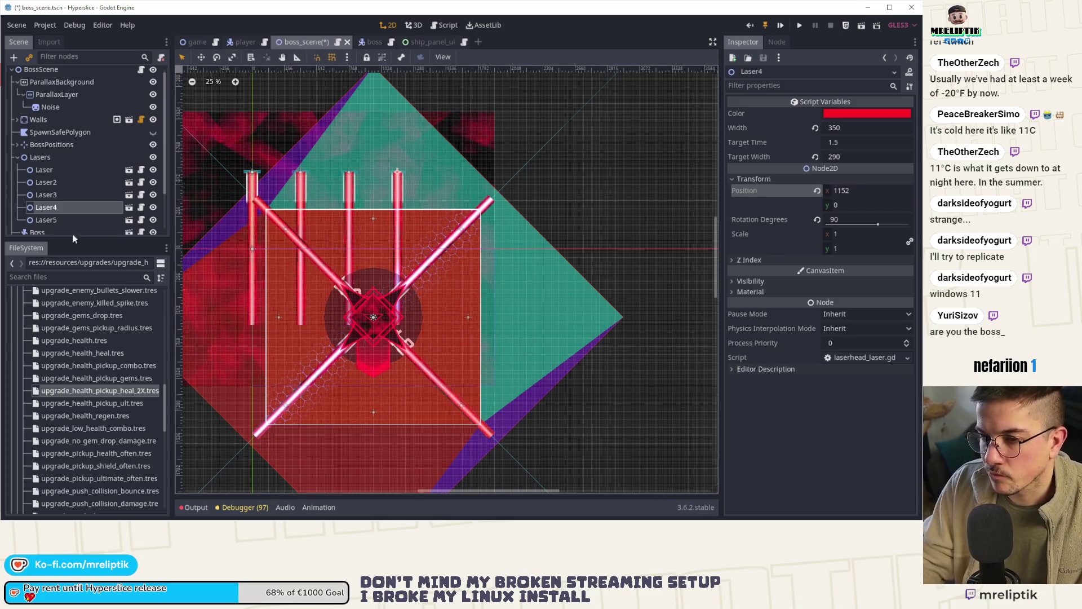
left_click(75, 220)
left_click(753, 178)
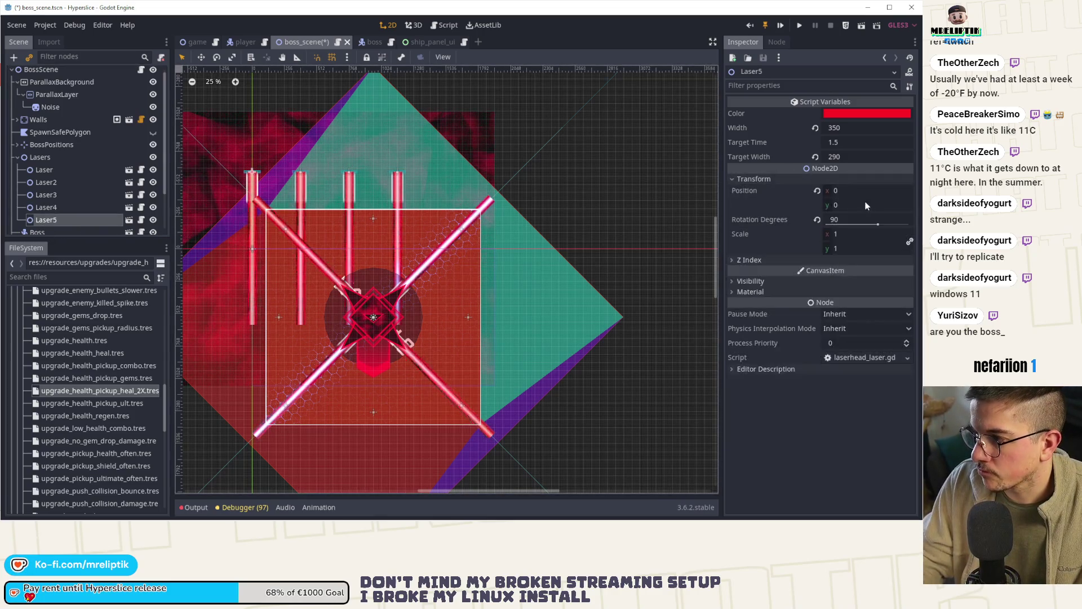
left_click(880, 191)
type("384*")
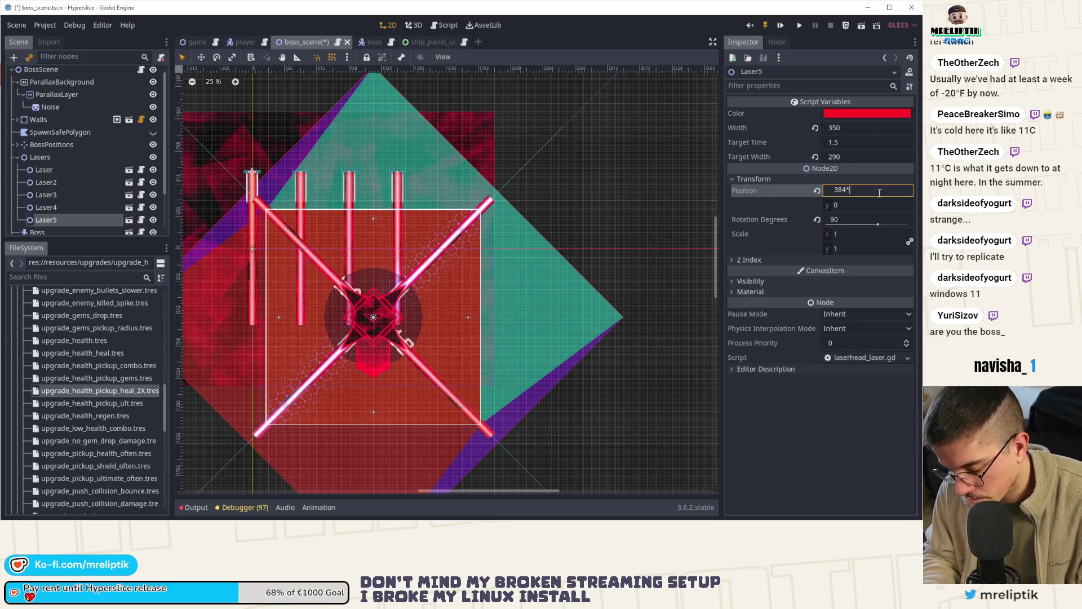
type("5")
key("Return")
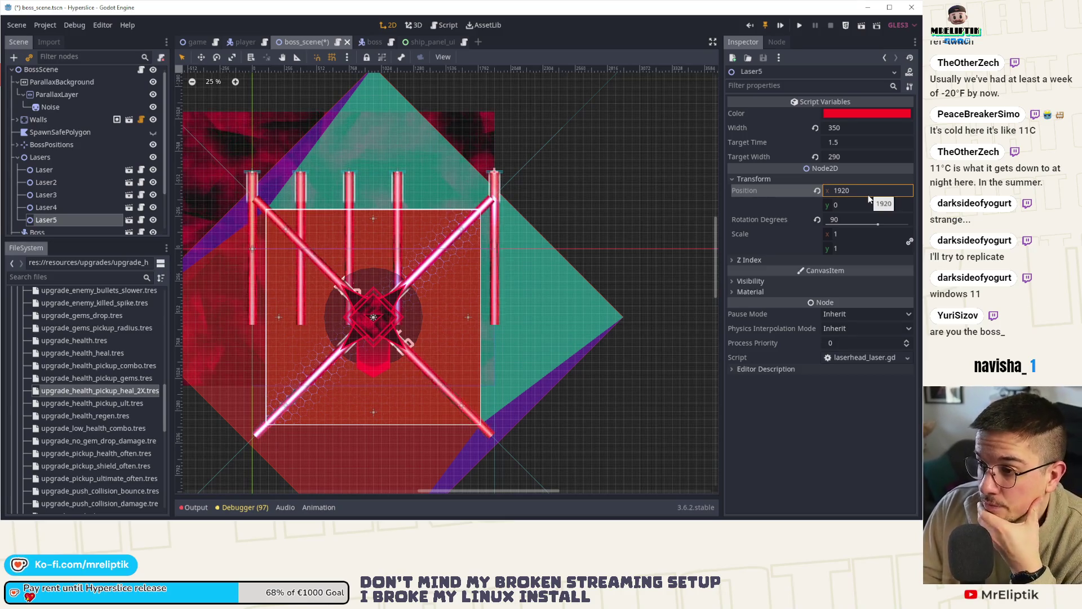
Duplicate Laser4 as Laser6 and place it under the Lasers node.
left_click(54, 207)
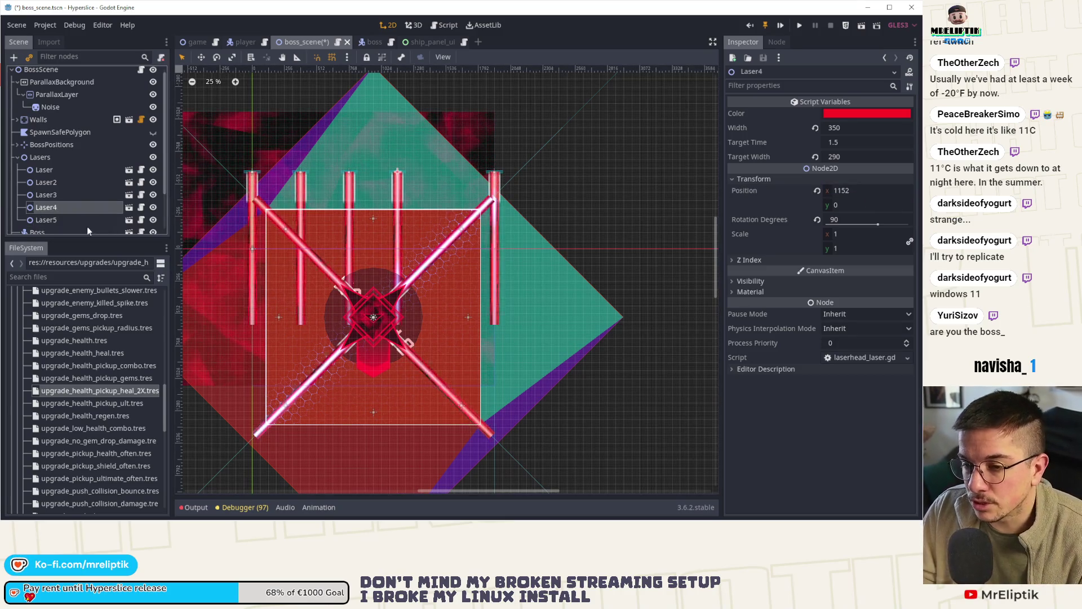
key("ctrl+d")
mouse_move(77, 225)
left_mouse_down()
mouse_move(45, 167)
mouse_move(54, 116)
left_mouse_up()
left_click(62, 179)
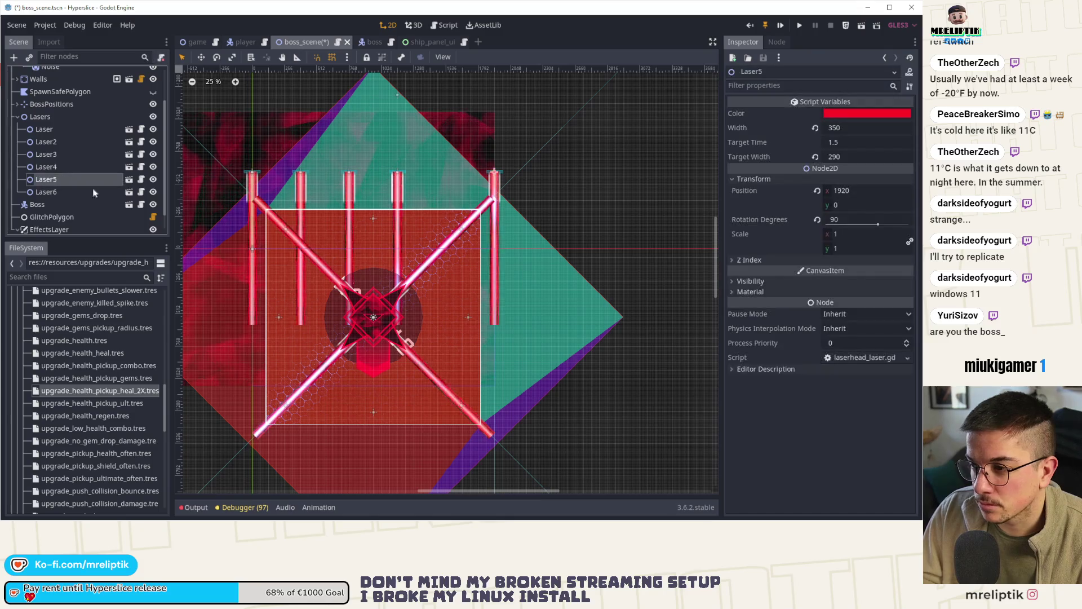
left_click(871, 192)
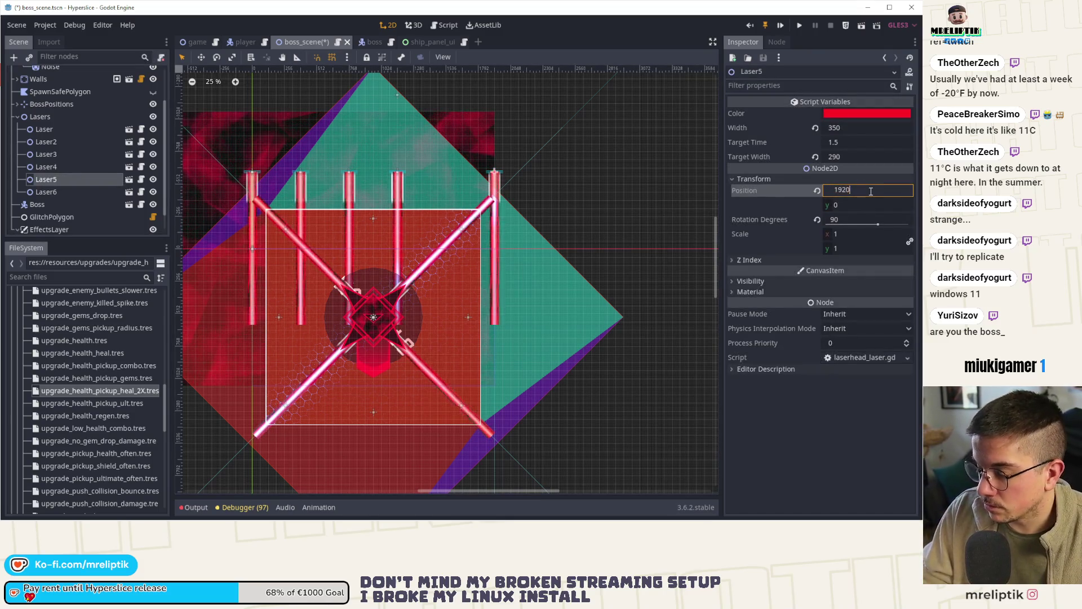
type("-38")
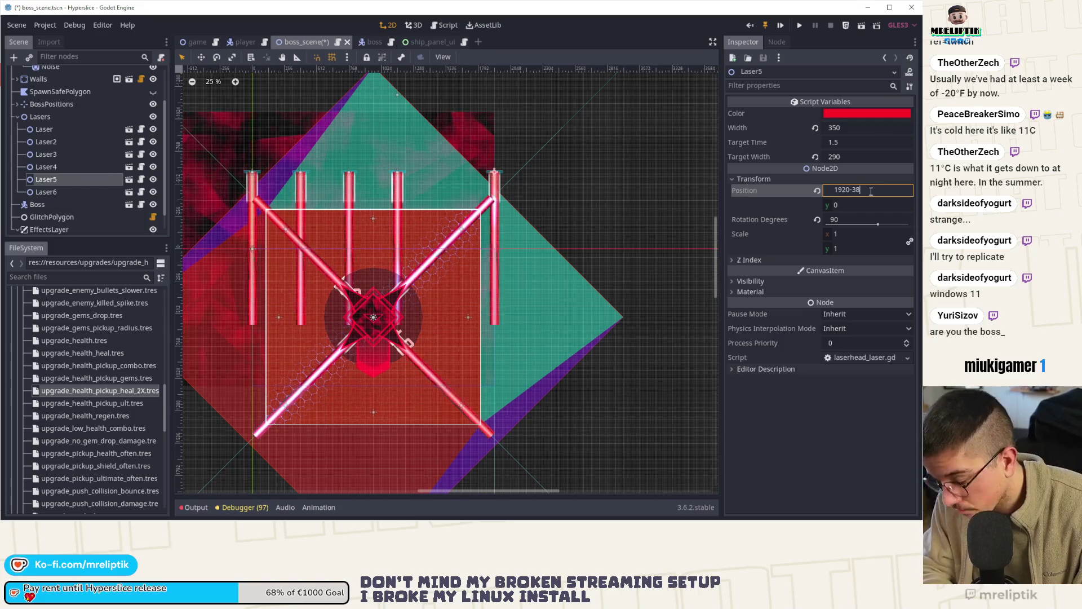
type("4")
key("Return")
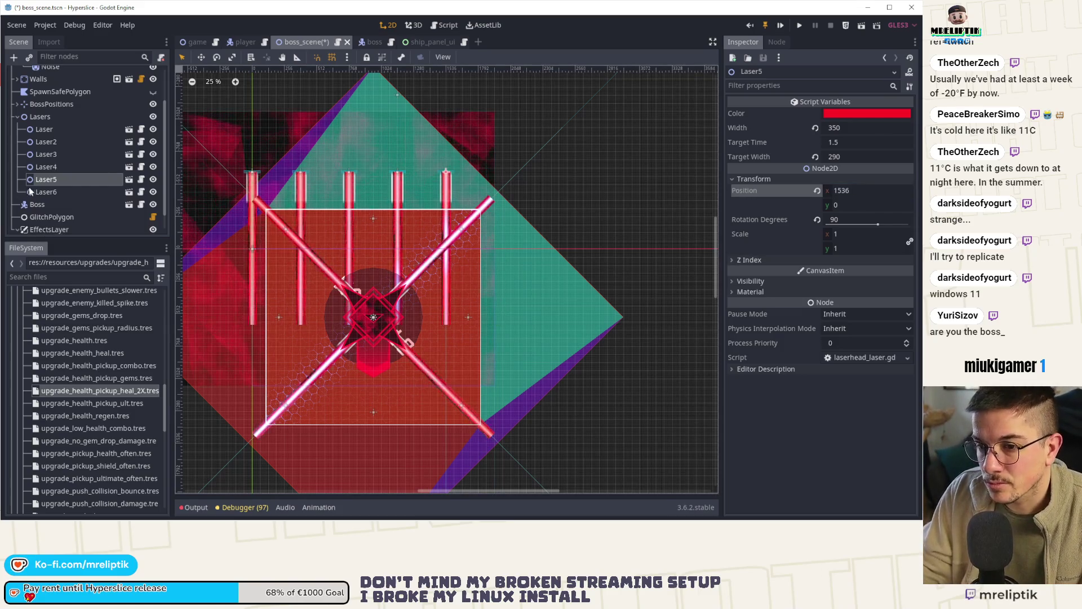
left_click(46, 191)
left_click(766, 183)
left_click(873, 191)
type("384*5")
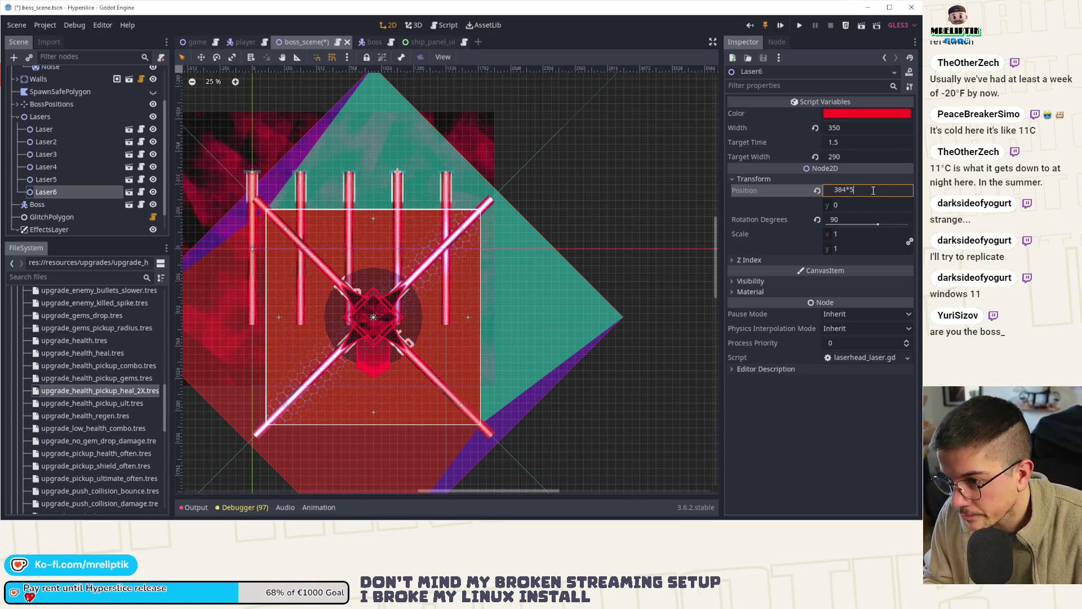
key("Return")
Save the boss scene and check the Laser and Lasers nodes.
key("ctrl+s")
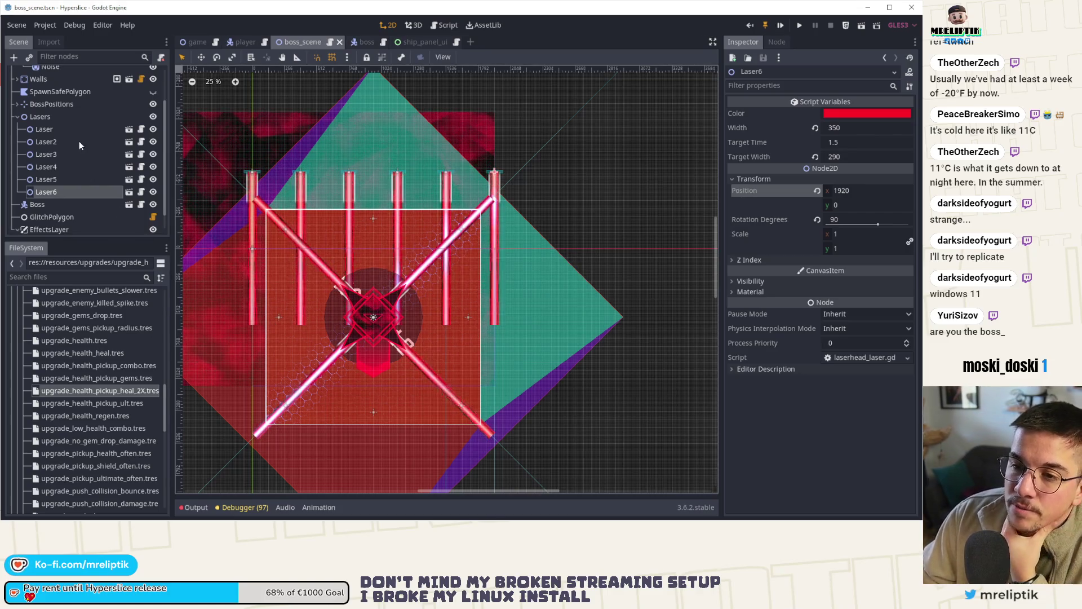
left_click(46, 129)
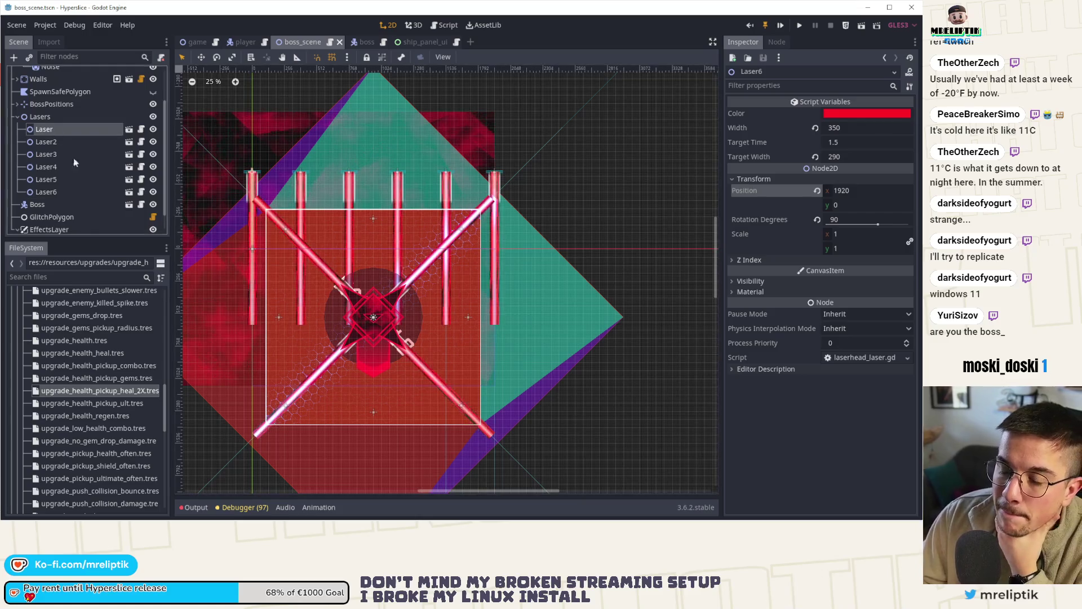
left_click(49, 116)
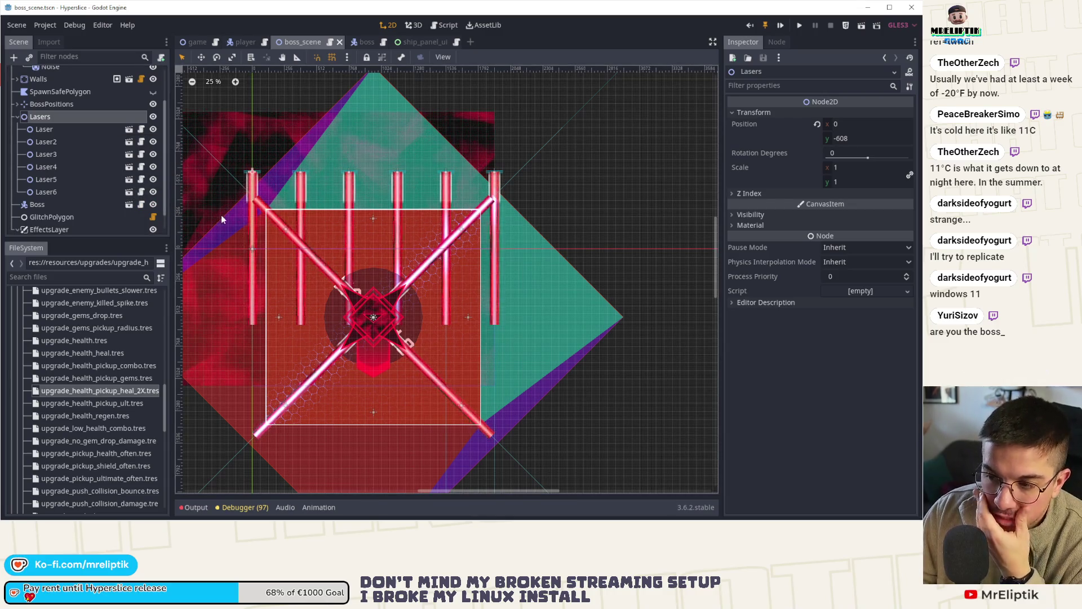
In game.gd, change the wave start override value to 4 and save.
left_click(195, 42)
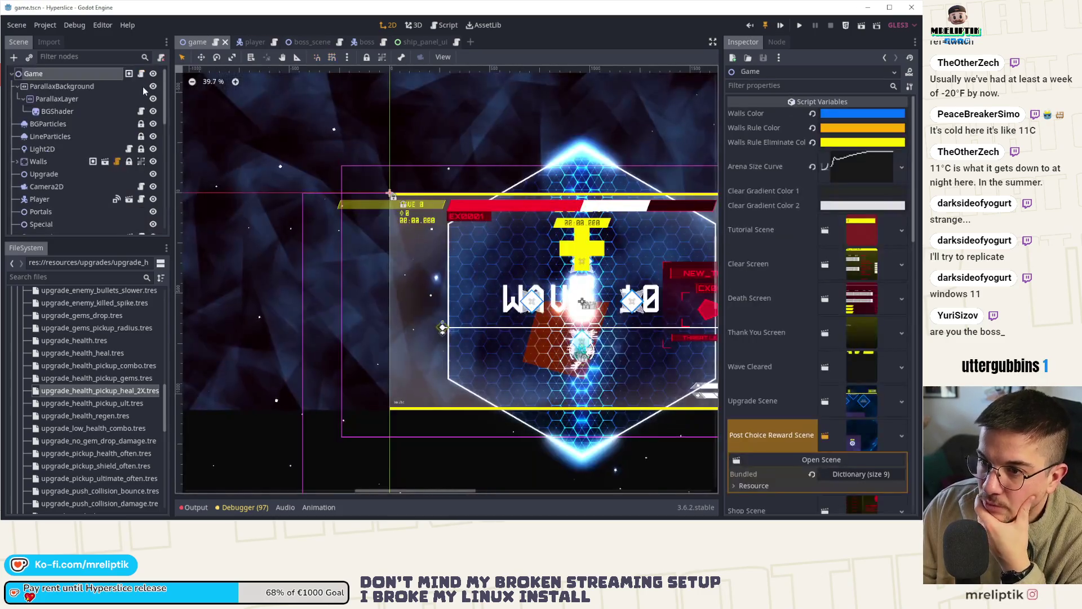
left_click(141, 73)
left_click_drag(343, 475, 290, 477)
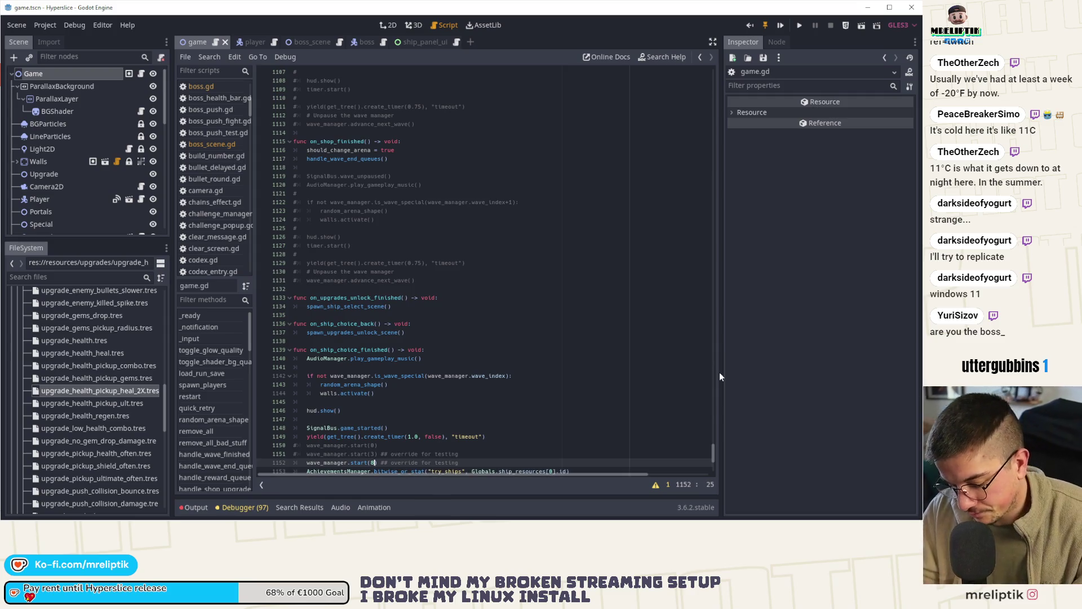
type("4")
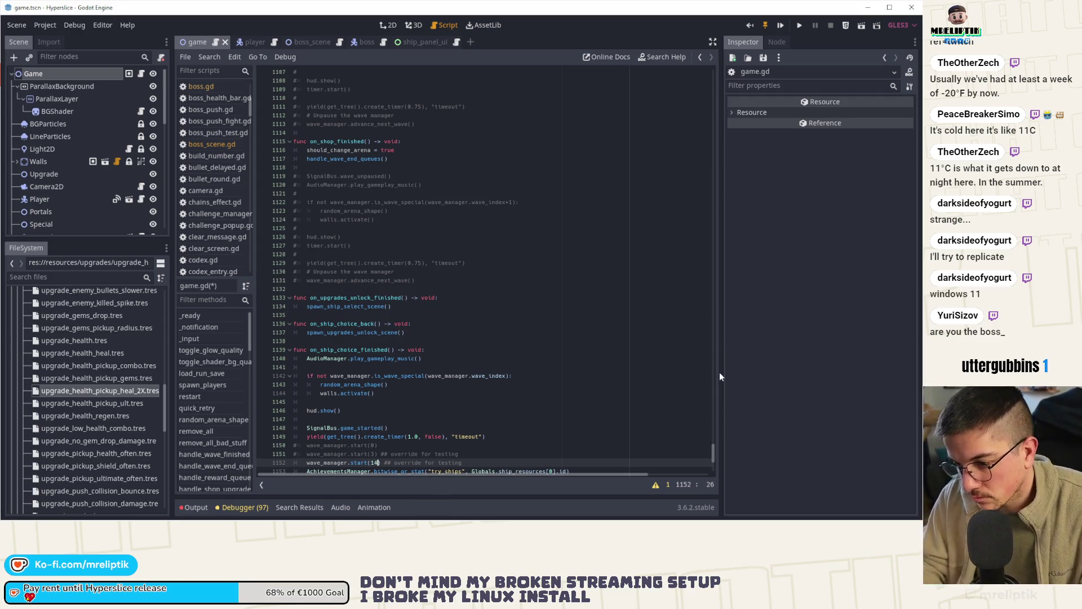
key("ctrl+s")
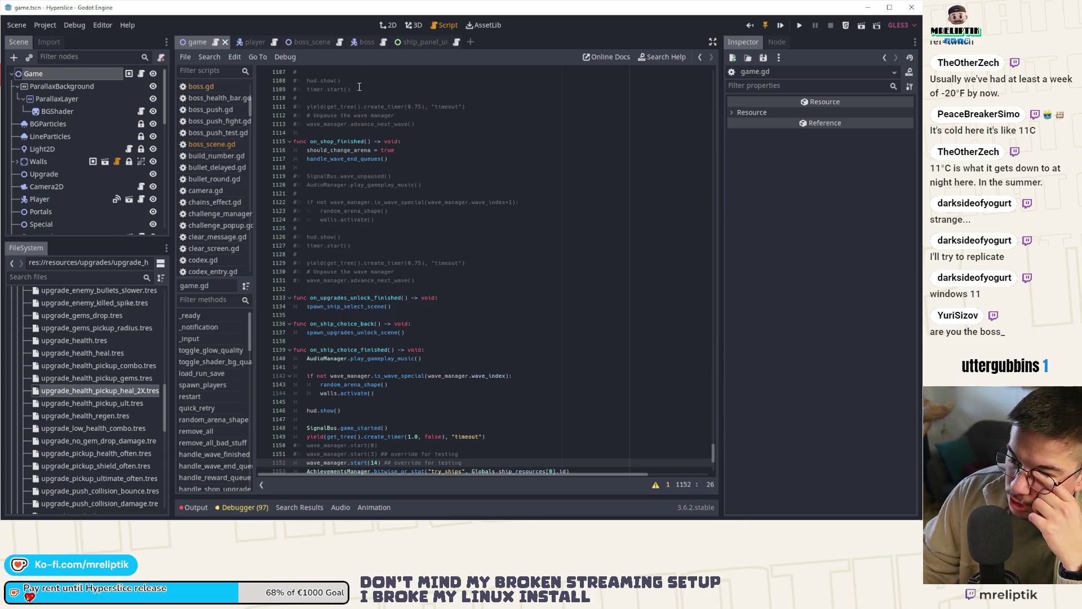
Look through the boss_scene, boss and ship_panel_ui scenes, then close ship_panel_ui.
left_click(313, 45)
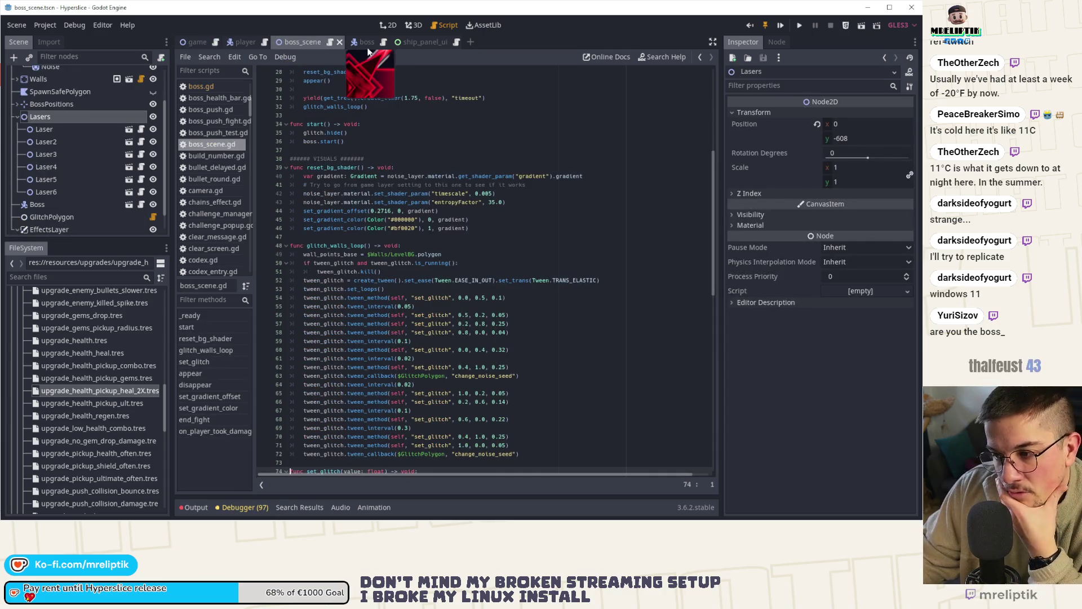
left_click(365, 43)
left_click(399, 41)
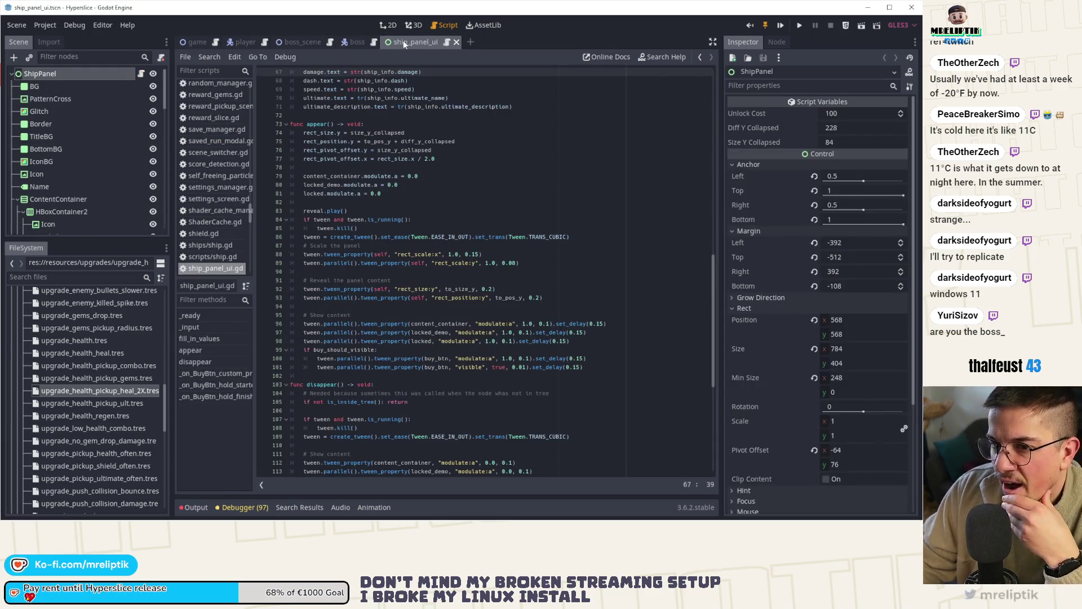
left_click(391, 25)
scroll(337, 163, "down", 3)
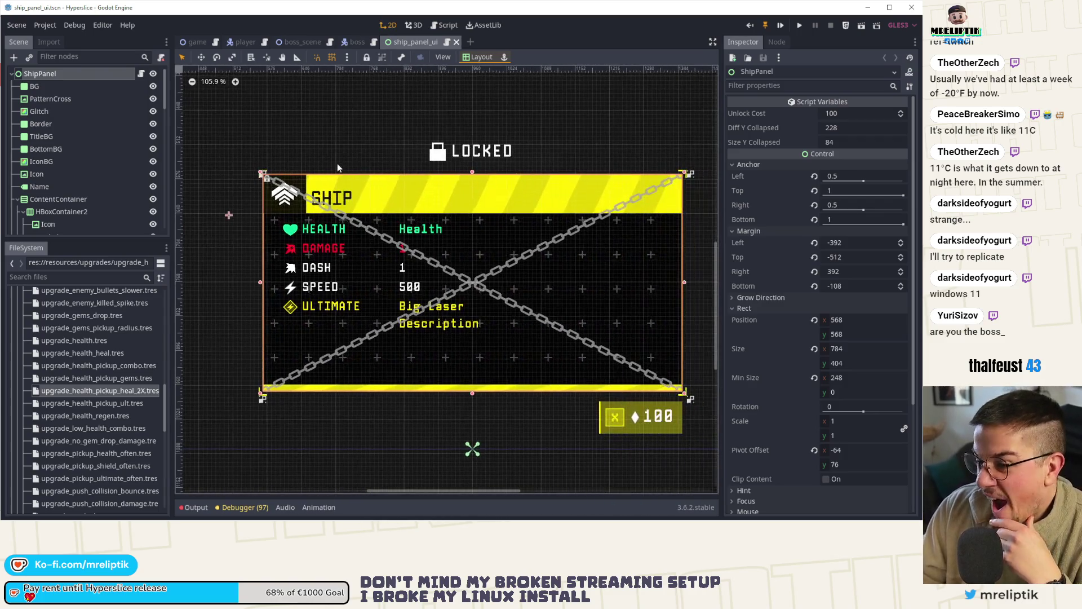
middle_click(417, 39)
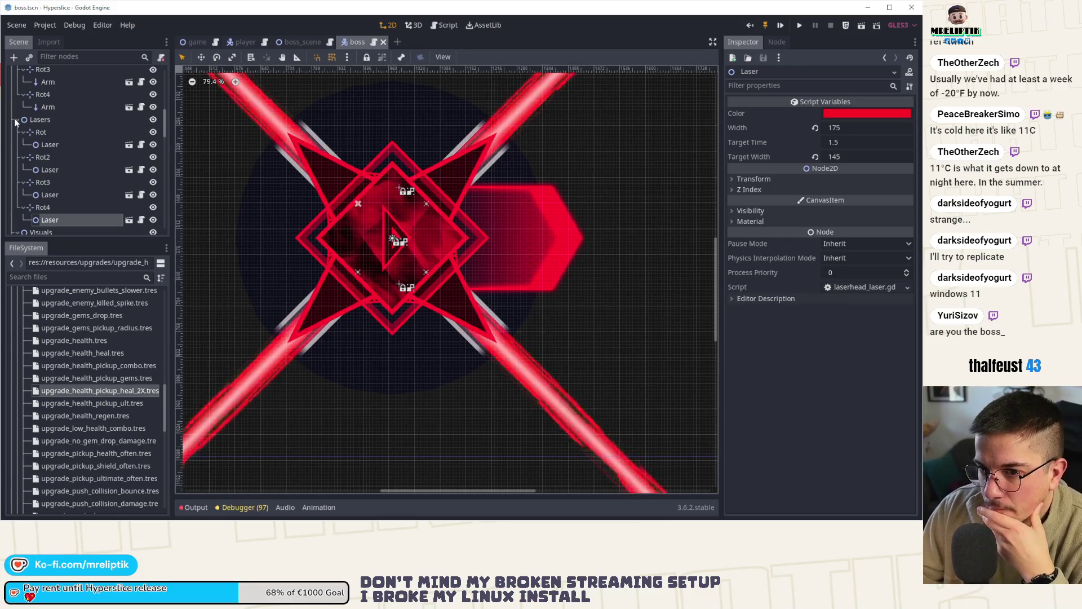
Select the Lasers node and bring up boss.gd in the script editor.
left_click(40, 120)
scroll(33, 141, "up", 4)
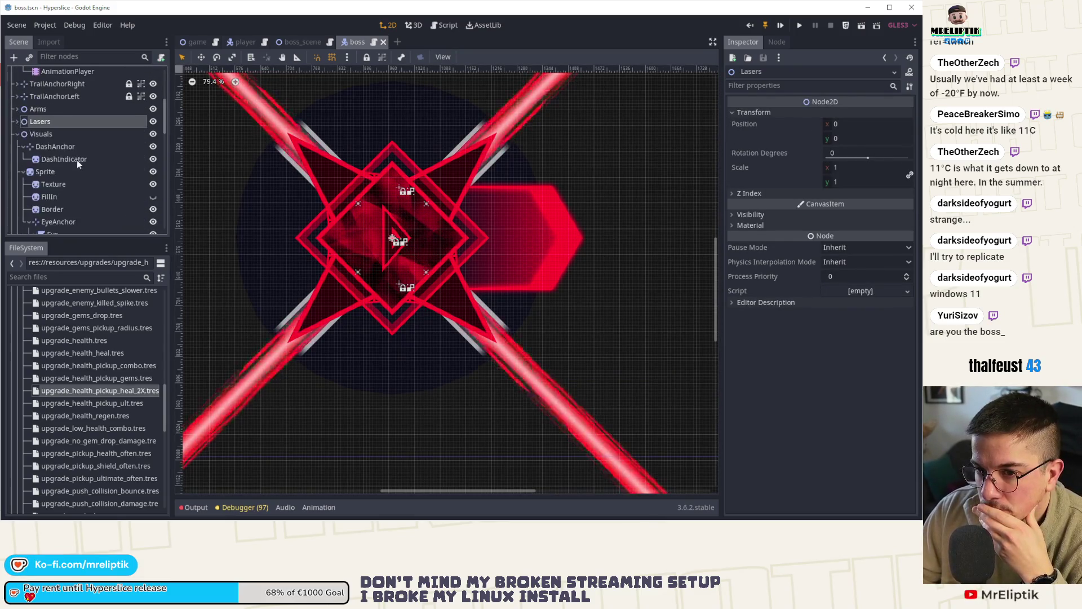
scroll(77, 160, "up", 5)
left_click(141, 73)
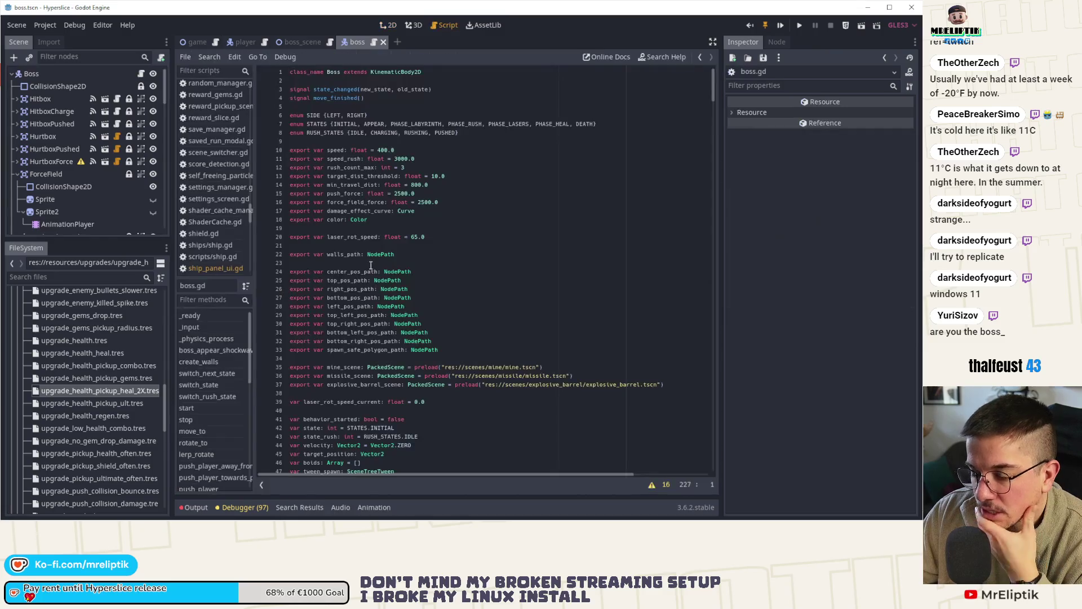
Add PHASE_BULLETS and PHASE_LASERS_ARENA after PHASE_HEAL in the STATES enum.
scroll(323, 266, "up", 5)
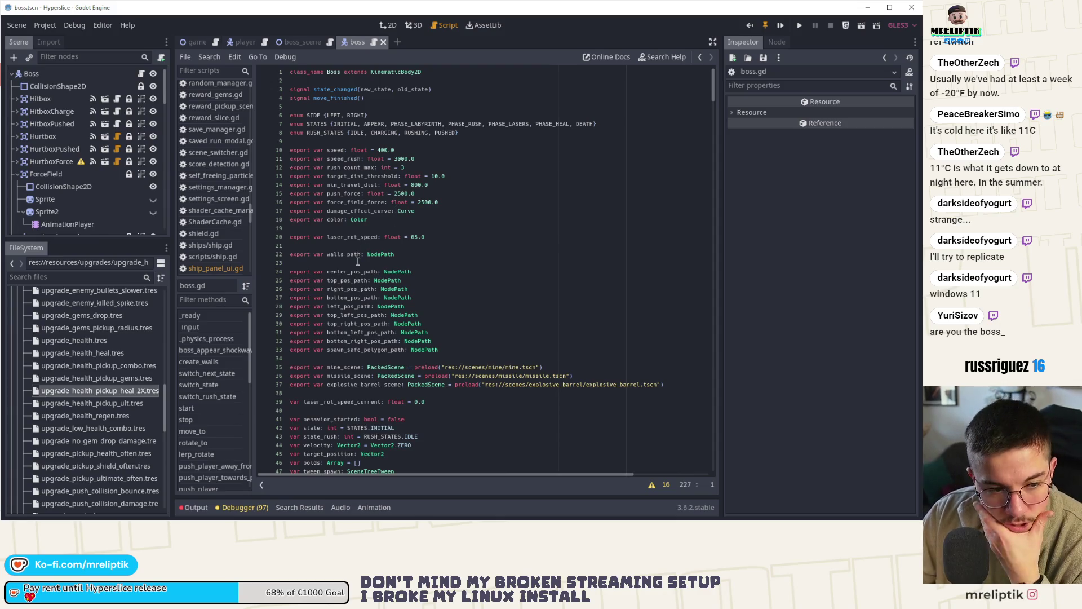
scroll(362, 249, "down", 5)
scroll(622, 117, "up", 5)
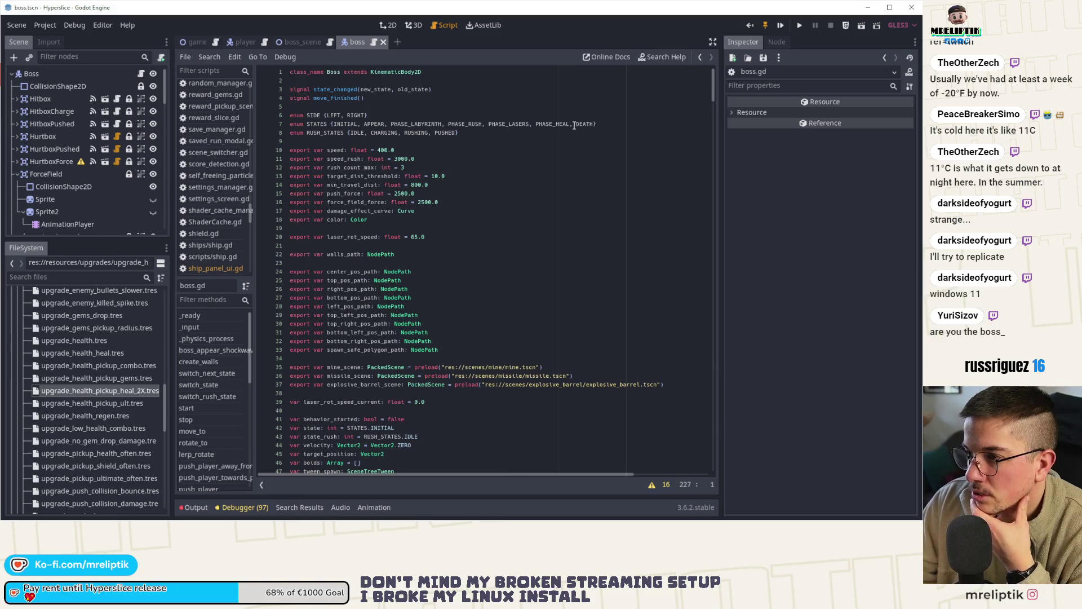
left_click(513, 124)
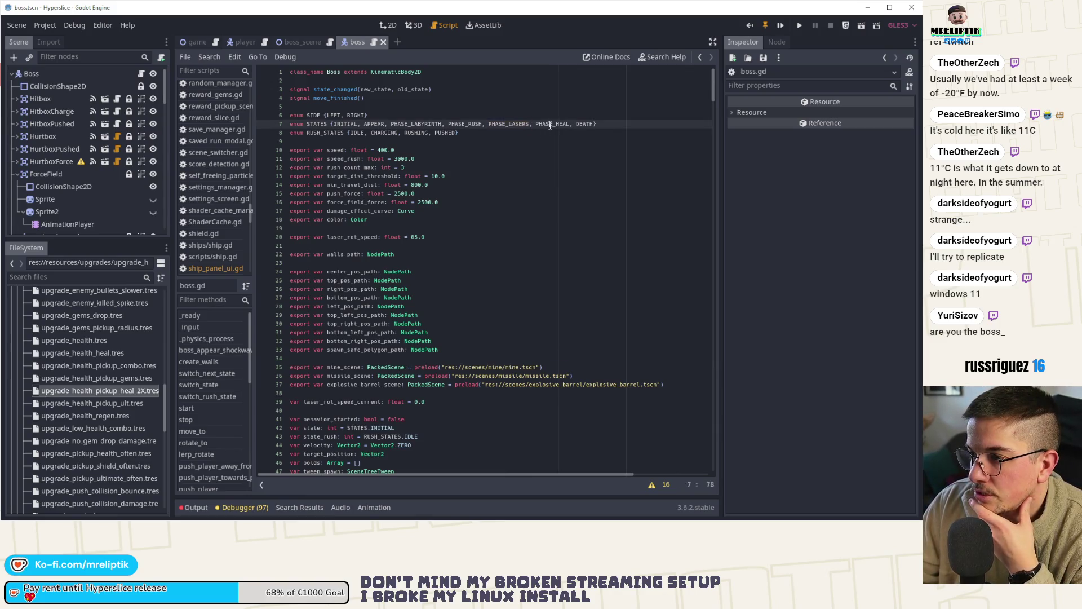
left_click(573, 124)
type("PHA ")
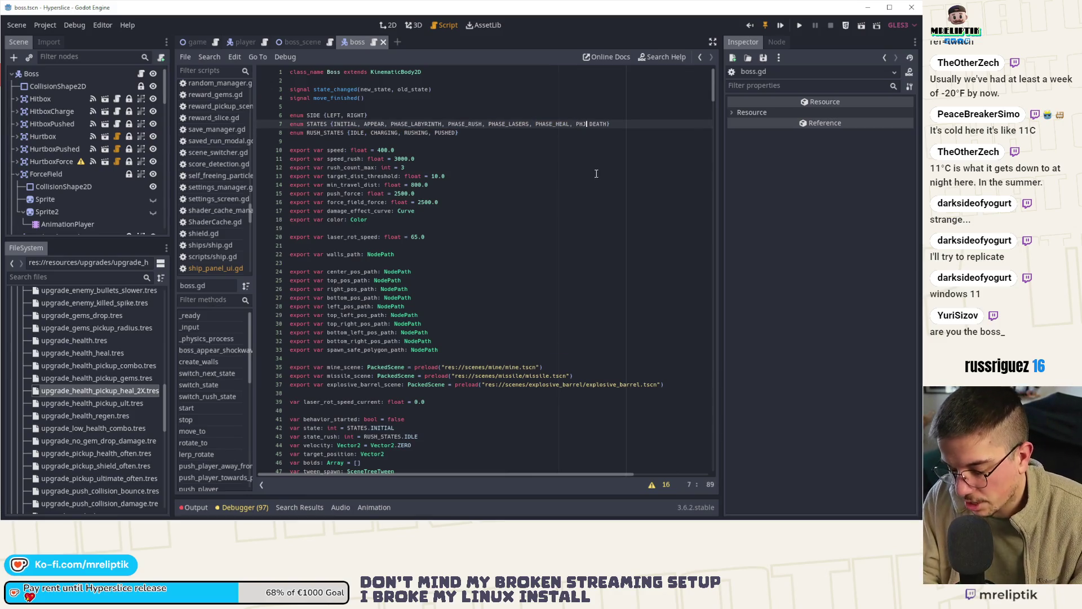
type("SE_")
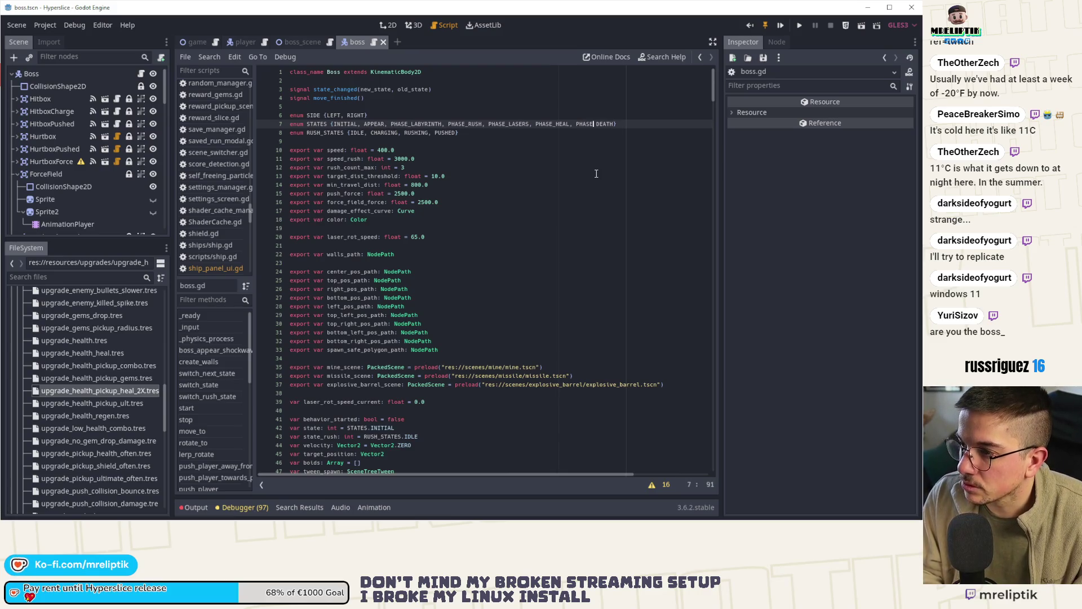
type("BULLETS")
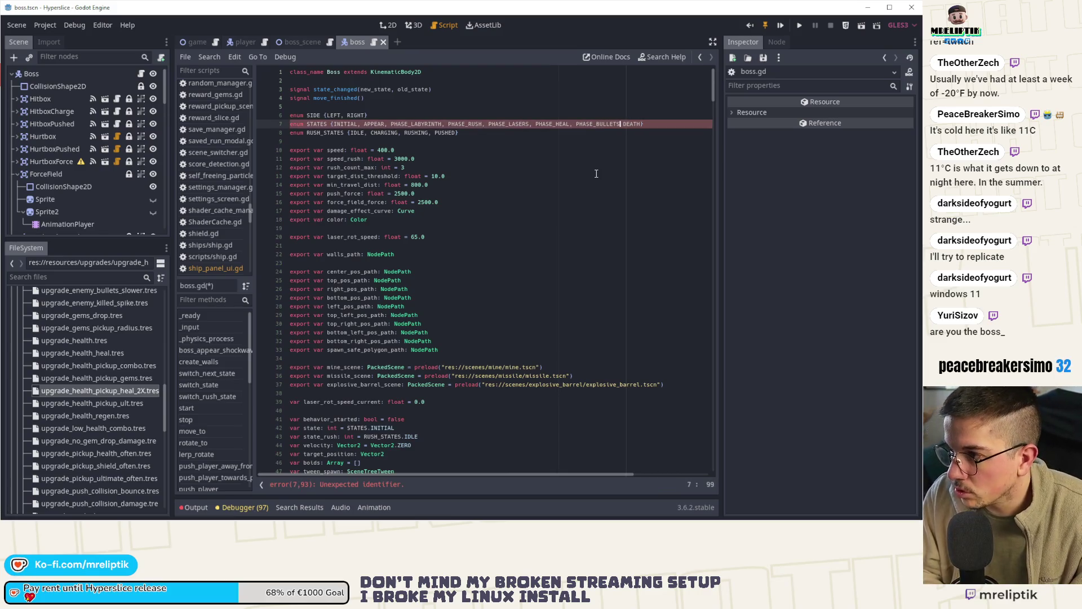
type(", PHASE_LASERS")
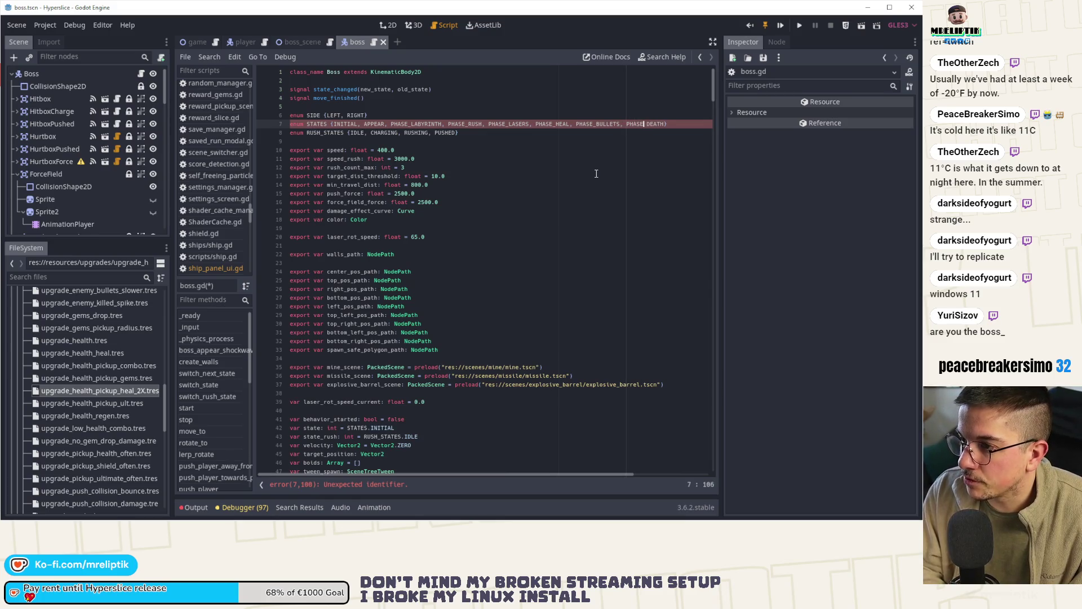
type("_ARENA")
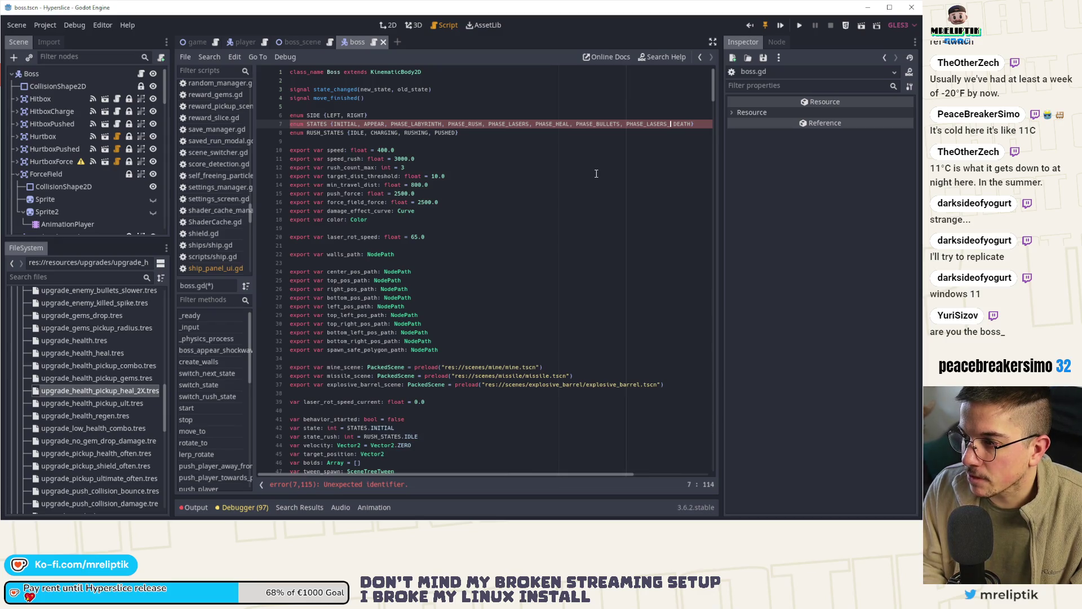
type(",")
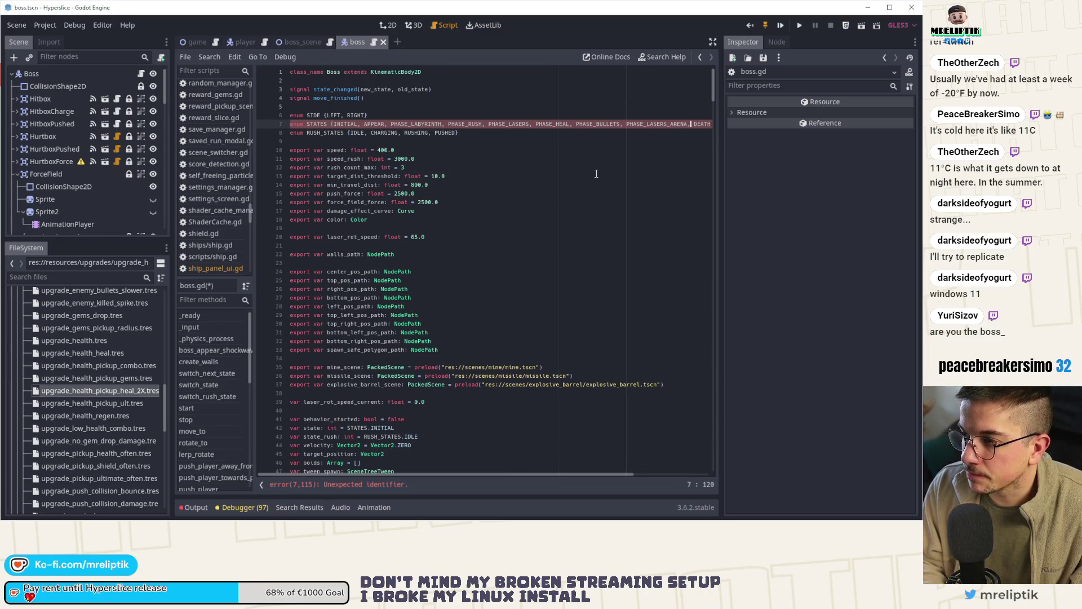
double_click(608, 122)
Activate the single-state states_order line, comment out the multi-phase one, and make it PHASE_BULLETS.
scroll(461, 370, "down", 20)
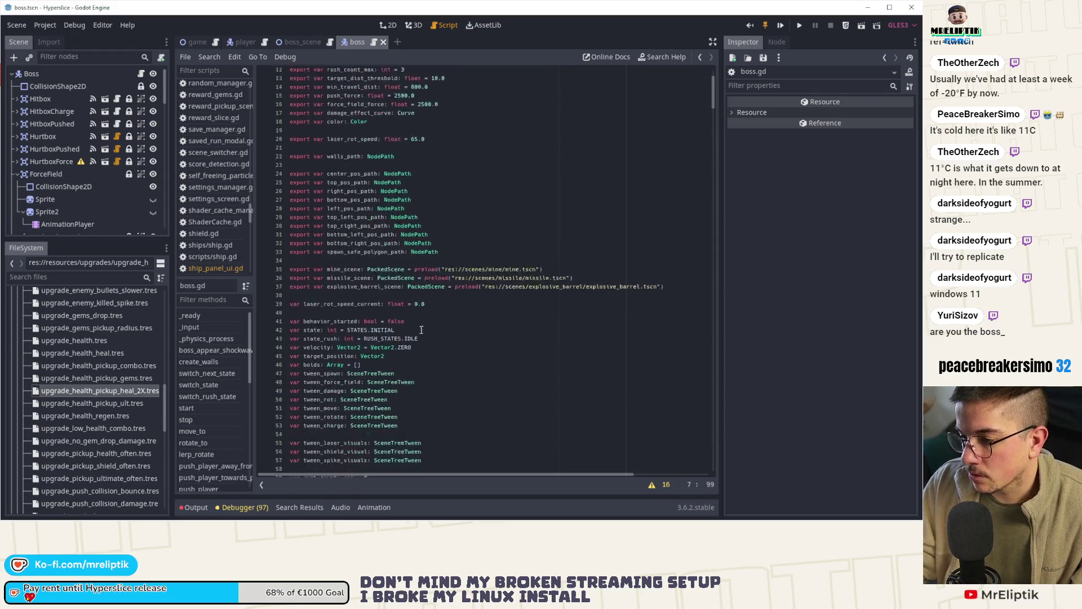
left_click(414, 245)
double_click(424, 245)
left_click(440, 238)
key("ctrl+k")
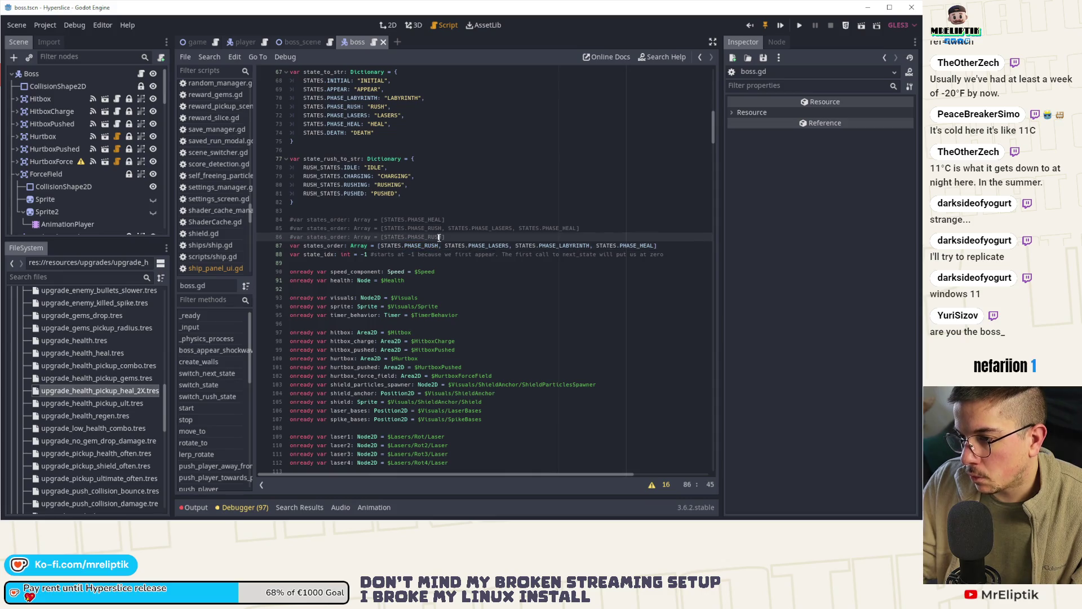
key("Down")
key("ctrl+k")
key("ctrl+l")
key("Escape")
key("ctrl+s")
key("Up")
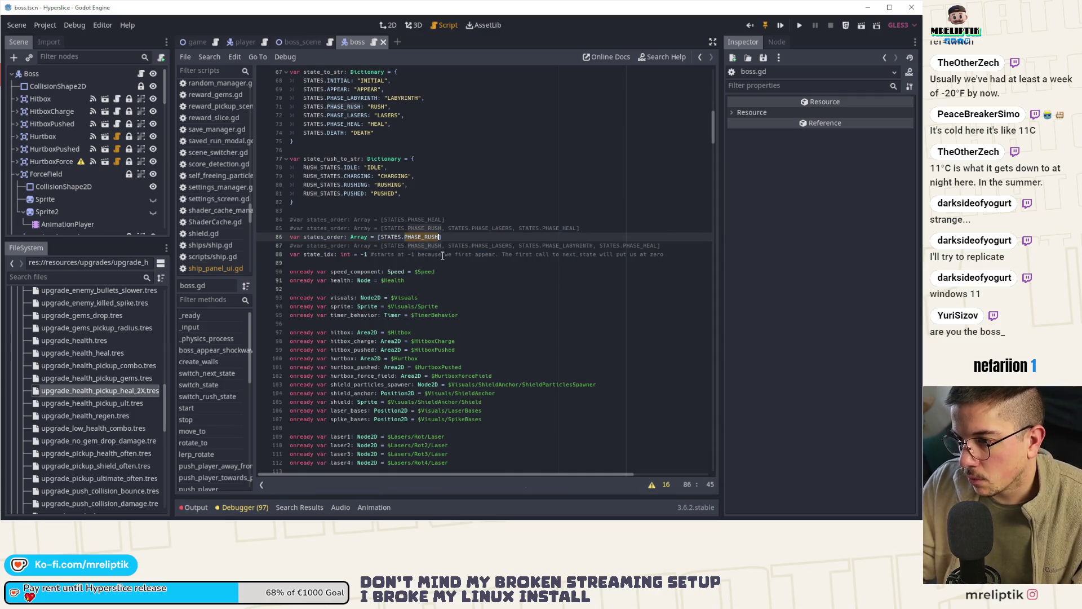
type("PHASE_BULLETS")
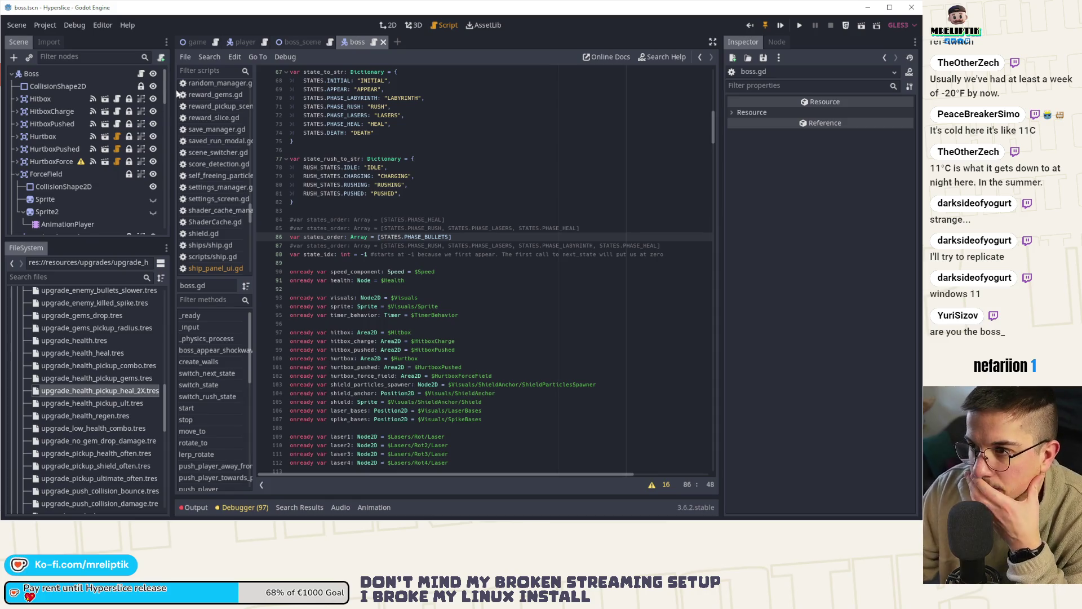
Collapse the ForceField node and review boss.gd's exported path variables like spawn_safe_polygon_path.
left_click(17, 174)
scroll(445, 298, "up", 10)
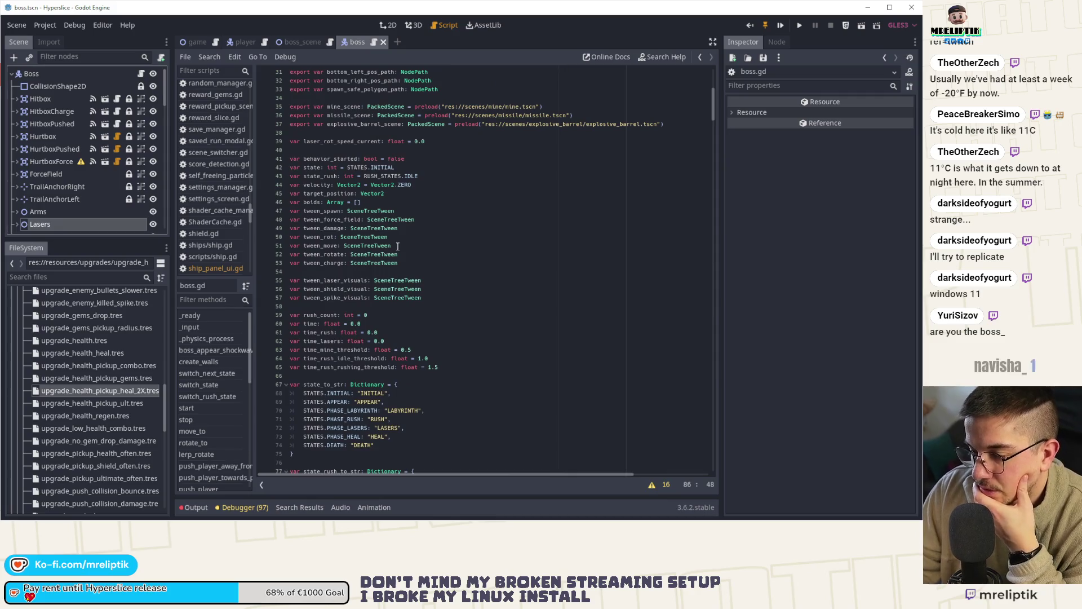
scroll(381, 249, "up", 2)
scroll(393, 324, "up", 8)
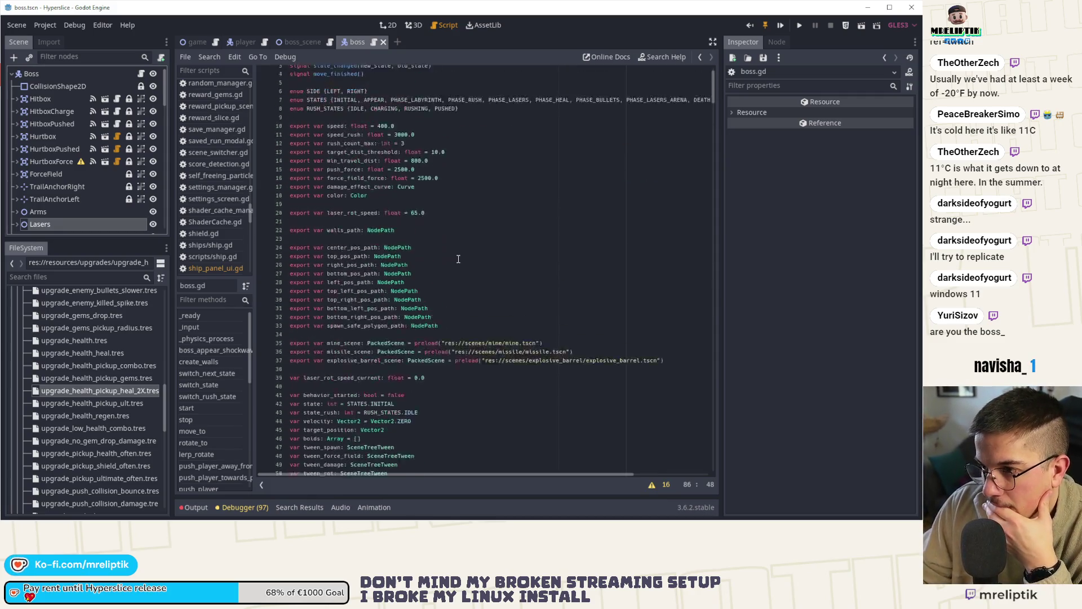
double_click(348, 350)
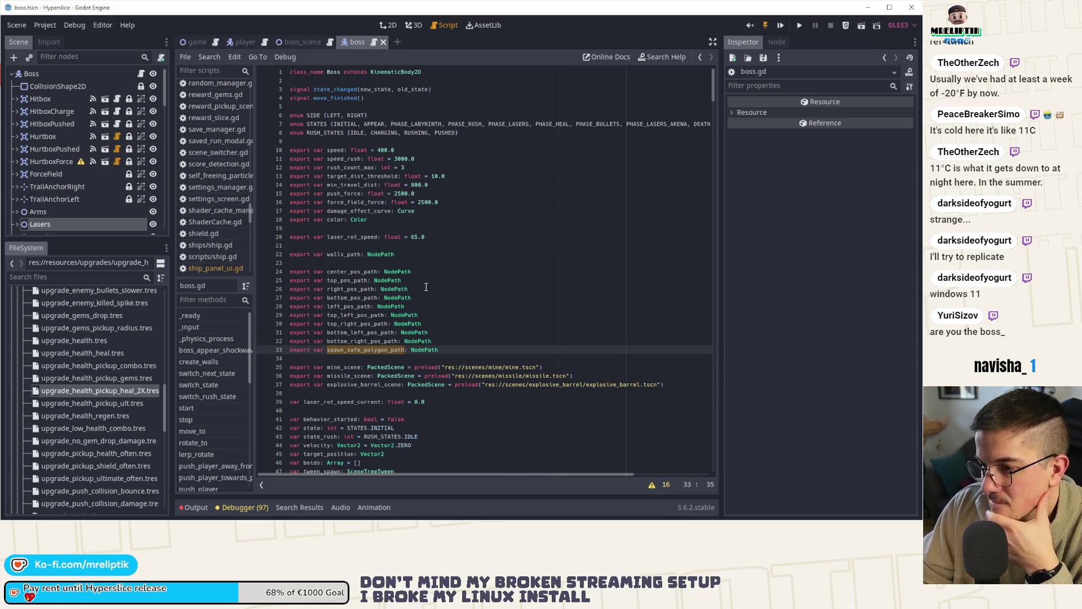
scroll(426, 287, "down", 3)
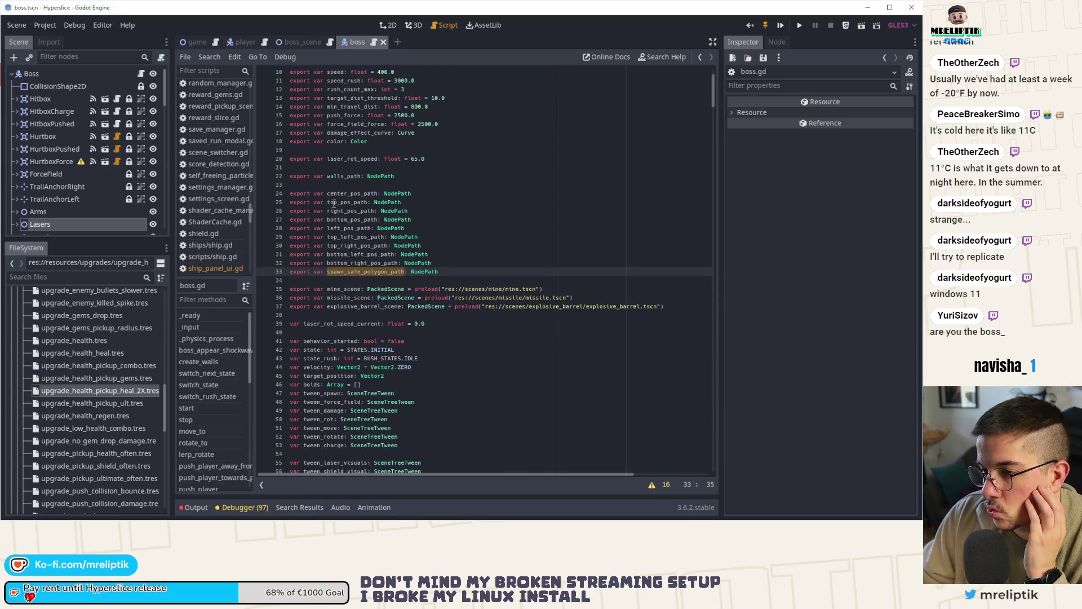
left_click(460, 276)
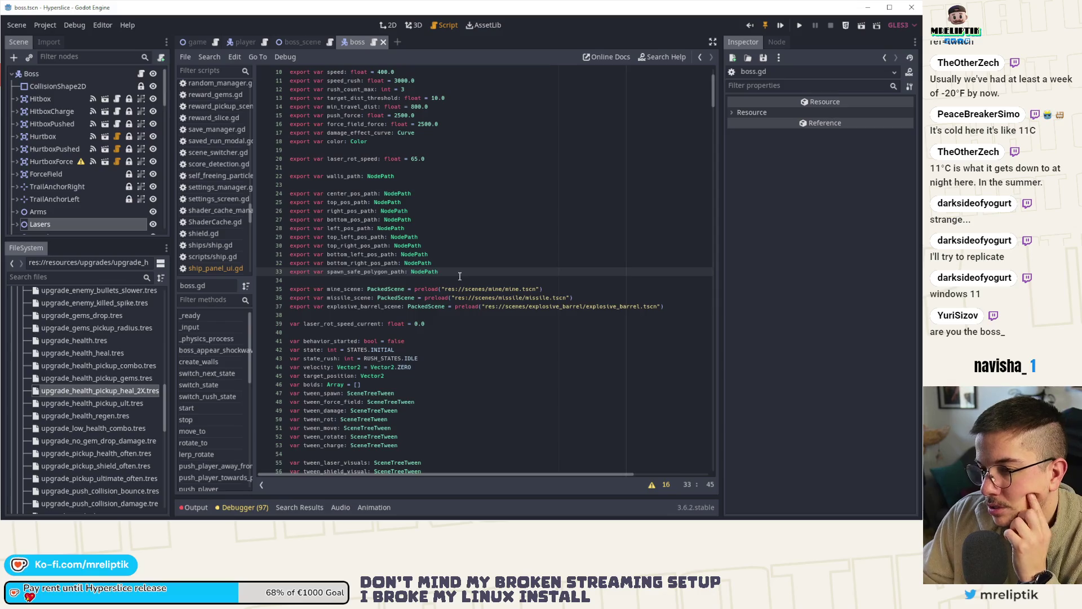
Add 'export var lasers_arena_path: NodePath' on a new line above walls_path.
left_click(356, 194)
left_click(395, 176)
left_click(413, 168)
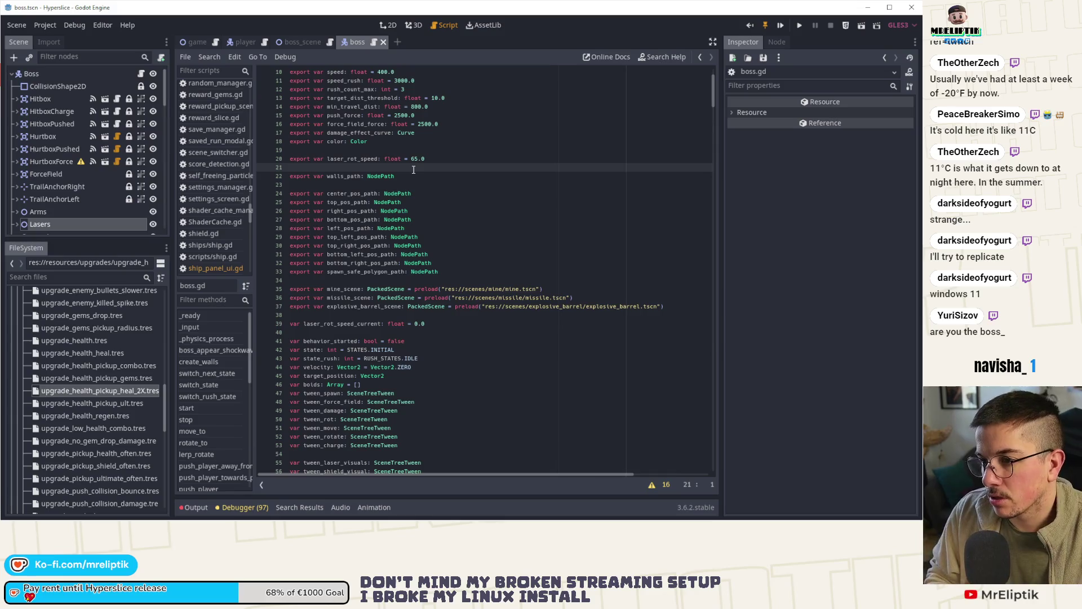
key("Return")
key("Return")
key("Up")
type("export var lasers")
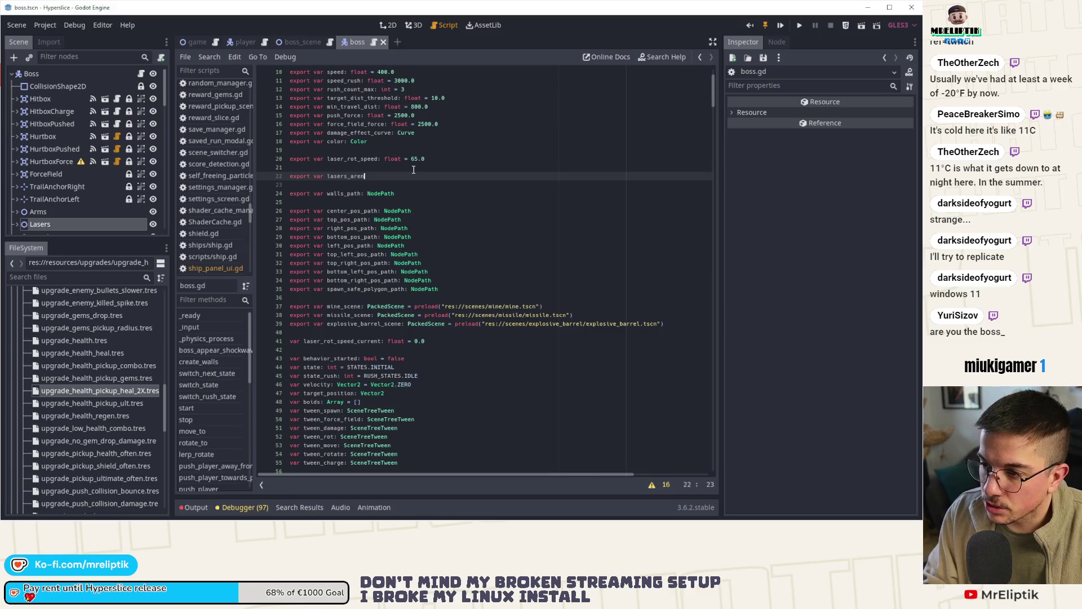
type("_arena_path: NodeP")
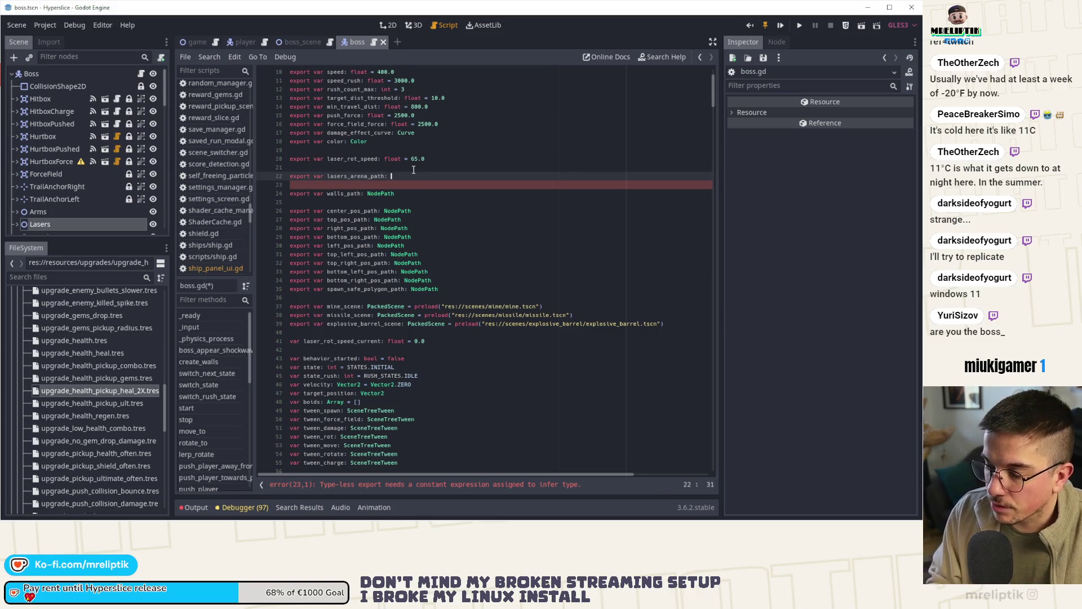
key("Return")
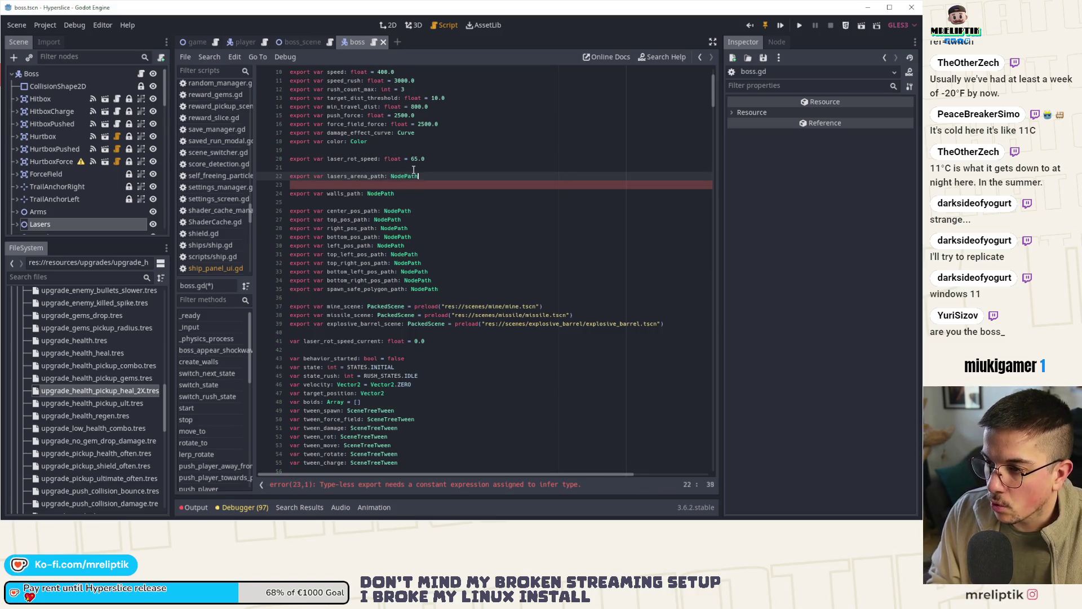
double_click(350, 173)
double_click(339, 194)
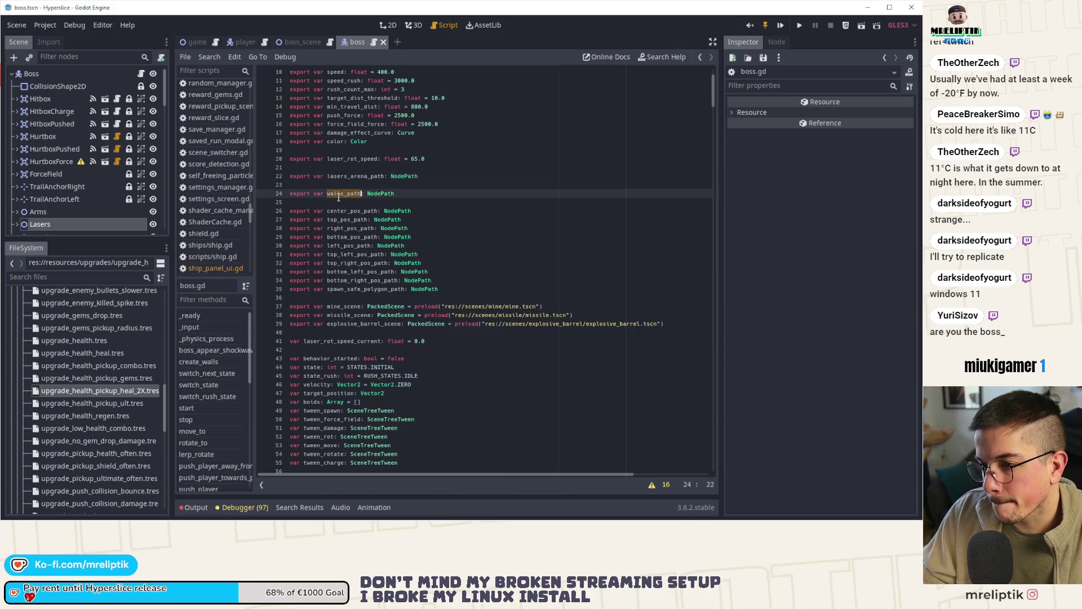
scroll(365, 304, "down", 15)
scroll(365, 305, "down", 16)
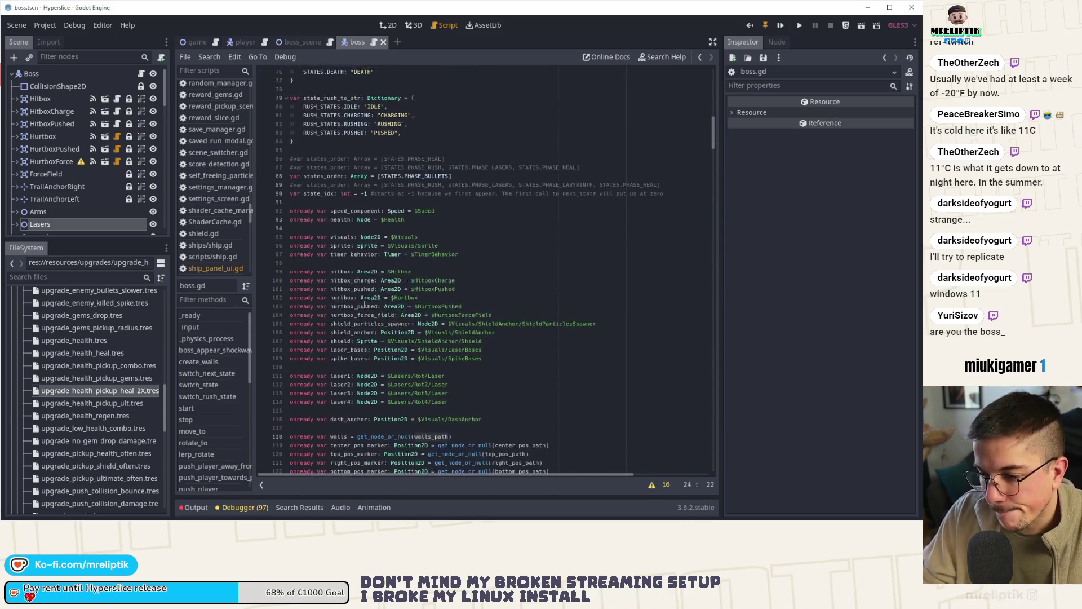
Add 'onready var lasers_arena: Node2D = get_node_or_null(lasers_arena_path)' above the walls onready line.
left_click(333, 194)
key("Return")
type("on")
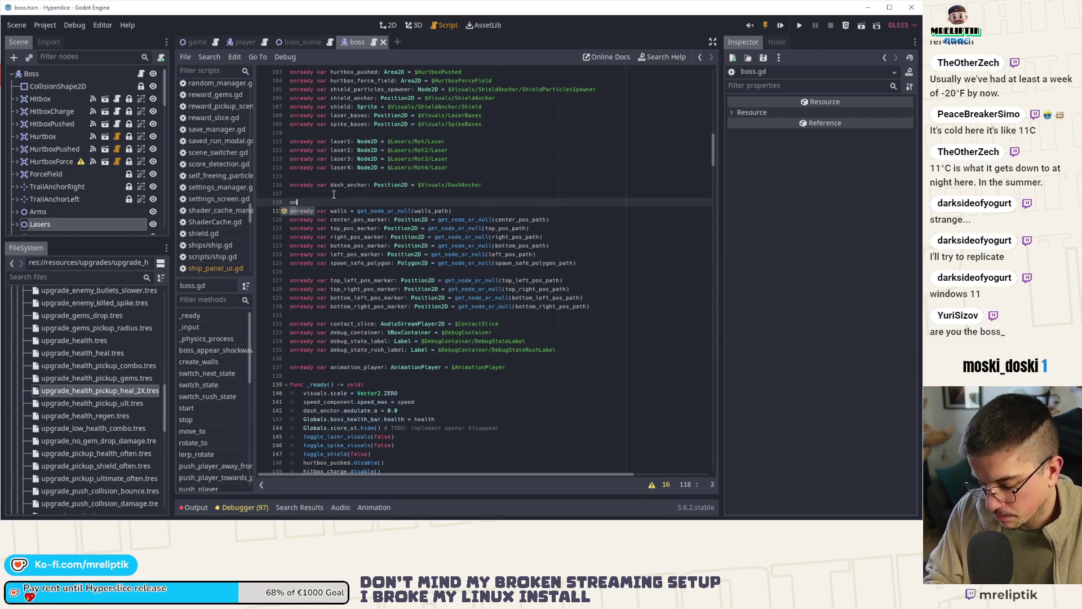
type("ready var lasers")
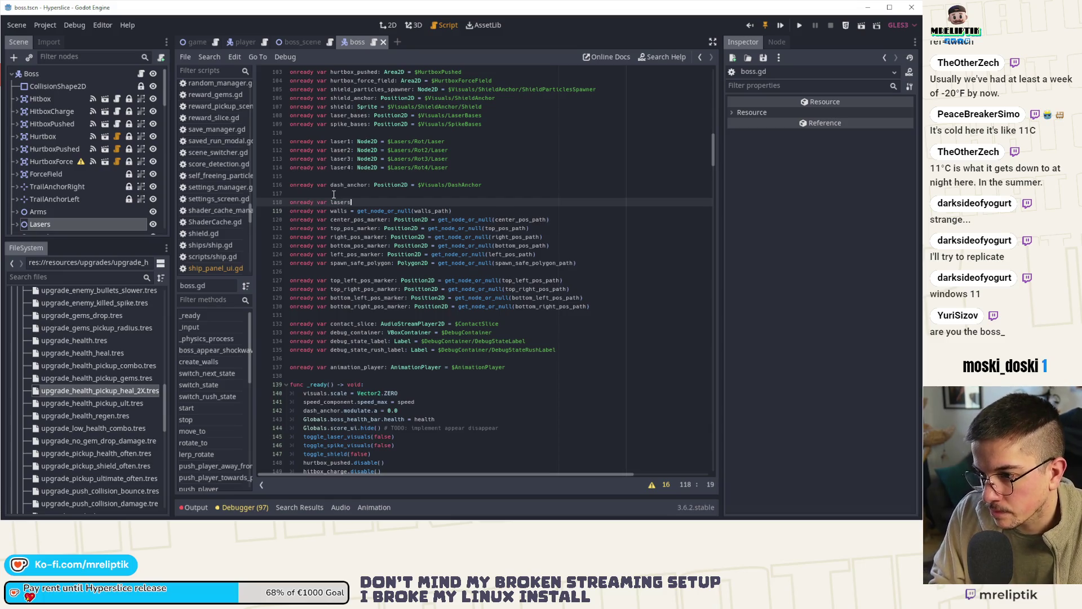
type("_arena = ge")
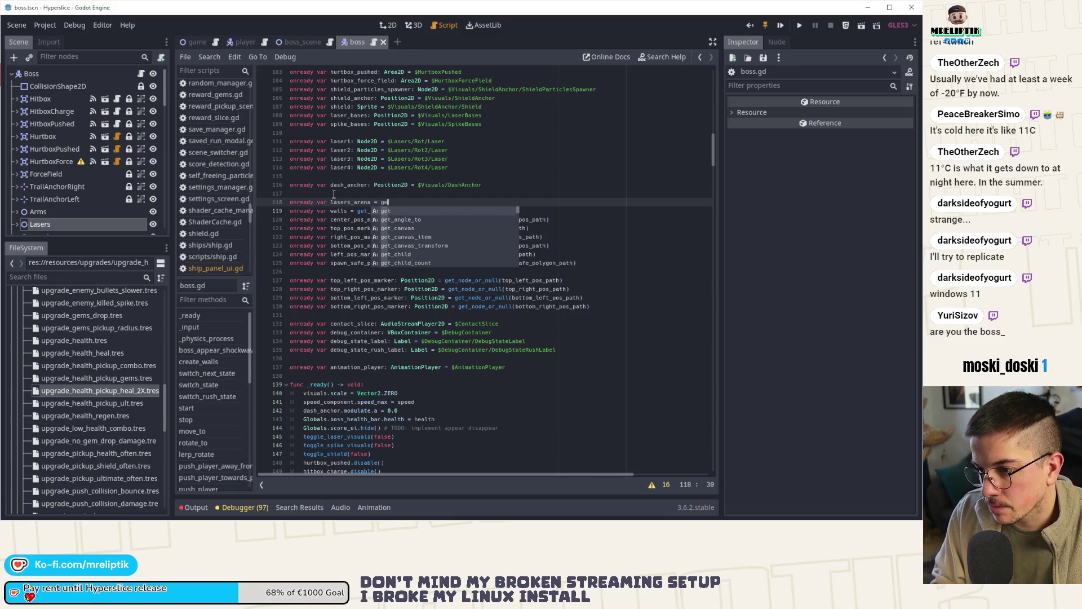
type("t_node_or_null(lasers_arena_path")
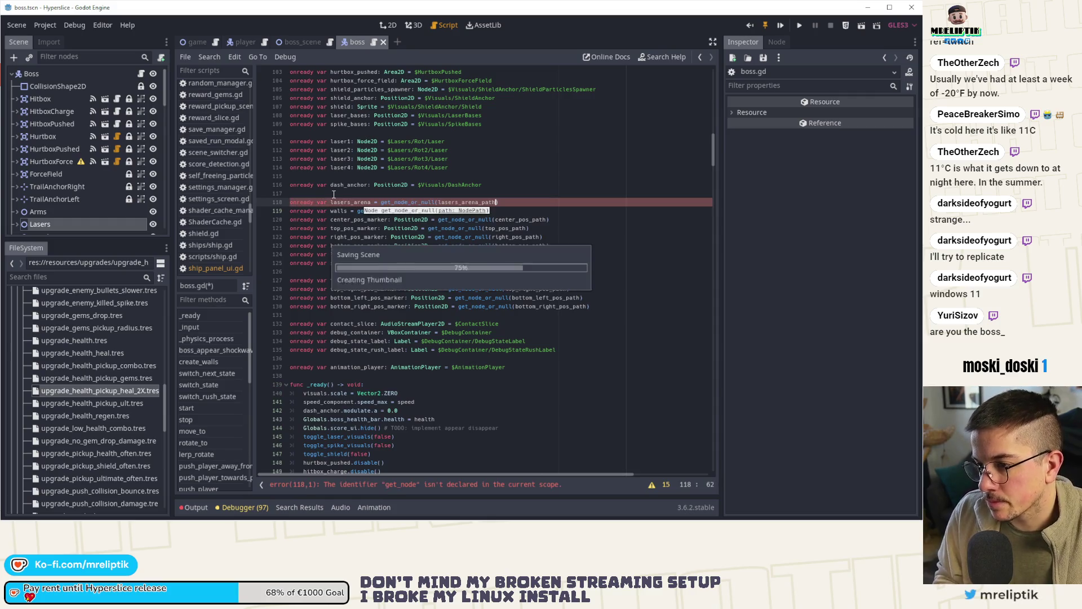
key("Return")
left_click(372, 202)
type(":")
type(" Node2D")
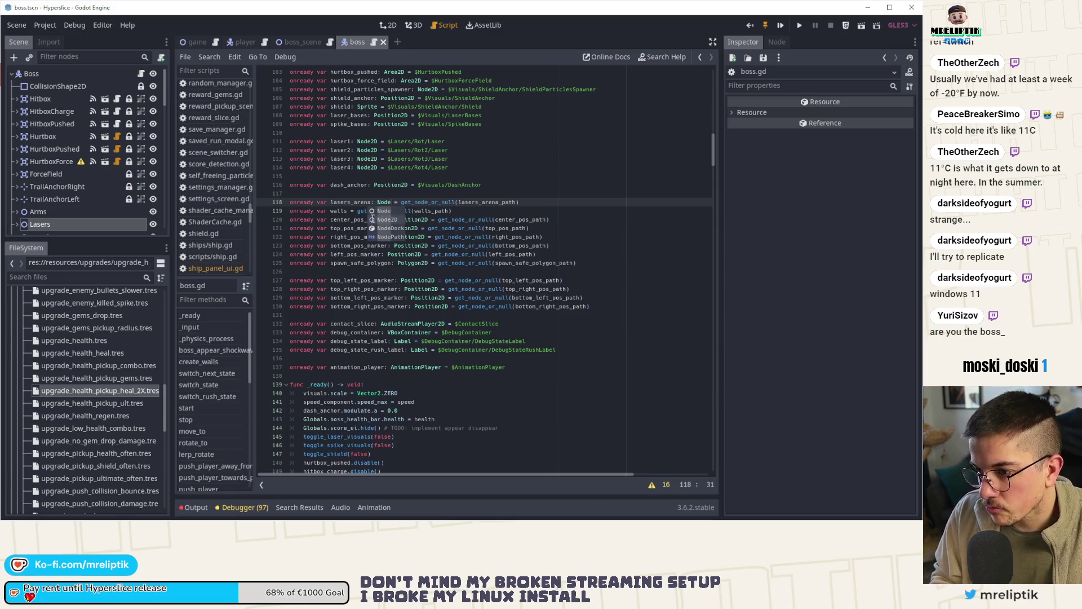
double_click(355, 201)
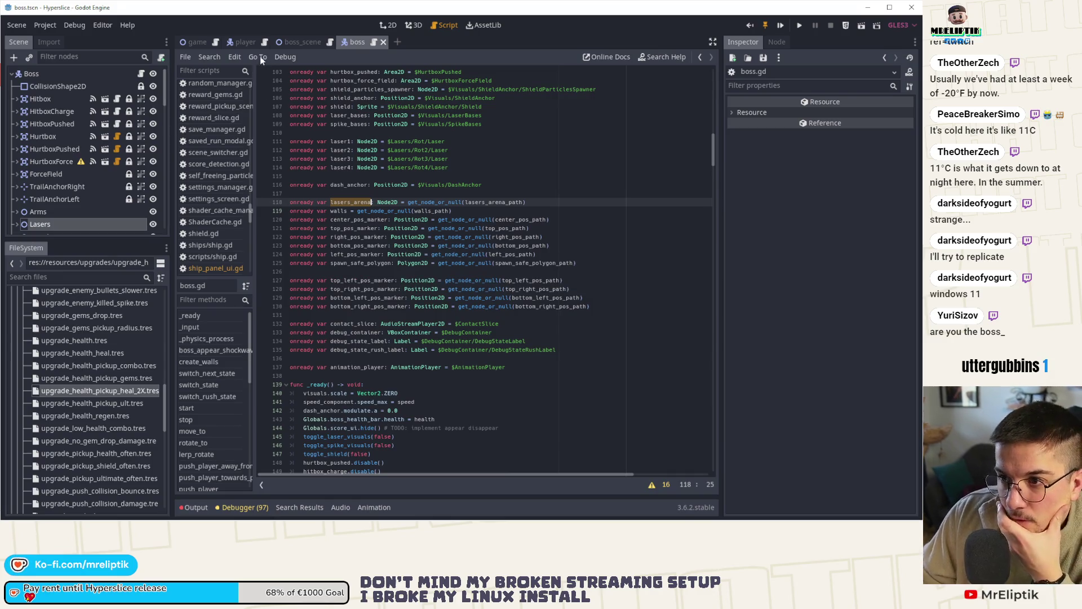
left_click(295, 45)
left_click(133, 130)
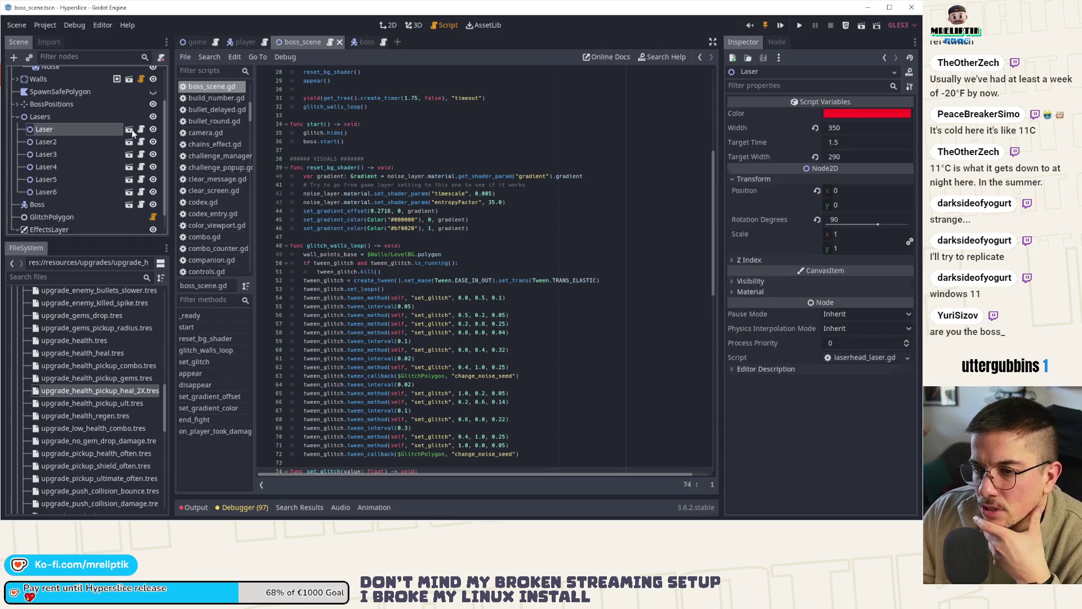
left_click(141, 130)
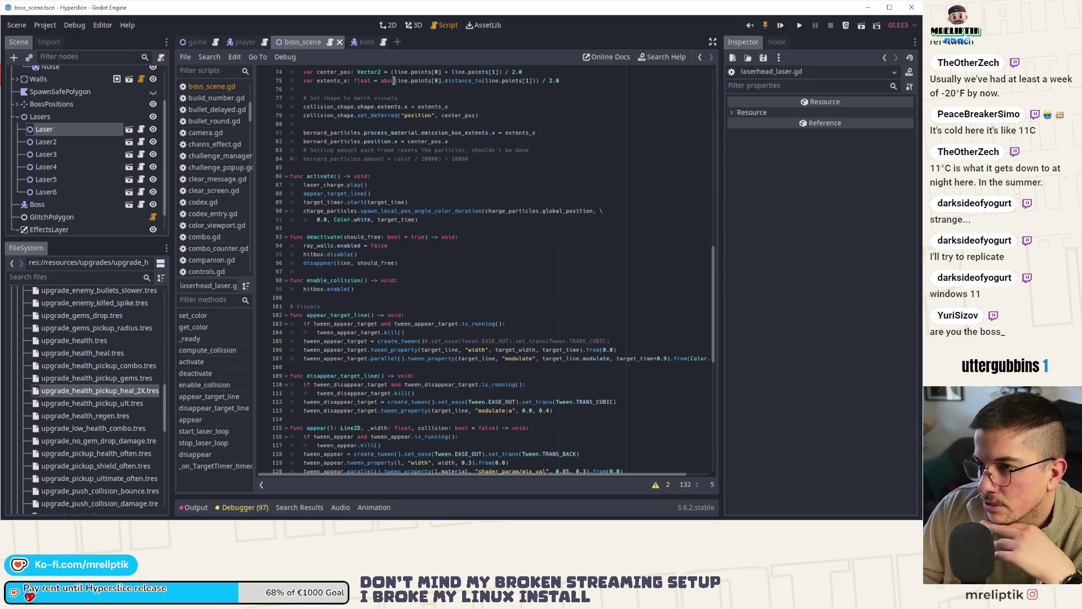
left_click(361, 43)
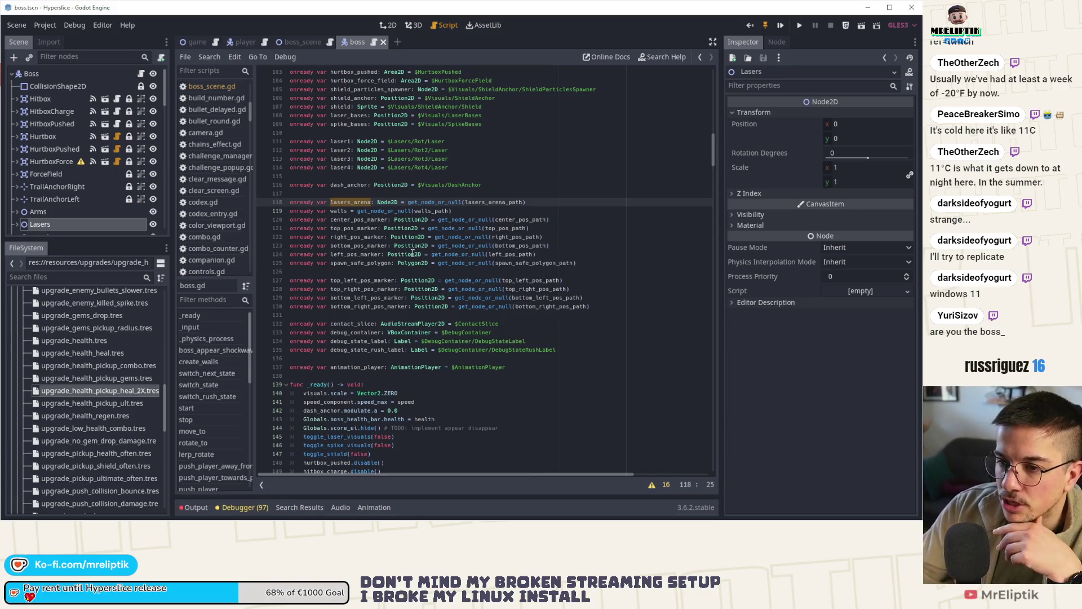
mouse_move(625, 520)
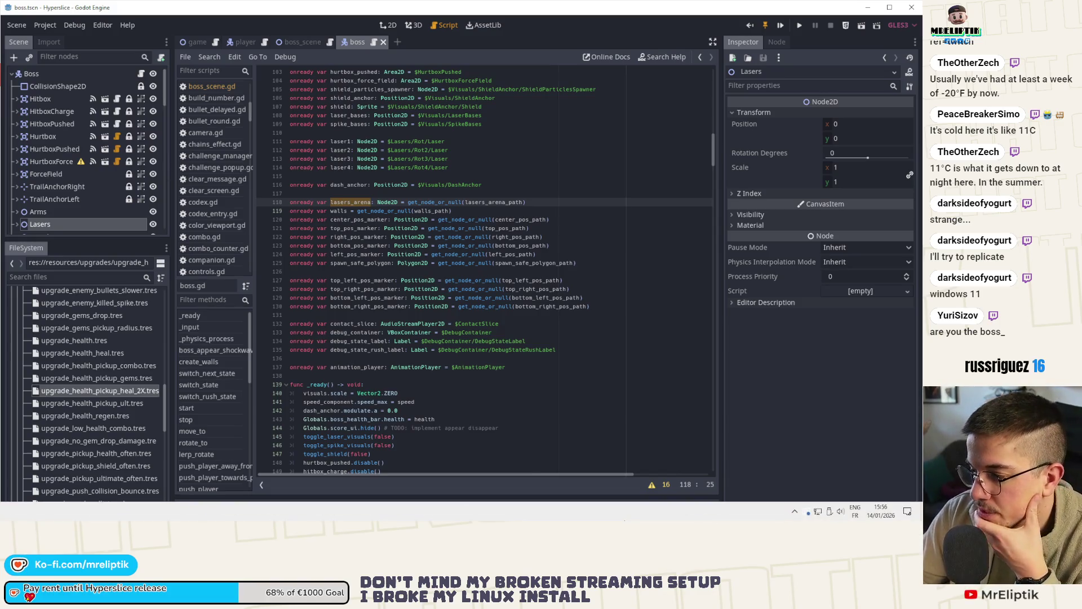
left_click(795, 511)
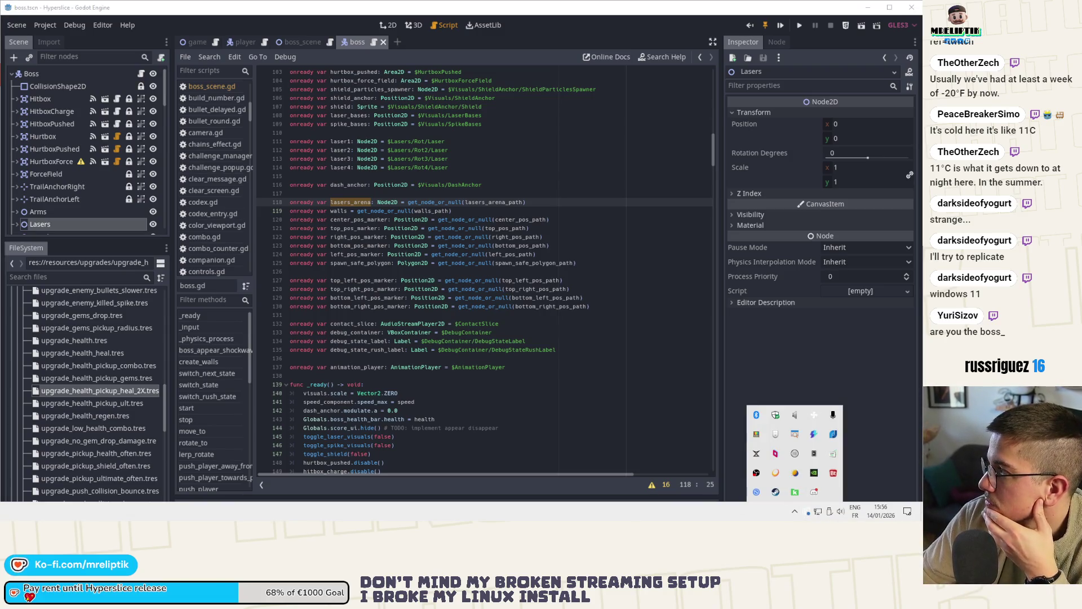
key("Escape")
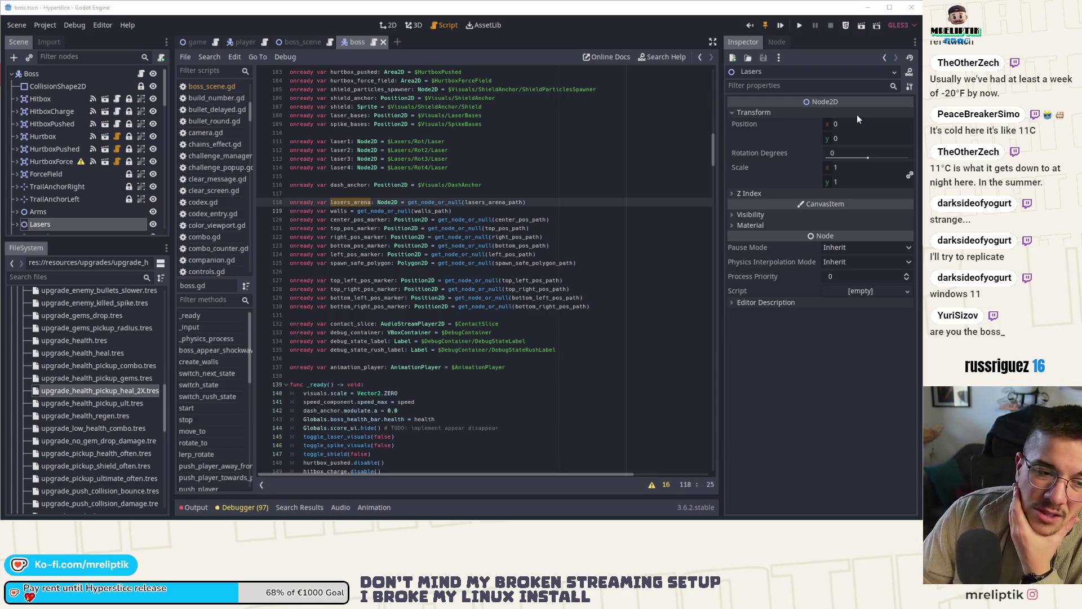
left_click(496, 510)
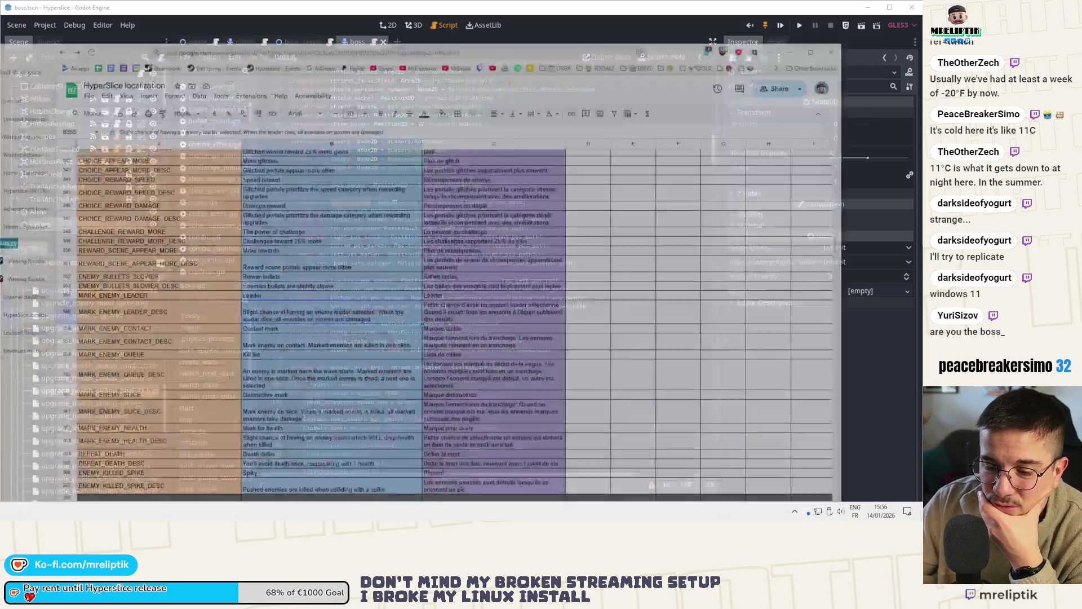
Reload the Steamworks Hyperslice landing page, scroll through it, and minimize the browser.
left_click(44, 158)
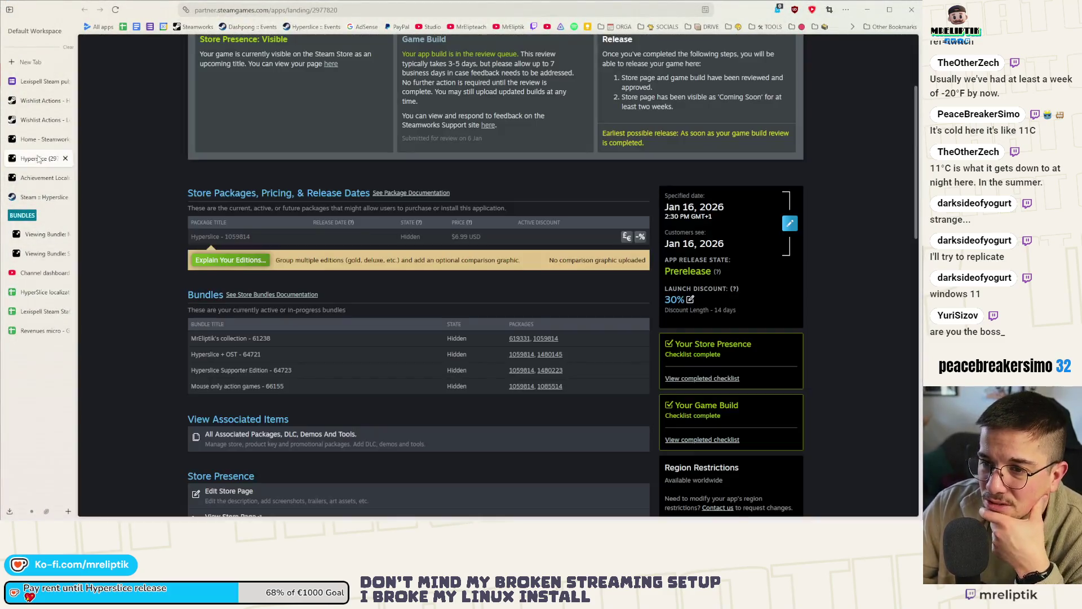
left_click(115, 10)
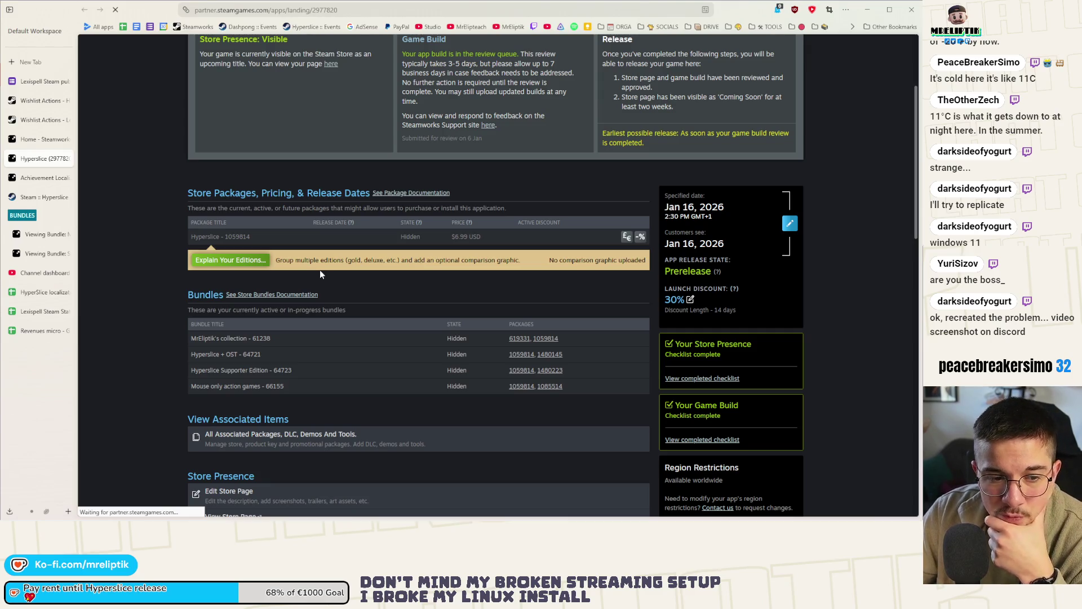
scroll(461, 253, "down", 2)
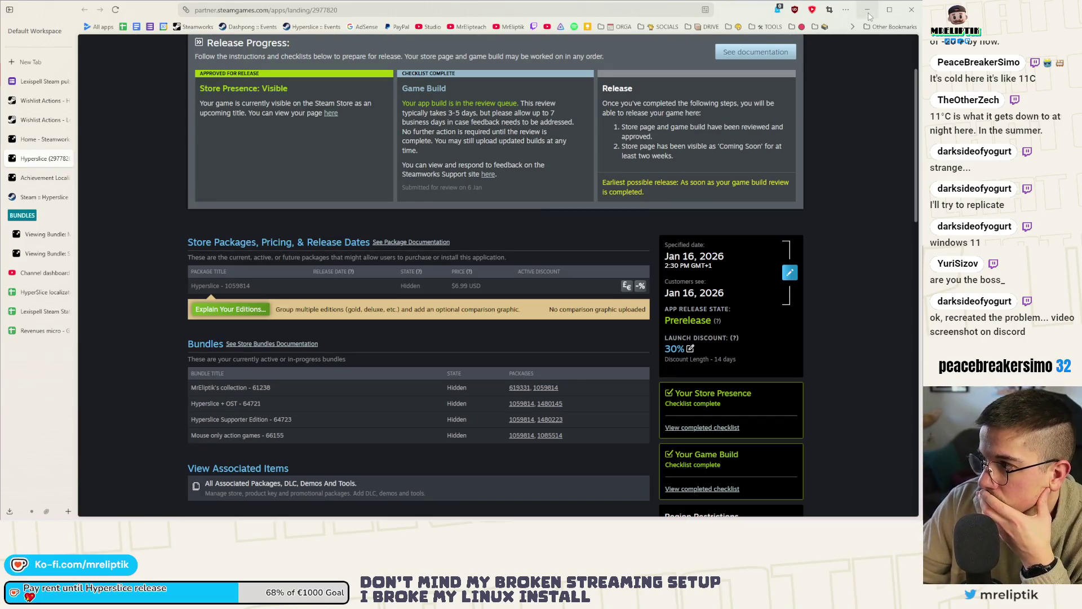
left_click(869, 13)
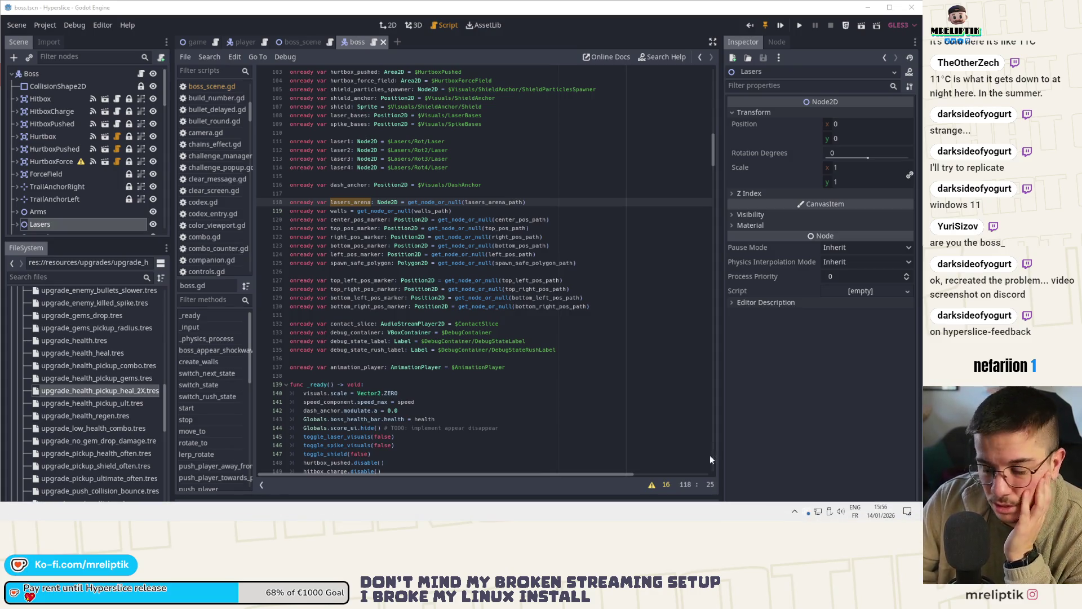
Dismiss the system tray flyout and run boss.tscn alone with Play Scene.
left_click(794, 512)
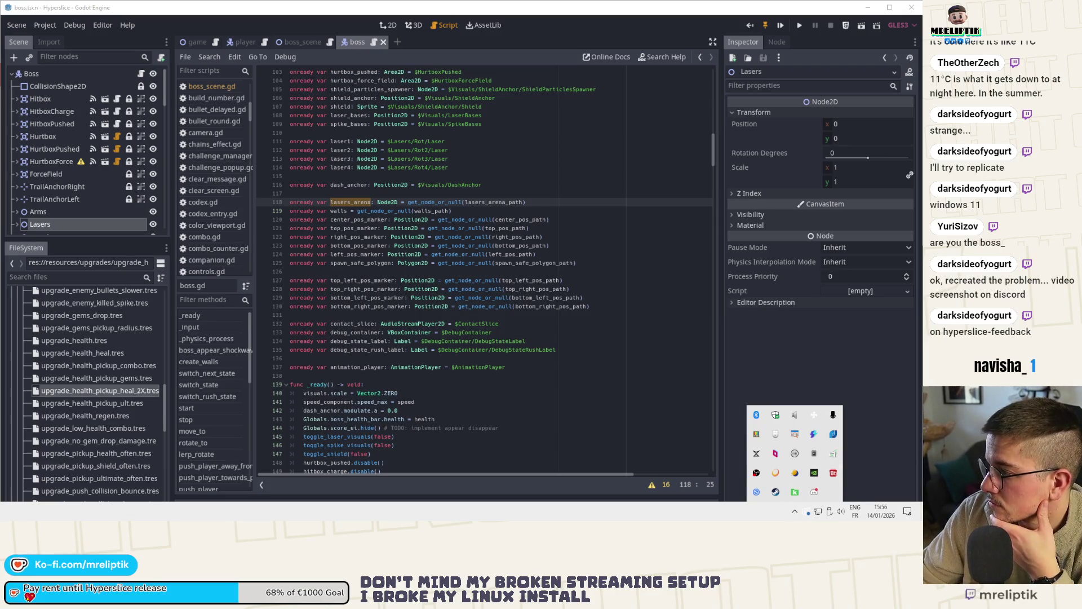
key("Escape")
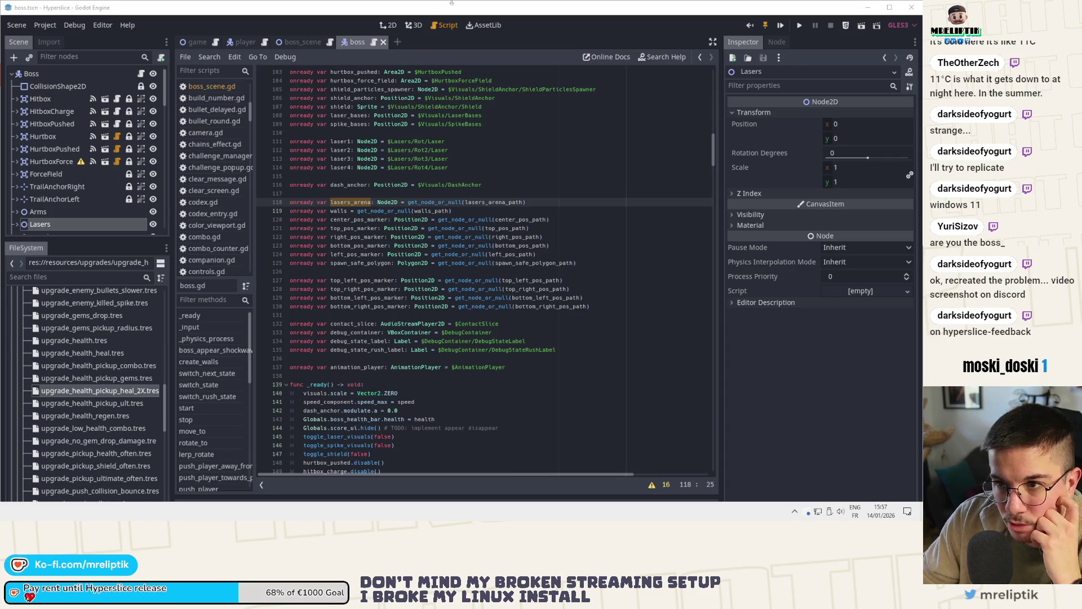
left_click(863, 26)
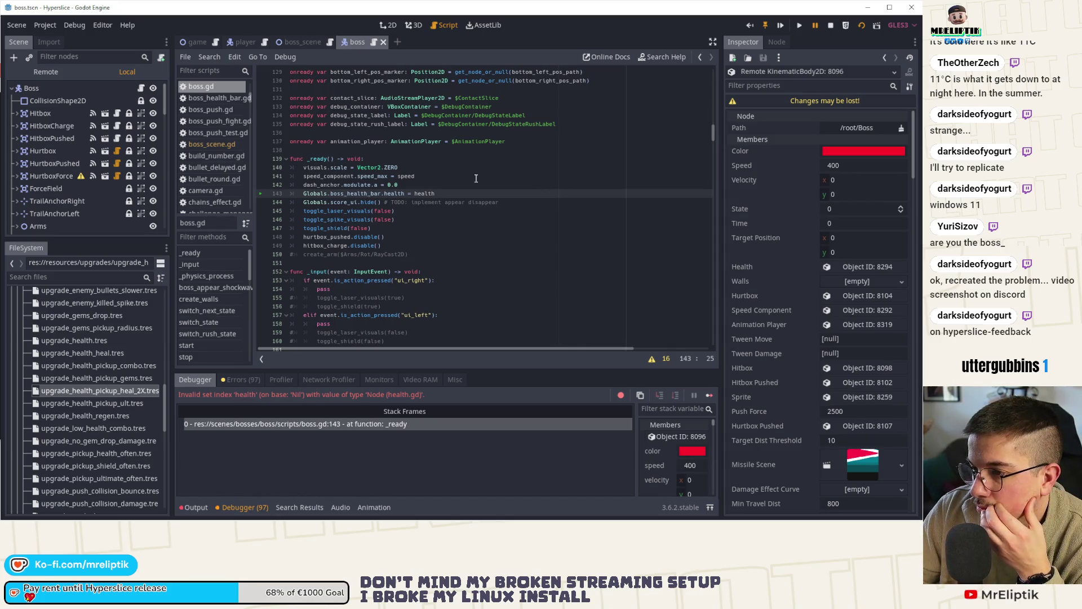
Stop the failed boss scene run and launch the full Hyperslice project with F5.
left_click(830, 26)
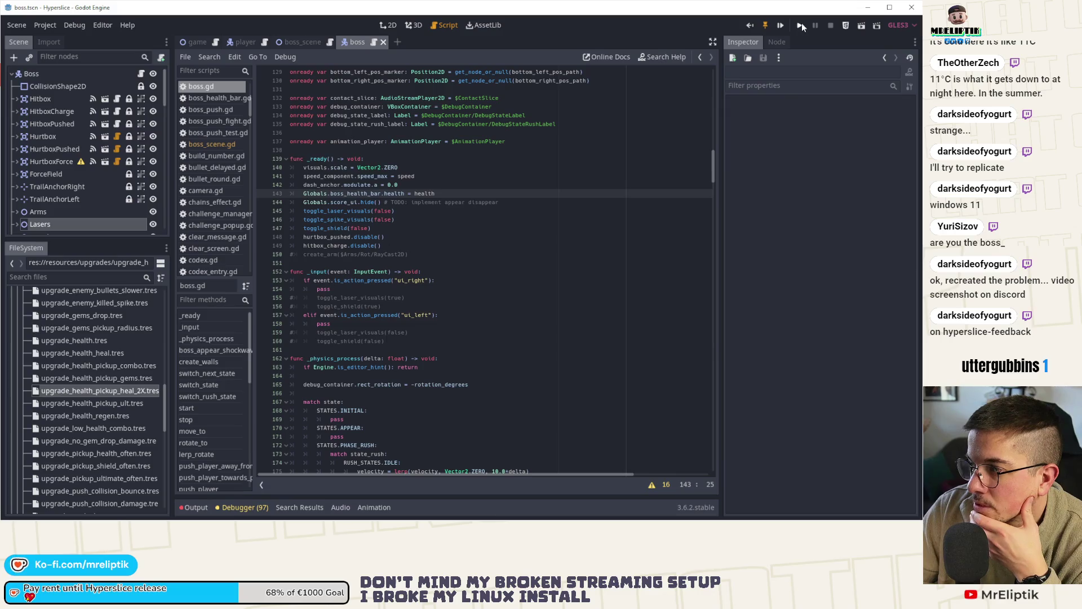
key("F5")
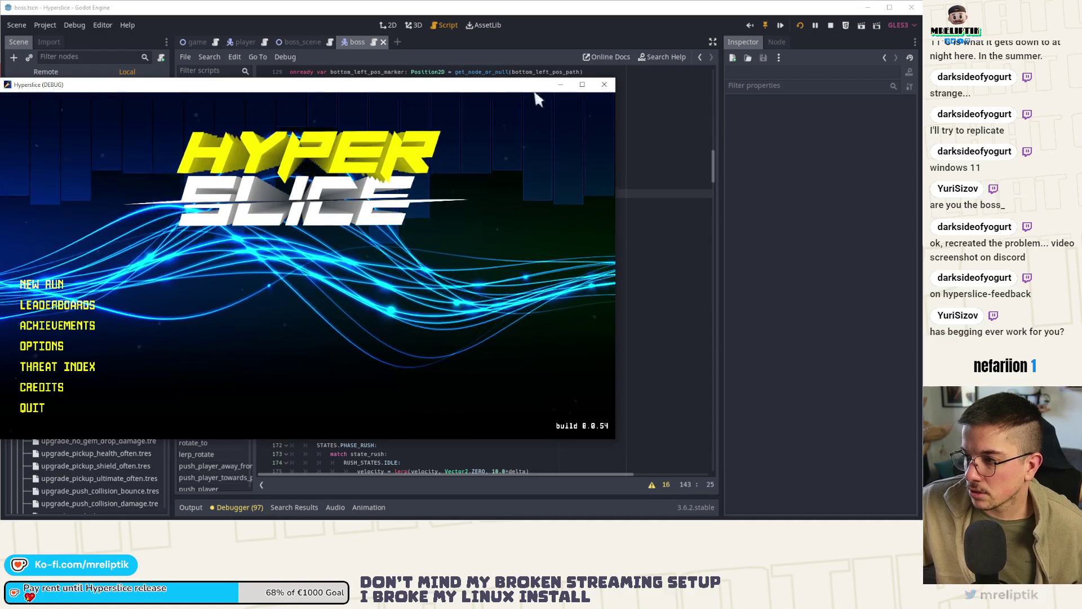
Browse the game's Video and Gameplay settings, then return to the main menu.
left_click(51, 345)
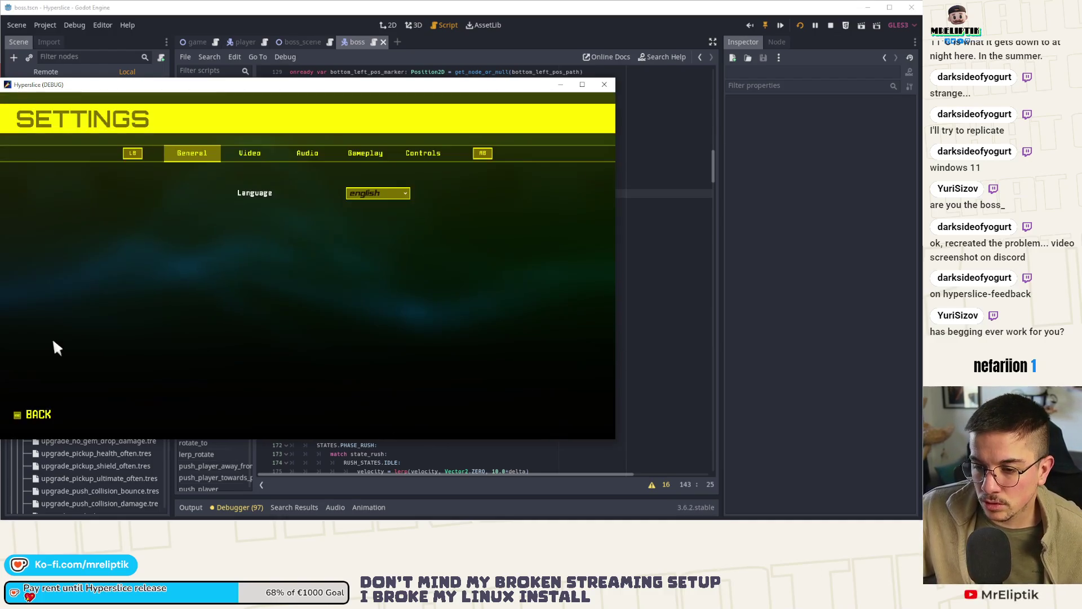
left_click(303, 155)
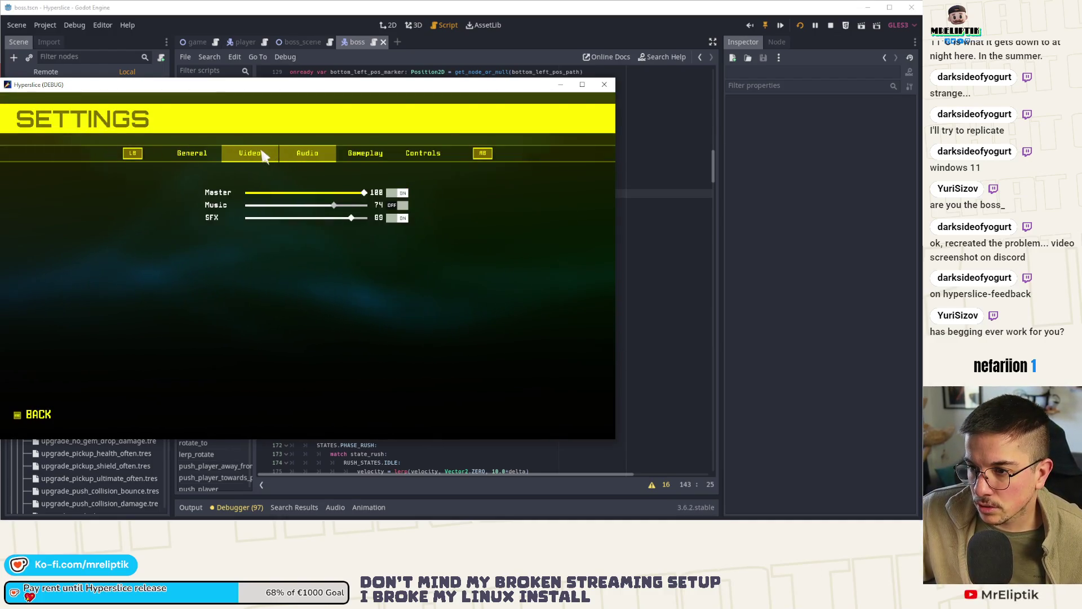
left_click(361, 150)
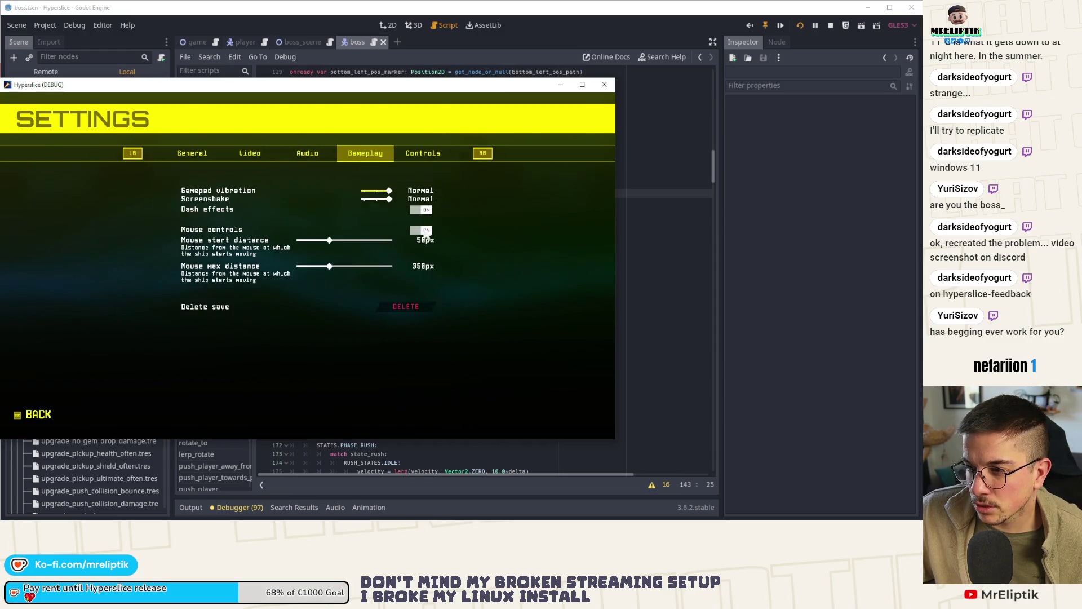
left_click(37, 416)
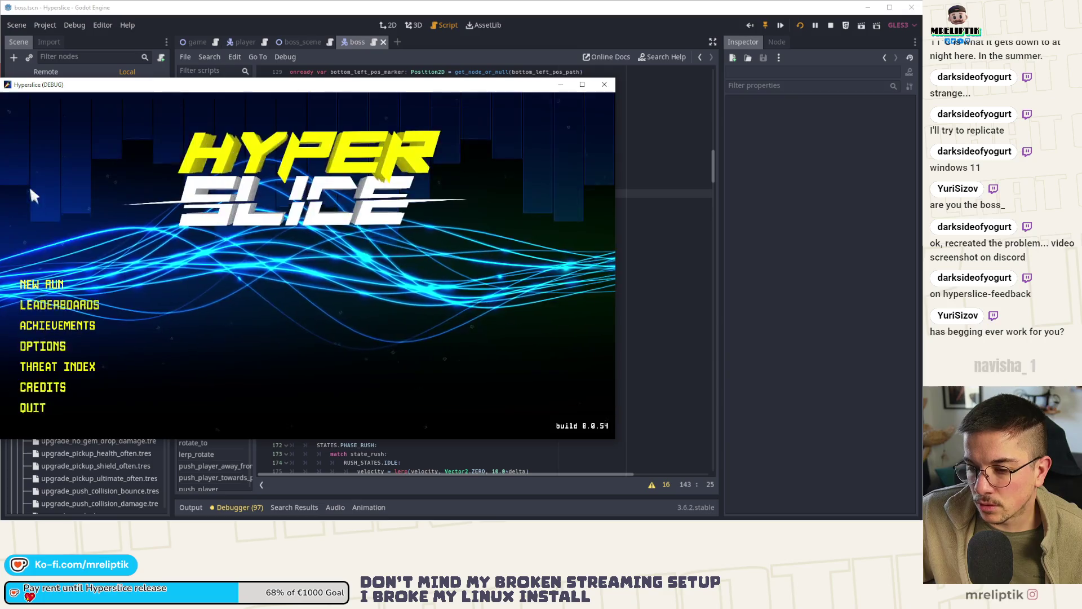
Switch the Display mode to Fullscreen, then back to Windowed, and quit the game.
left_click(61, 347)
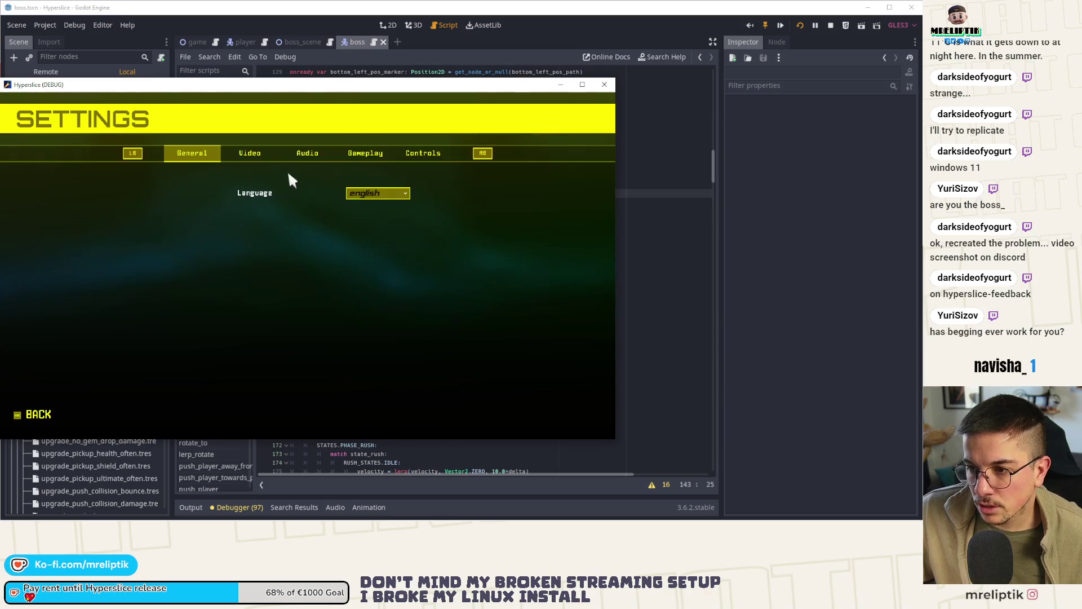
left_click(240, 150)
left_click(378, 192)
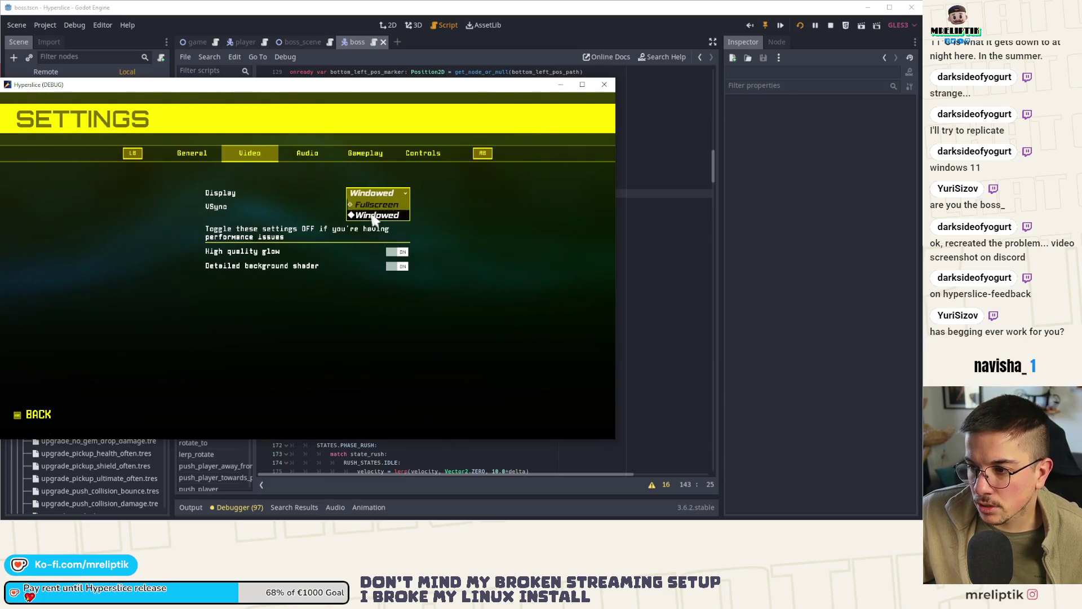
left_click(373, 217)
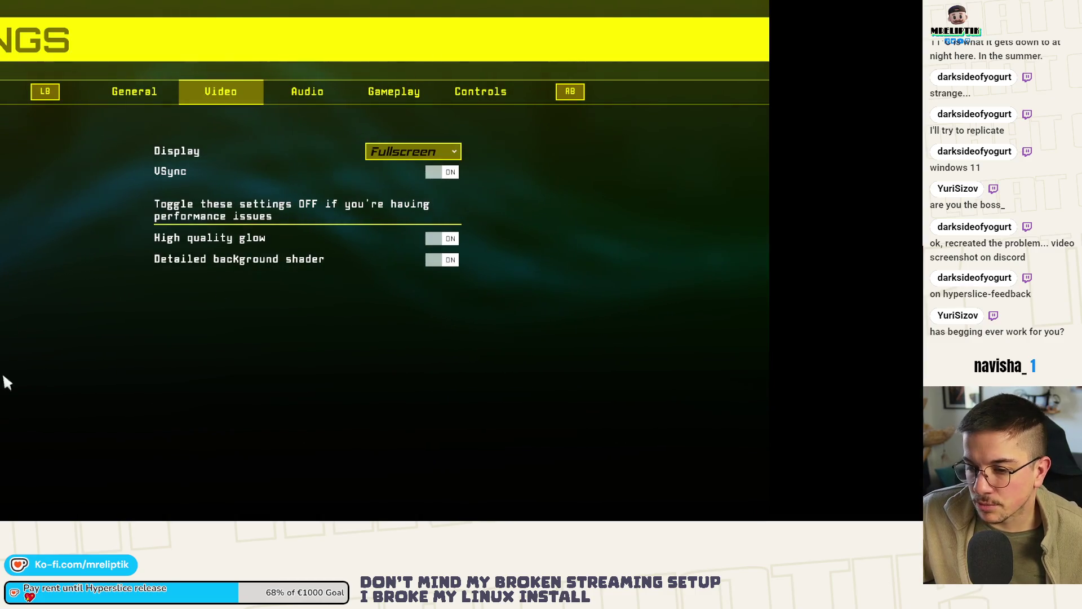
left_click(413, 157)
left_click(410, 168)
left_click(409, 153)
left_click(411, 183)
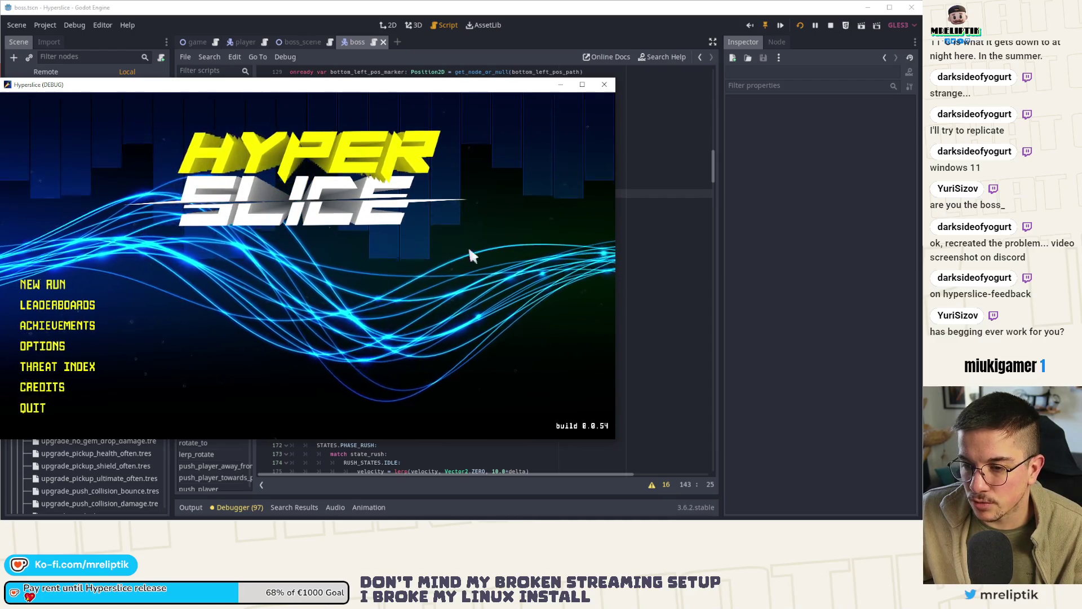
left_click(33, 407)
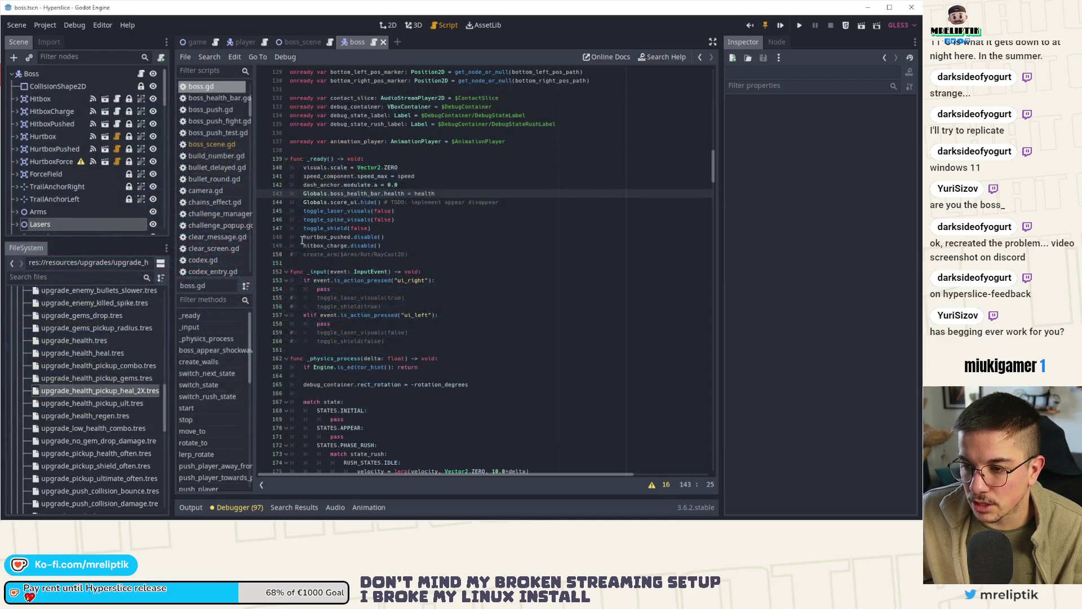
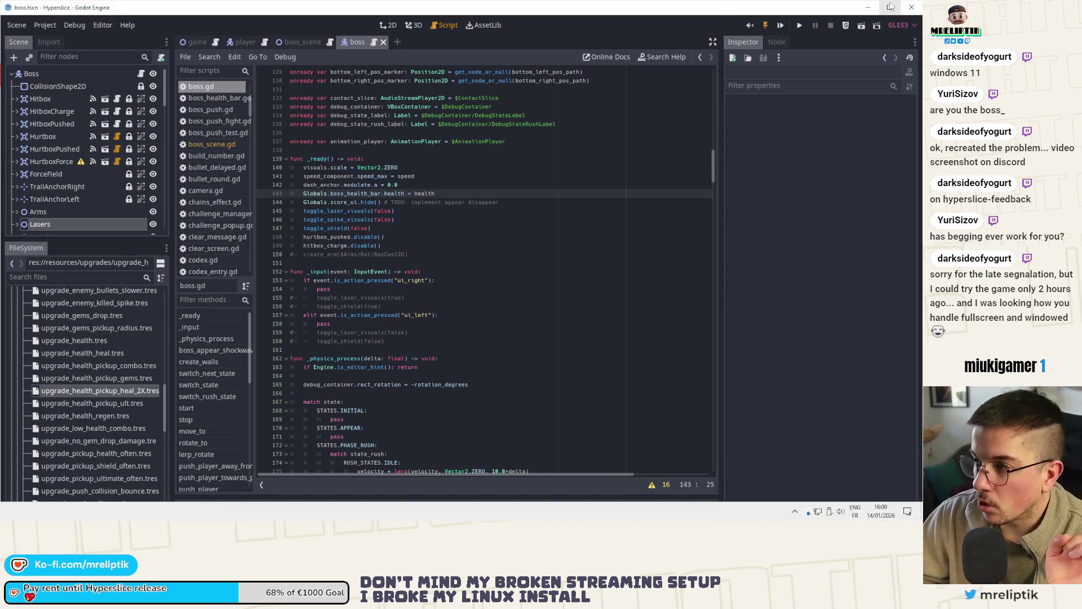
Launch the game, browse its audio, video and gameplay settings, and switch display to fullscreen.
left_click(799, 27)
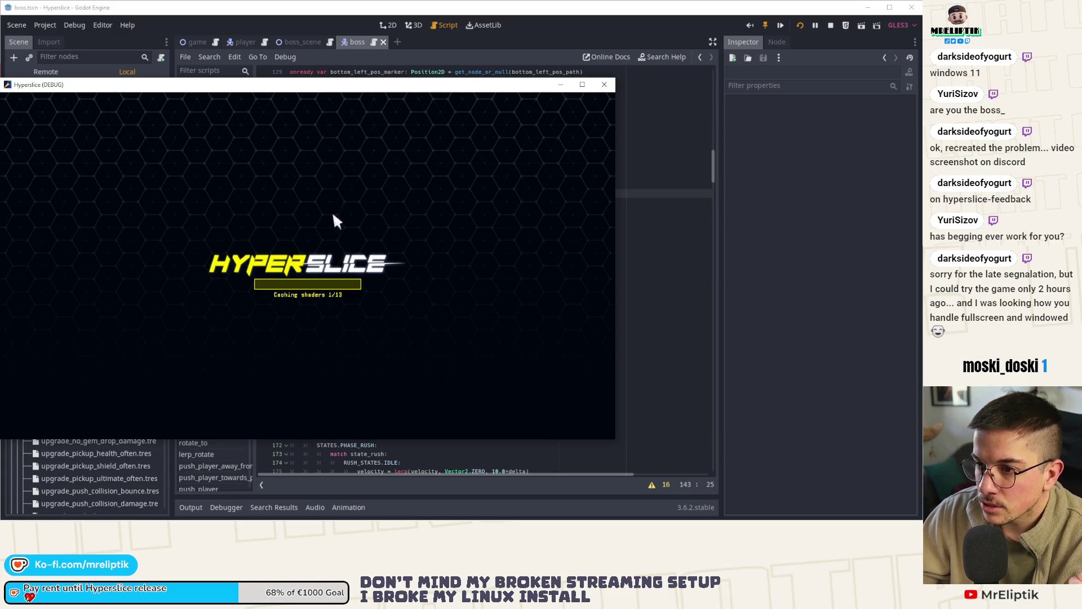
left_click(313, 416)
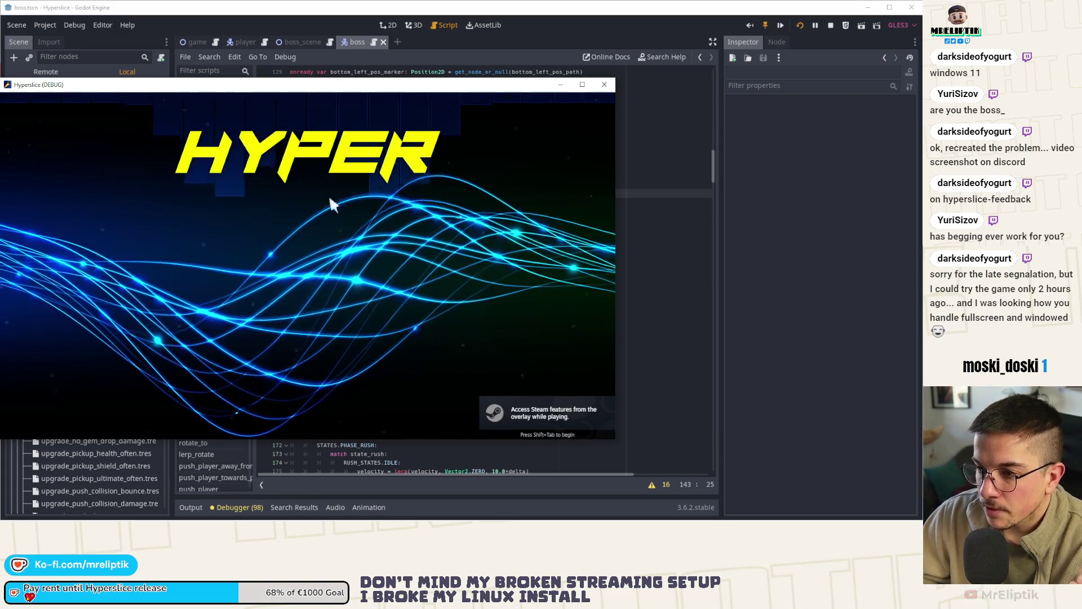
left_click(80, 345)
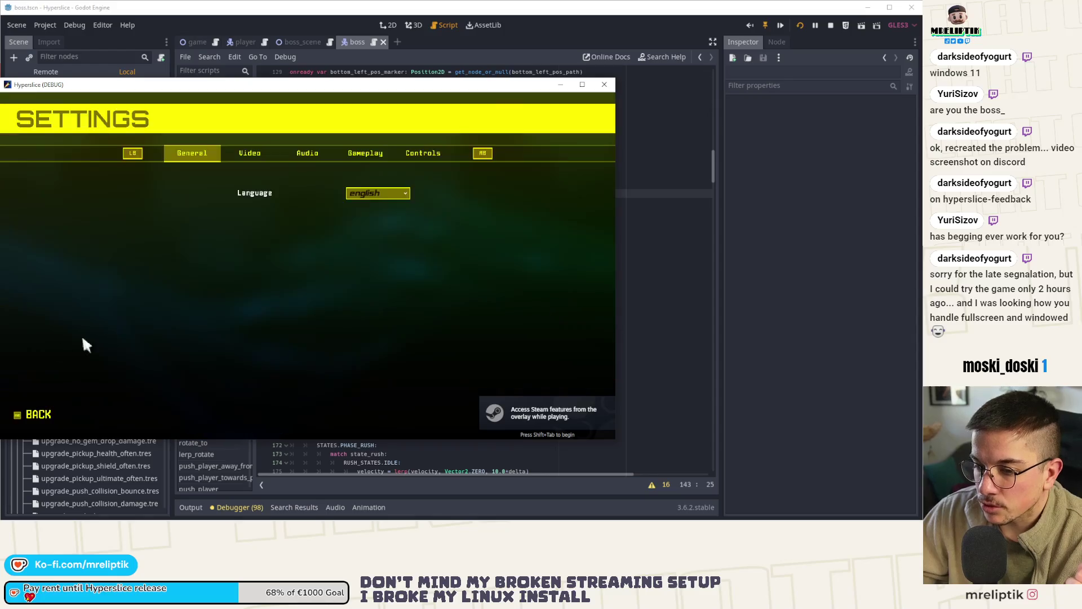
left_click(307, 153)
left_click(374, 159)
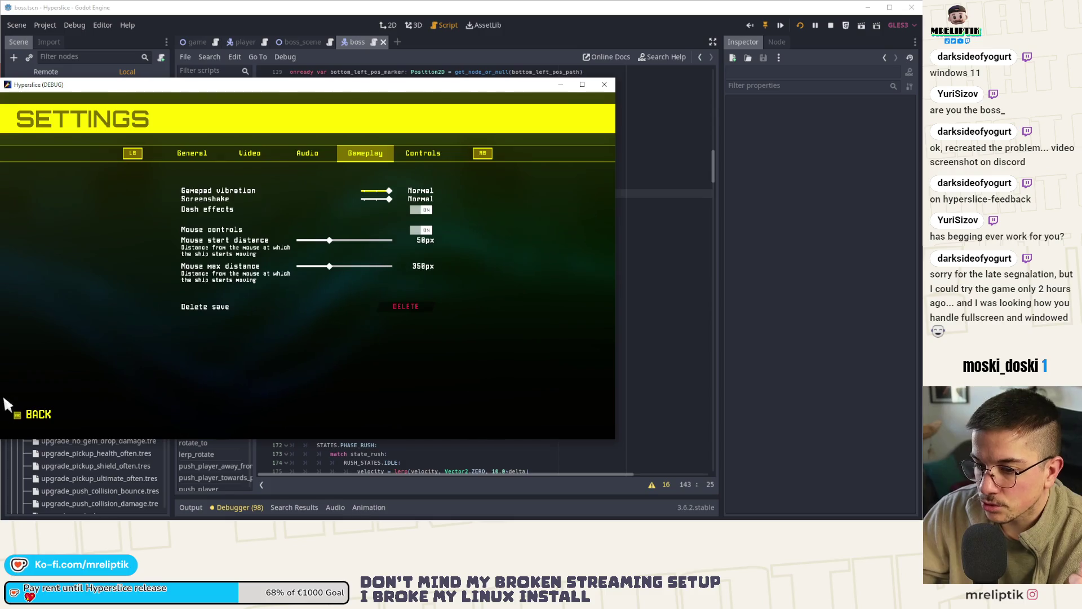
left_click(16, 414)
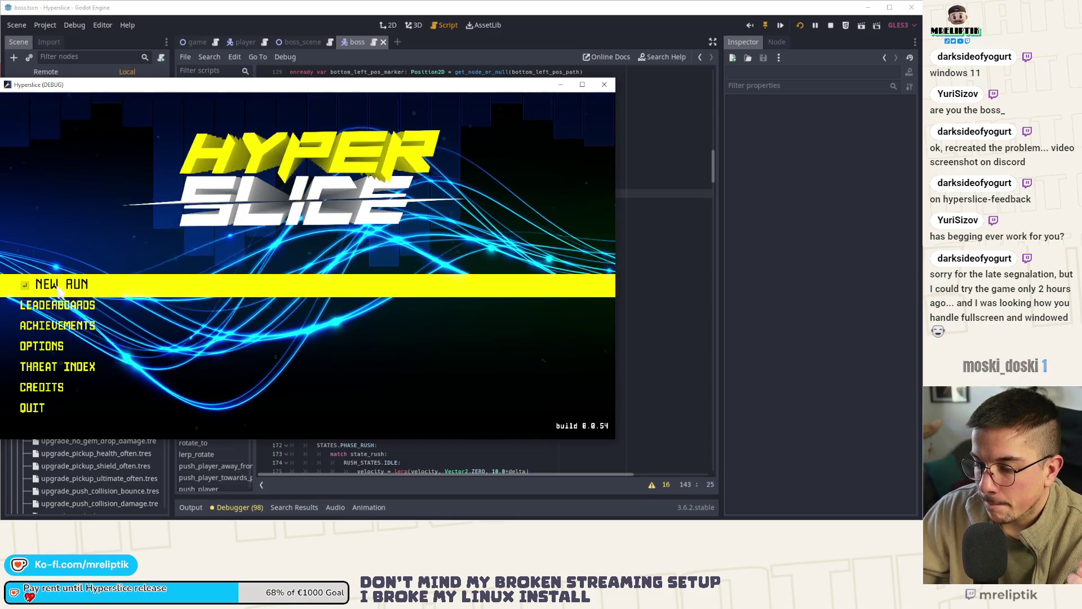
left_click(191, 349)
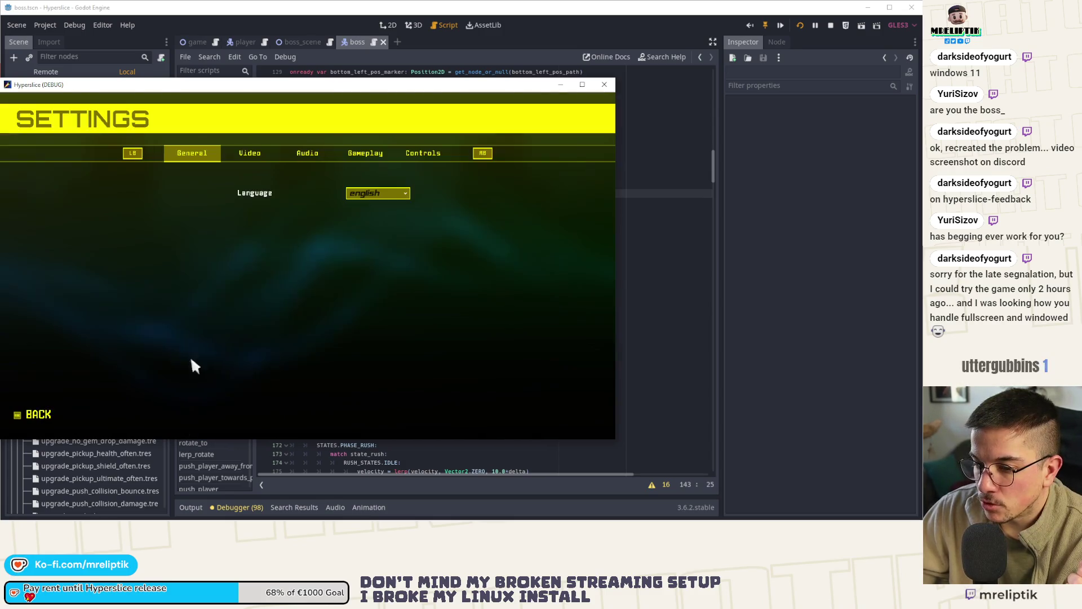
left_click(250, 154)
left_click(376, 192)
left_click(379, 210)
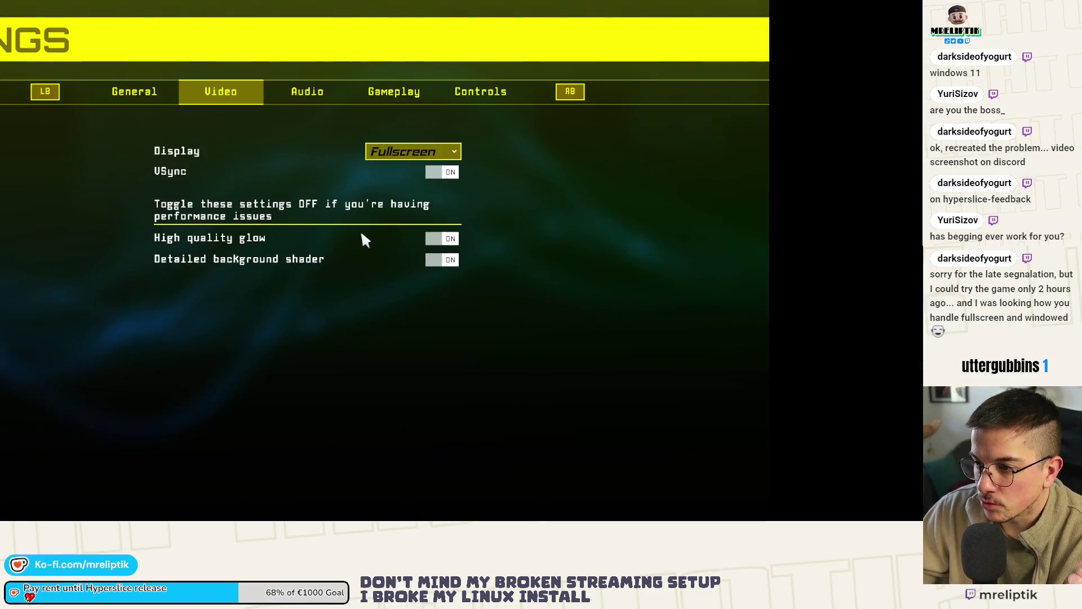
left_click(394, 97)
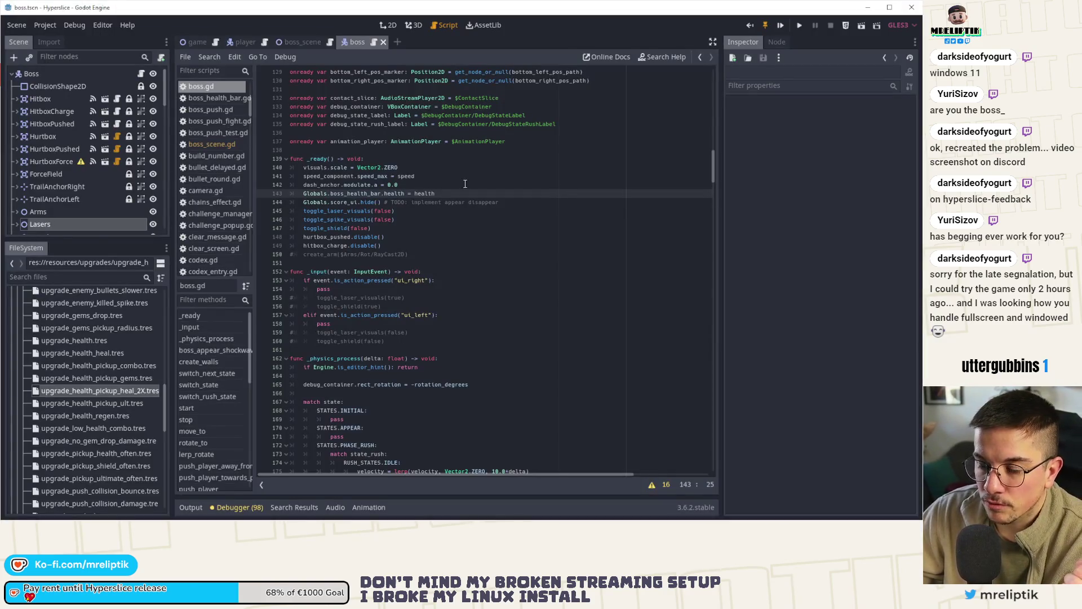
Rerun the game and toggle its display mode to windowed and back to fullscreen.
key("F5")
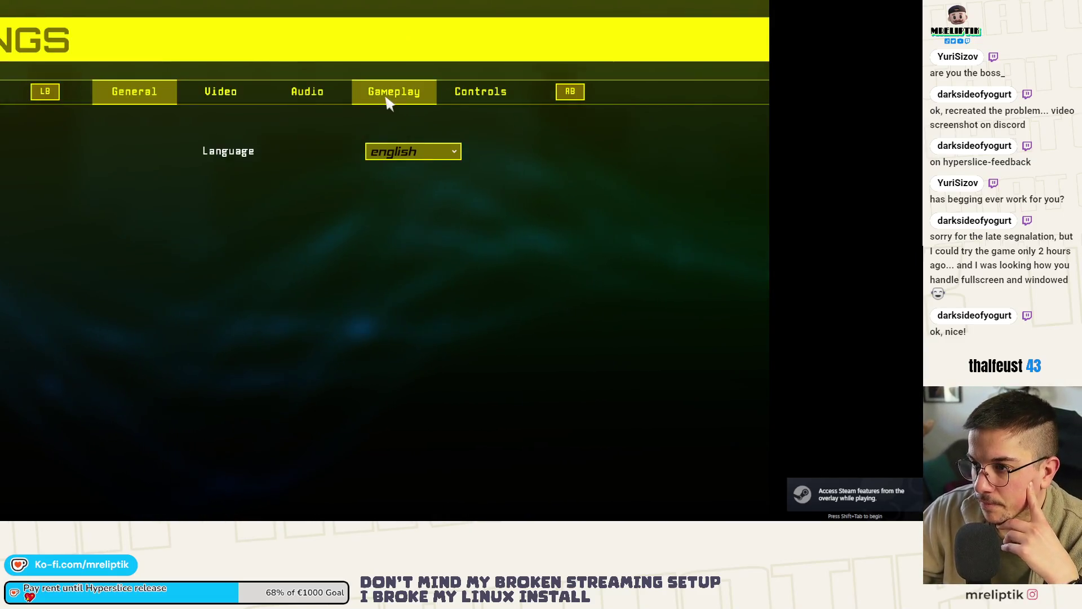
left_click(389, 99)
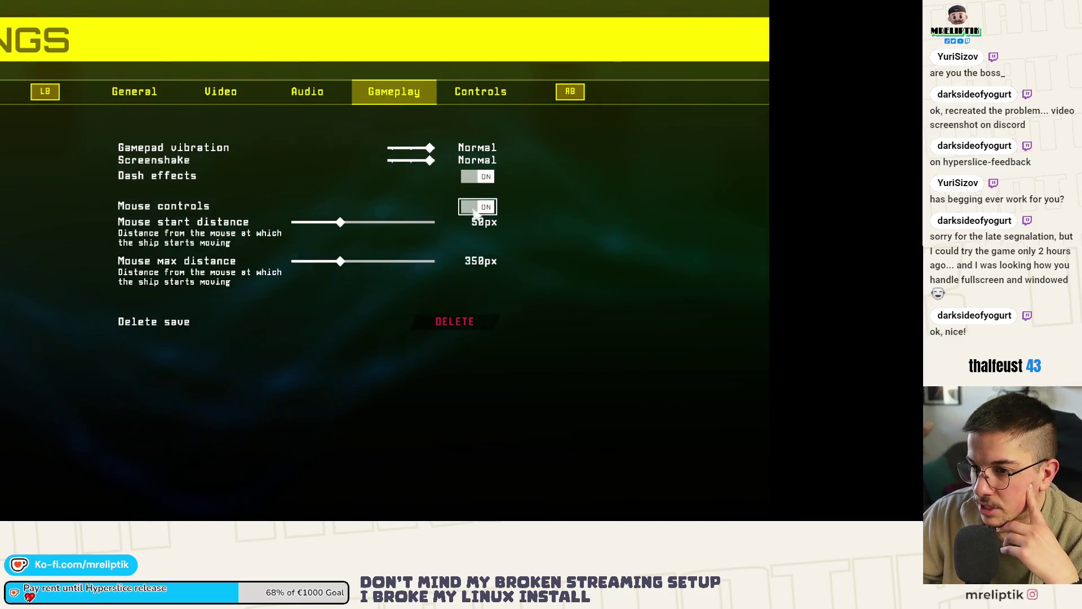
left_click(307, 92)
left_click(221, 93)
left_click(411, 150)
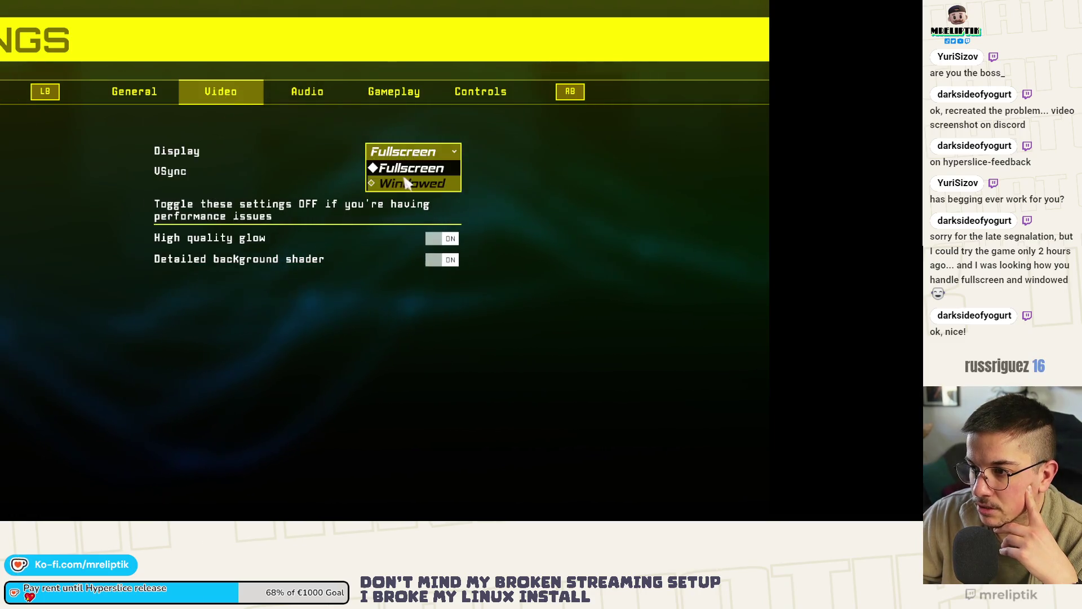
left_click(407, 181)
left_click(527, 79)
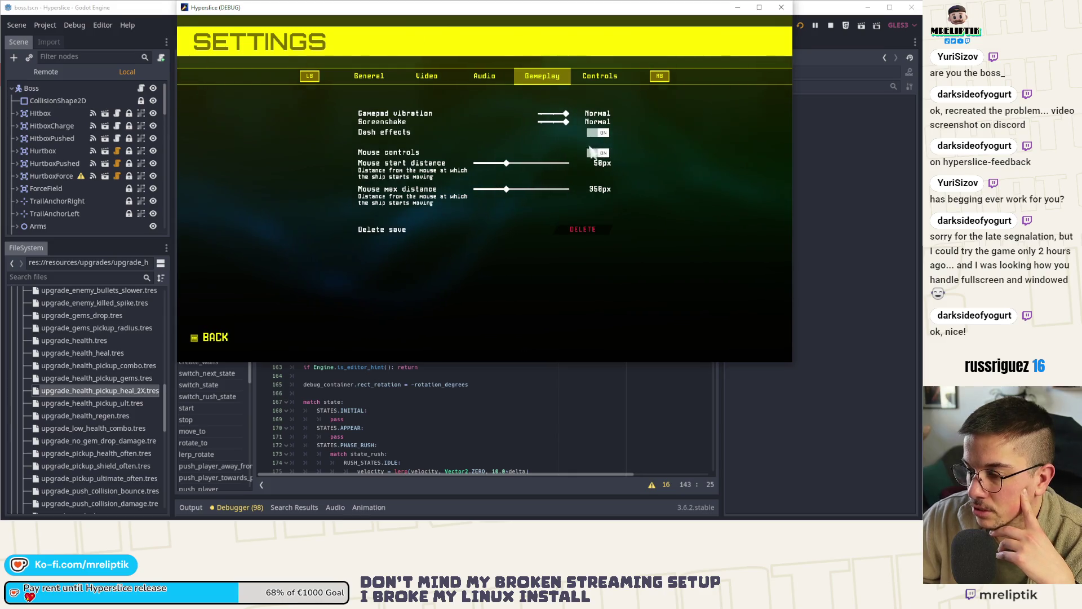
left_click(430, 80)
left_click(565, 120)
left_click(559, 129)
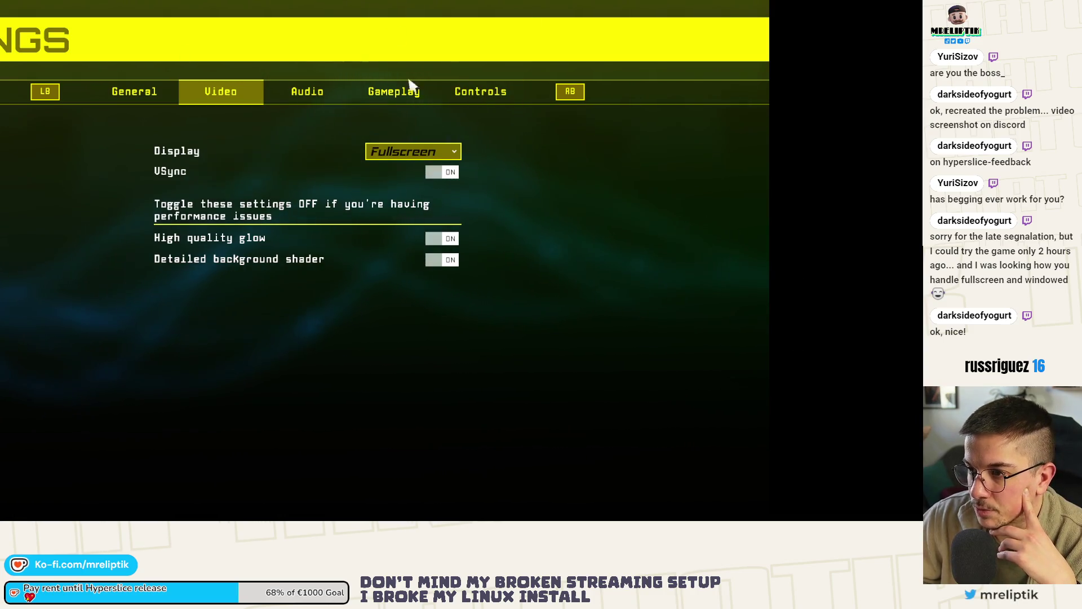
Toggle mouse controls off and on, set windowed mode, then close the running game.
left_click(324, 97)
left_click(369, 93)
left_click(478, 206)
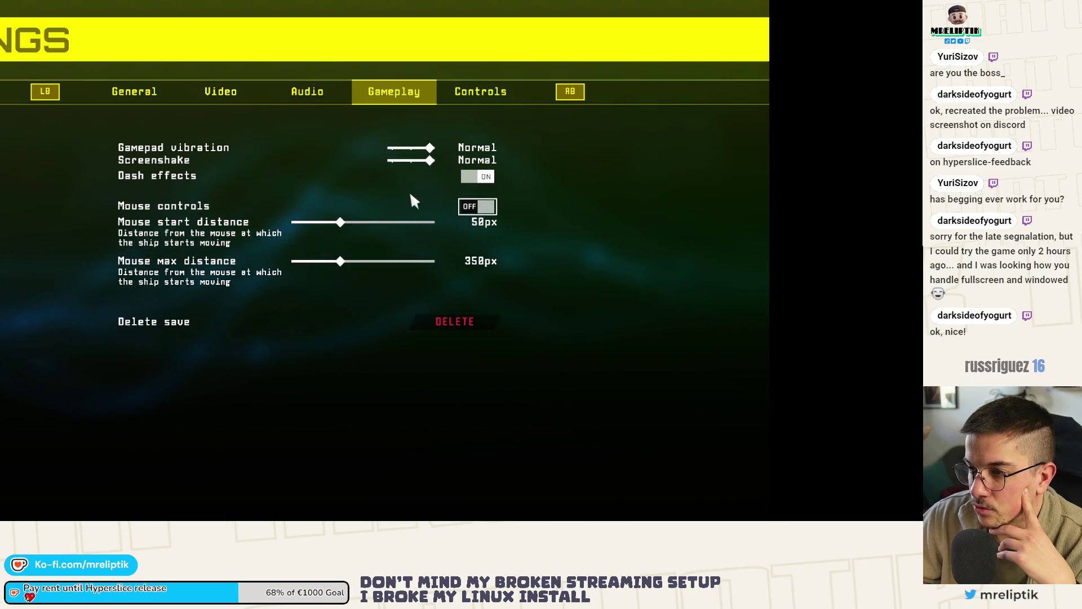
left_click(485, 210)
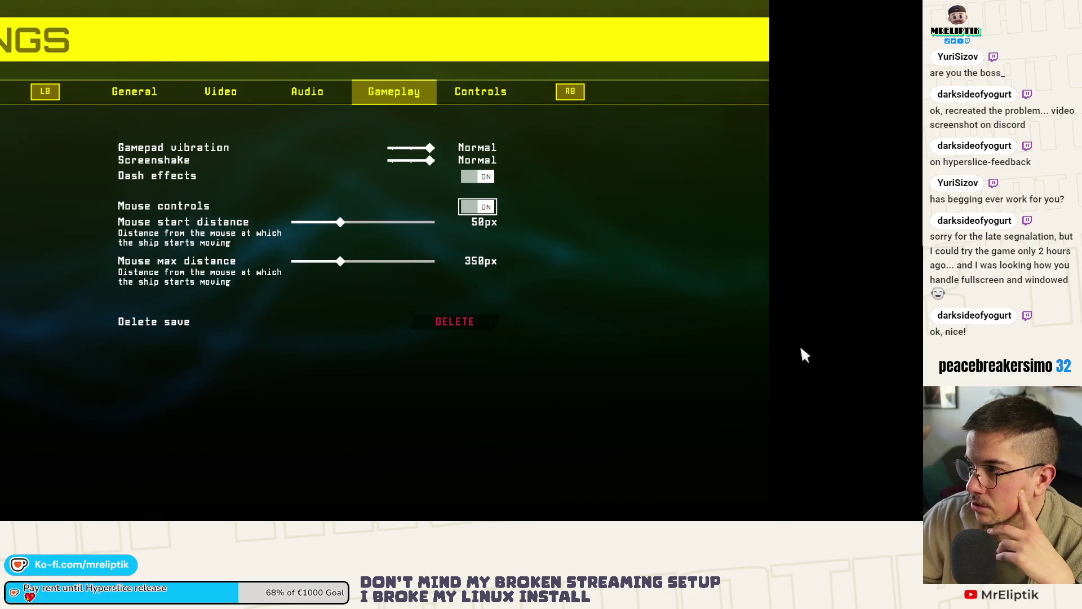
left_click(478, 207)
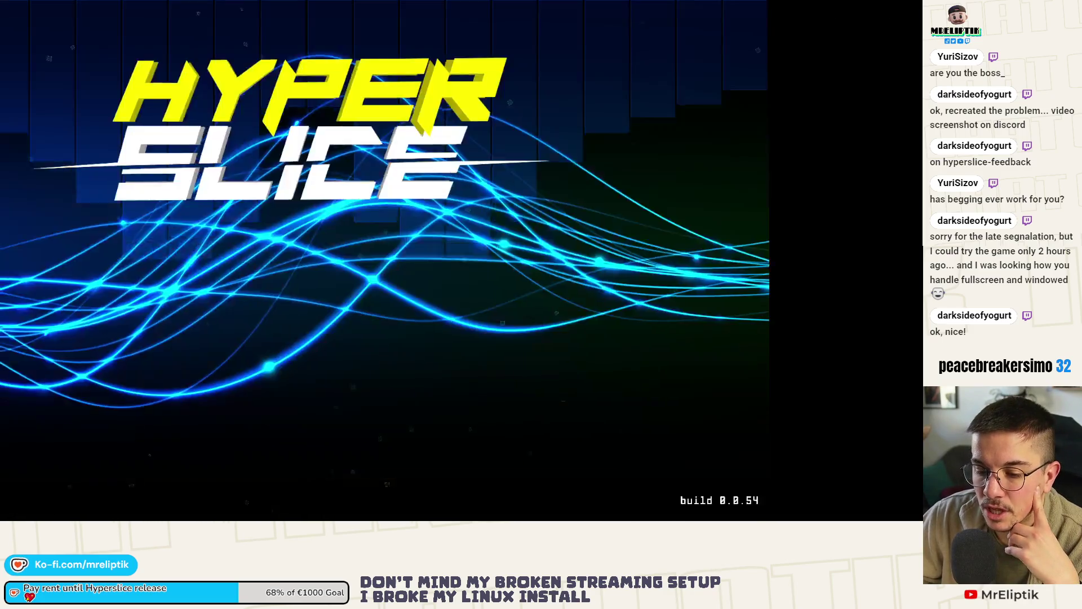
key("Escape")
key("Escape")
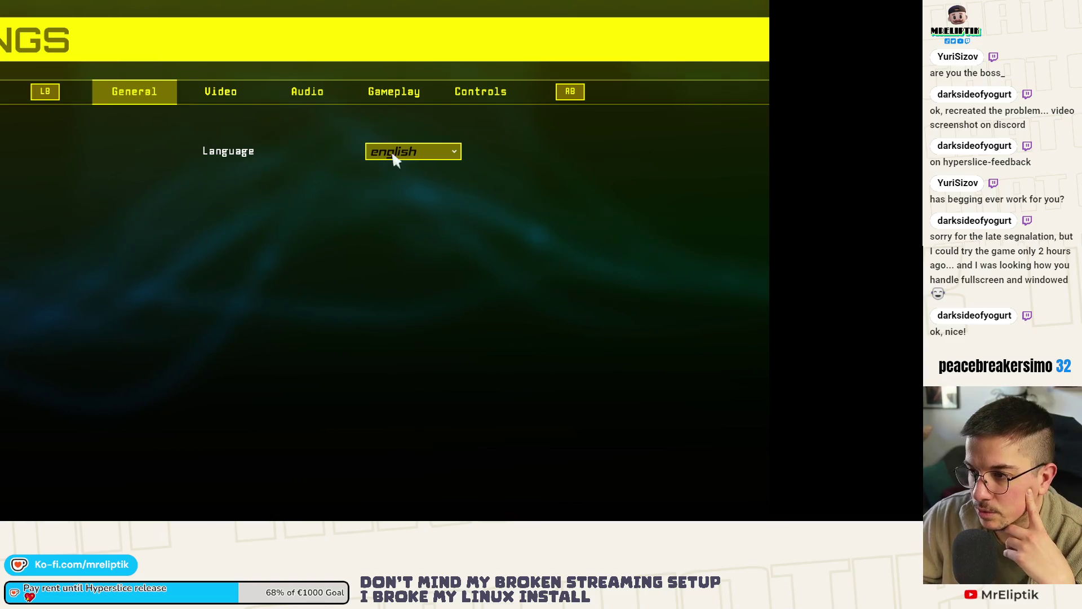
left_click(220, 91)
left_click(414, 151)
left_click(408, 181)
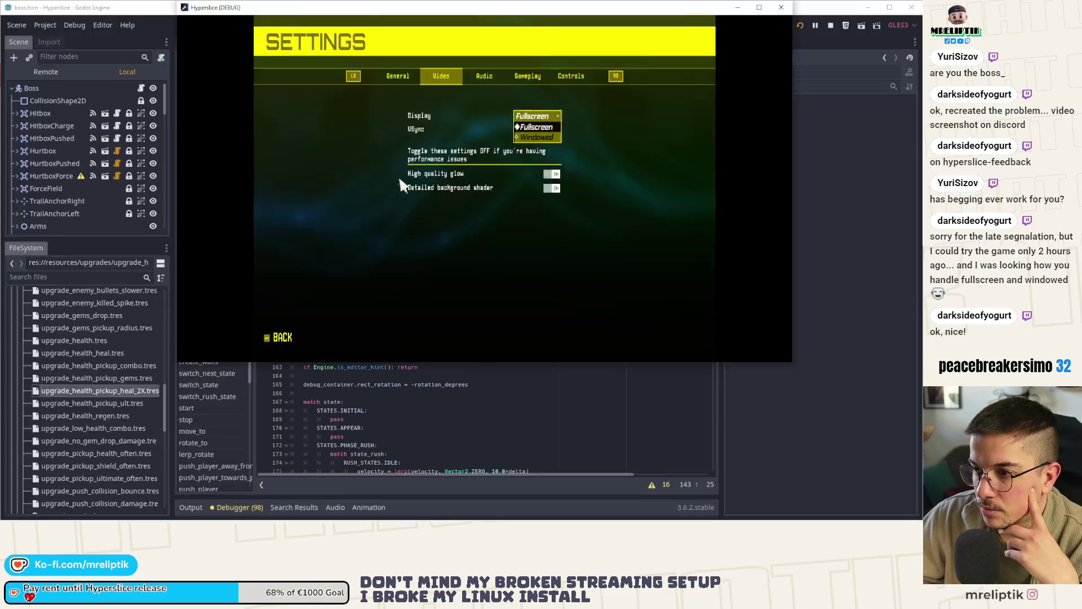
left_click(782, 7)
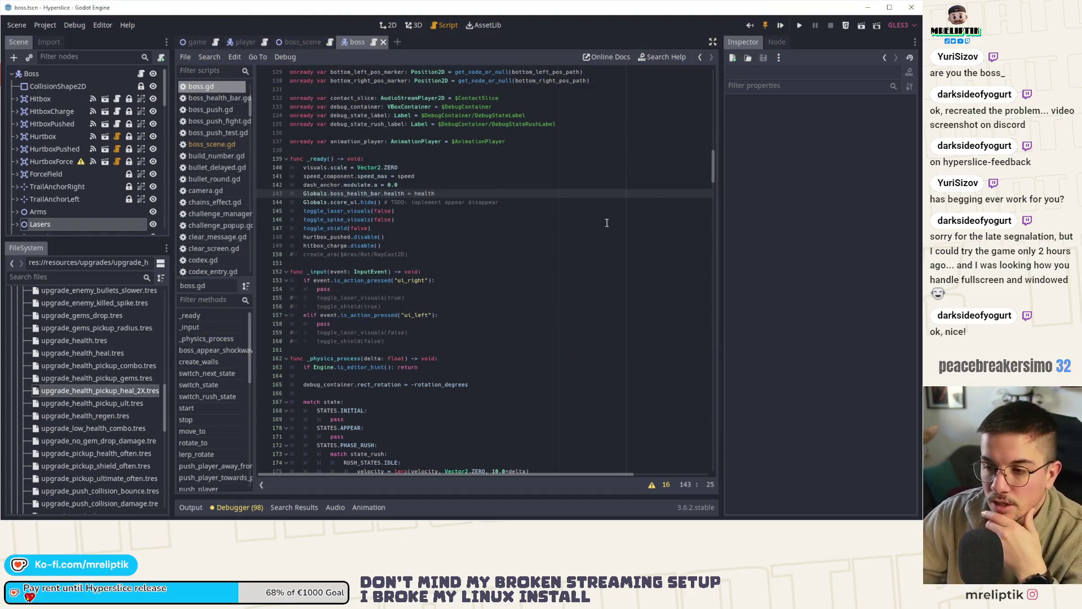
Open the enemy_shooter_rotator scene through quick scene search using 'rotat'.
left_click(461, 260)
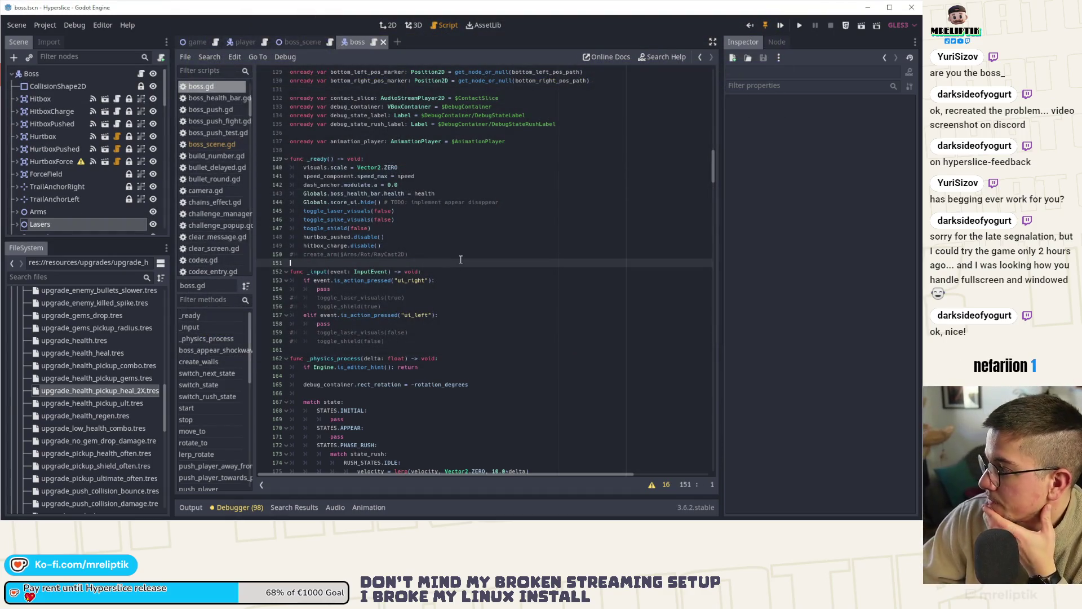
left_click(459, 272)
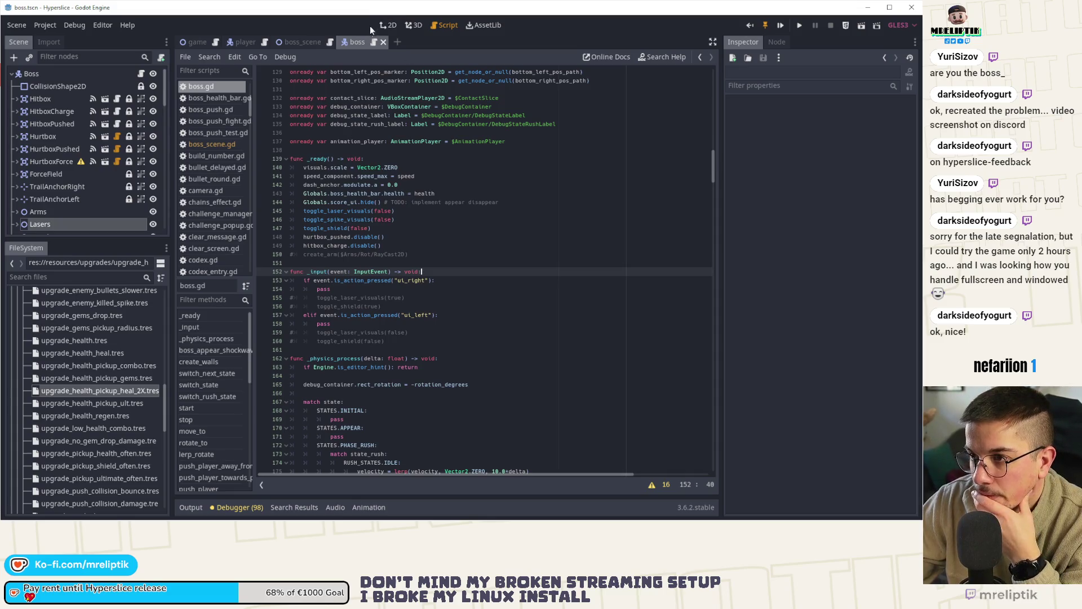
left_click(450, 245)
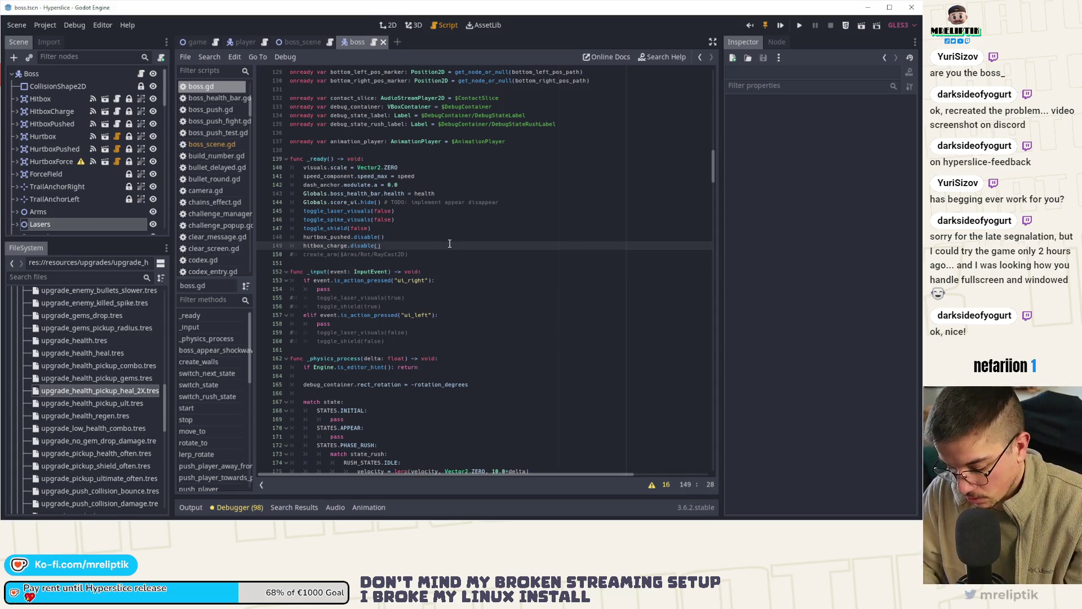
key("ctrl+shift+o")
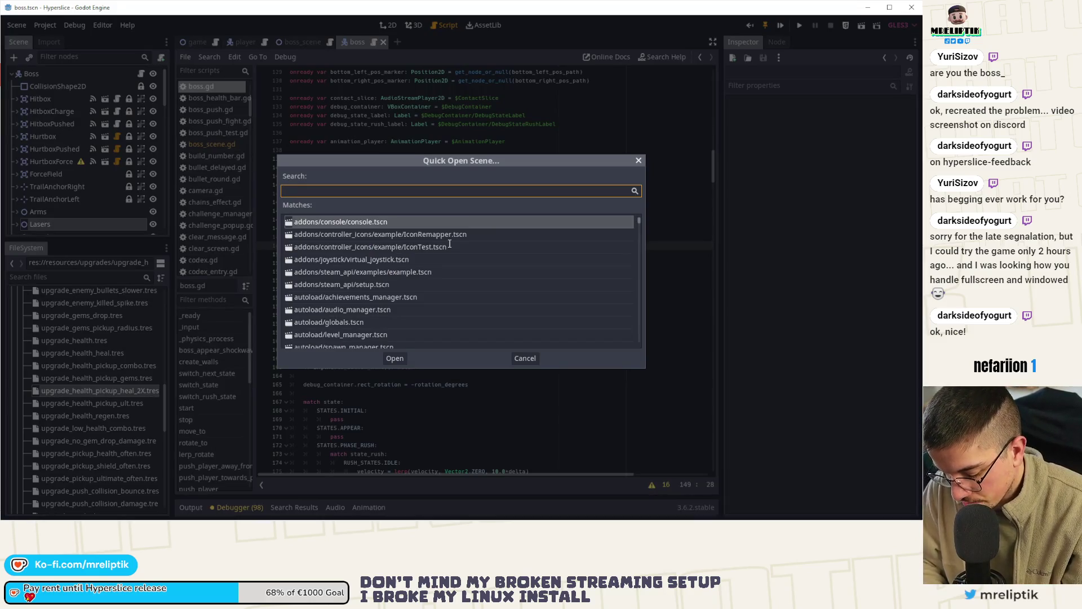
type("bullet")
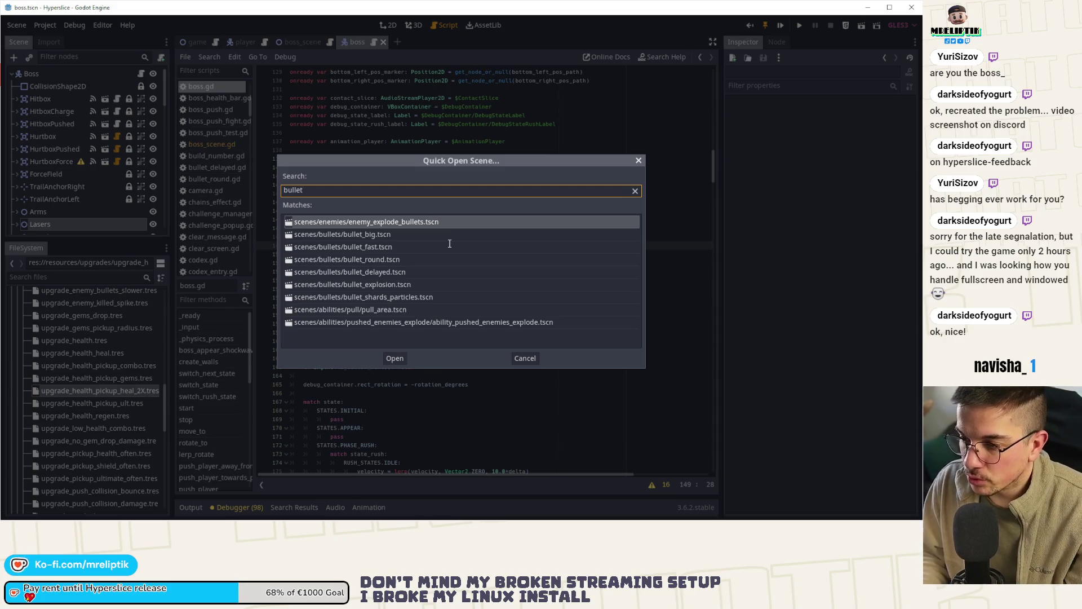
key("Down")
key("Down")
key("Down")
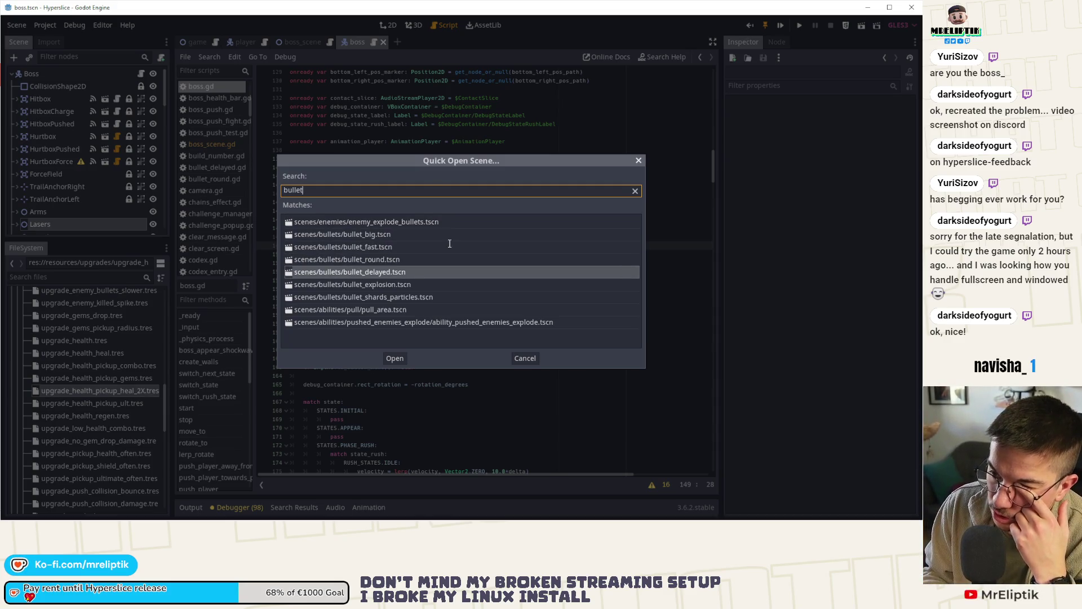
key("ctrl+a")
type("rotat")
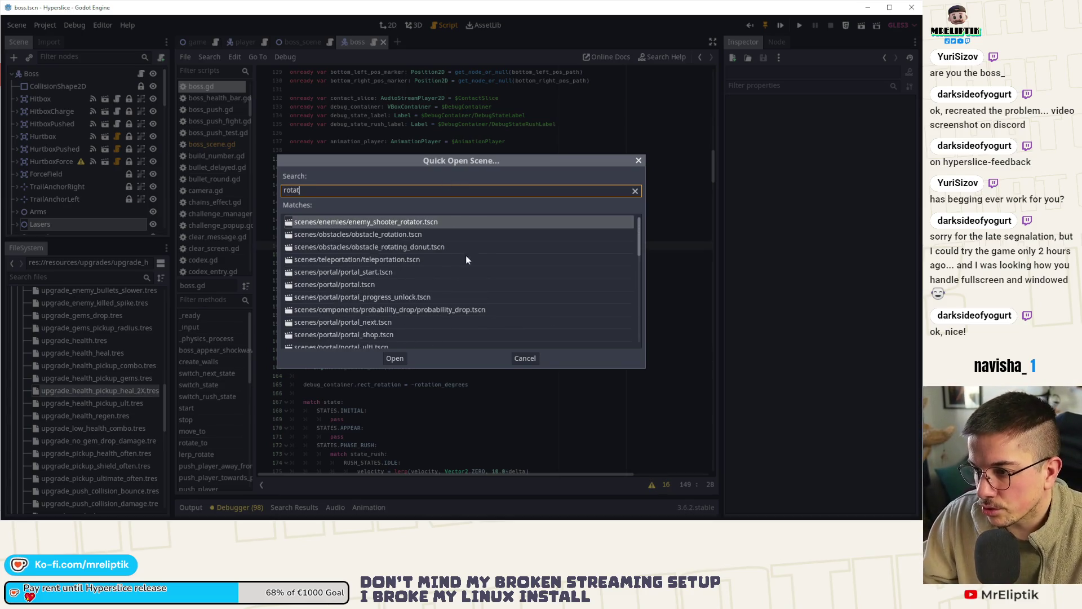
double_click(432, 224)
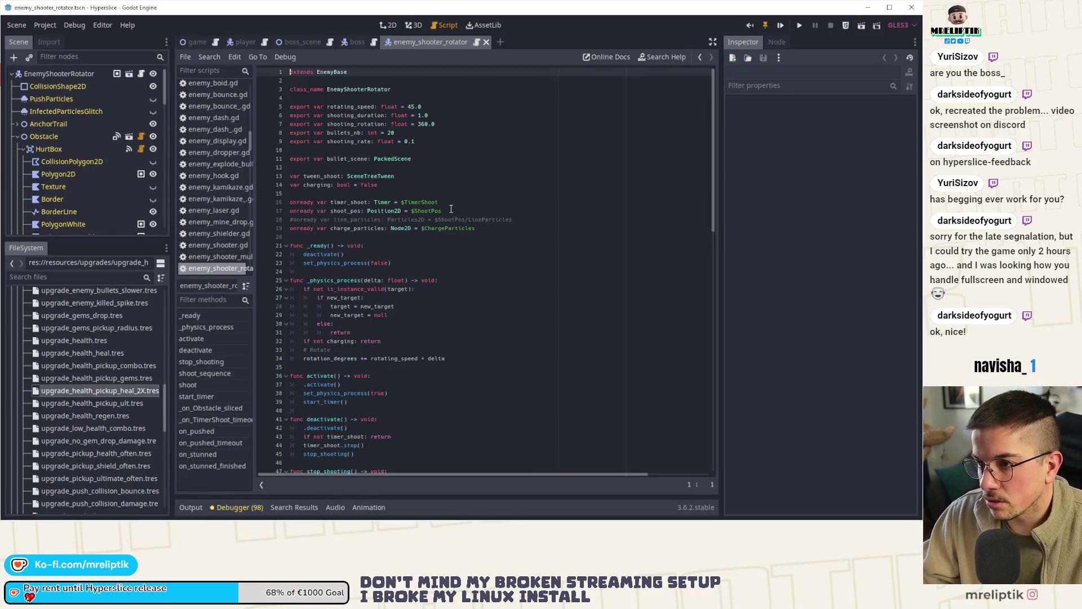
Select the rotator's bullet_scene export line, then return to the boss.gd script.
left_click(349, 160)
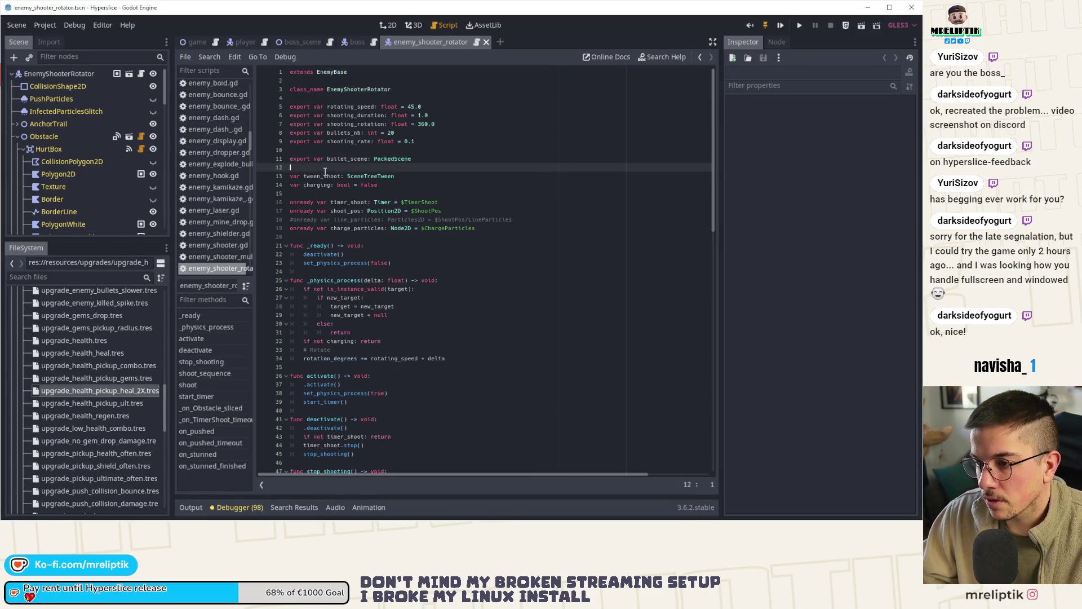
left_click_drag(290, 168, 282, 161)
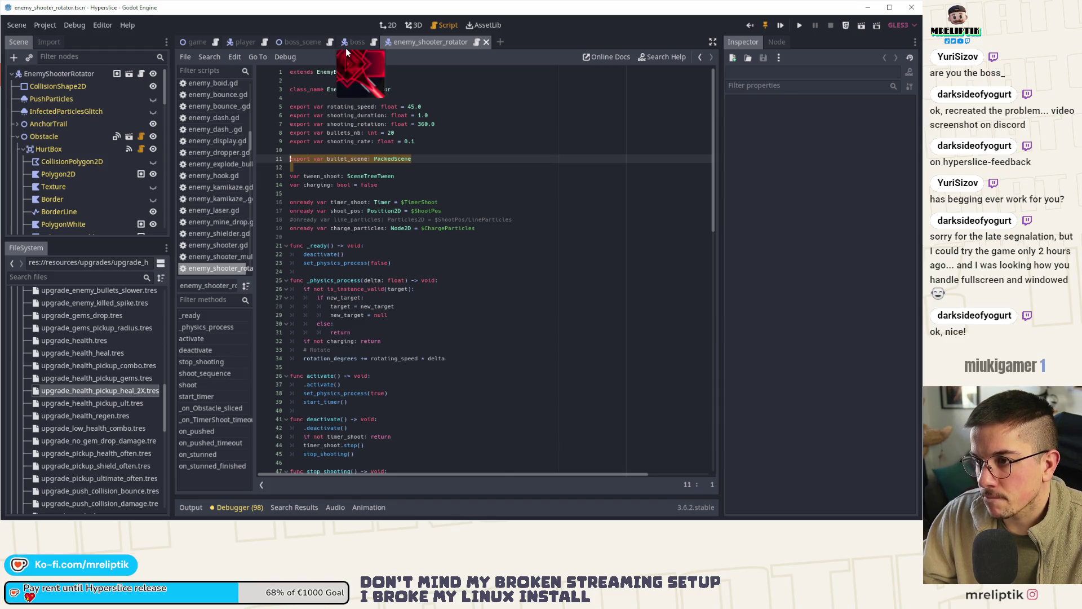
left_click(347, 44)
scroll(383, 193, "up", 10)
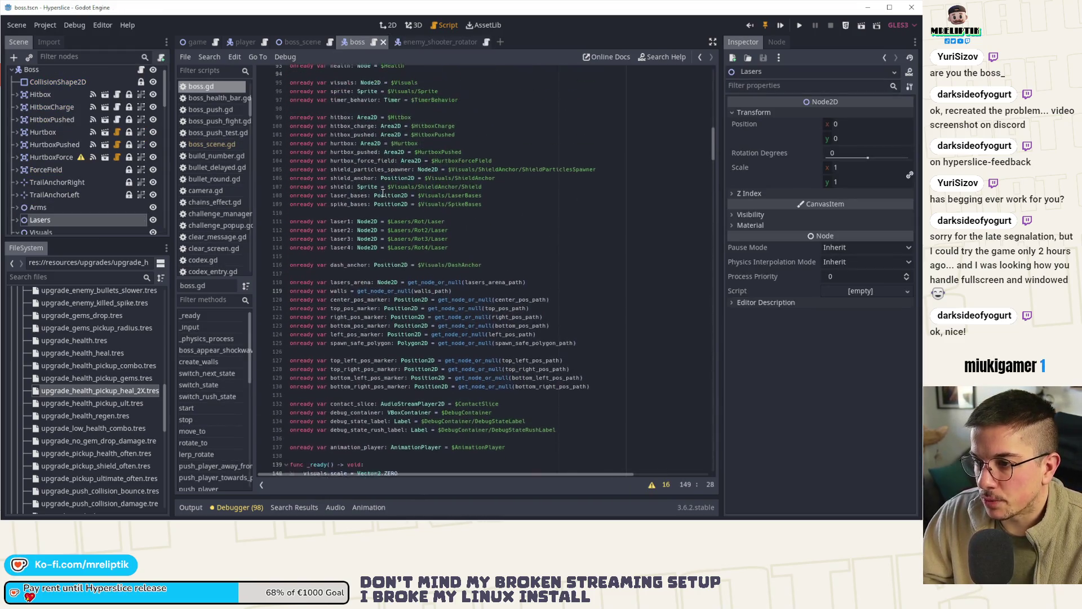
Add exported PackedScene variables bullet_big_scene and bullet_normal_scene to boss.gd.
scroll(383, 193, "up", 19)
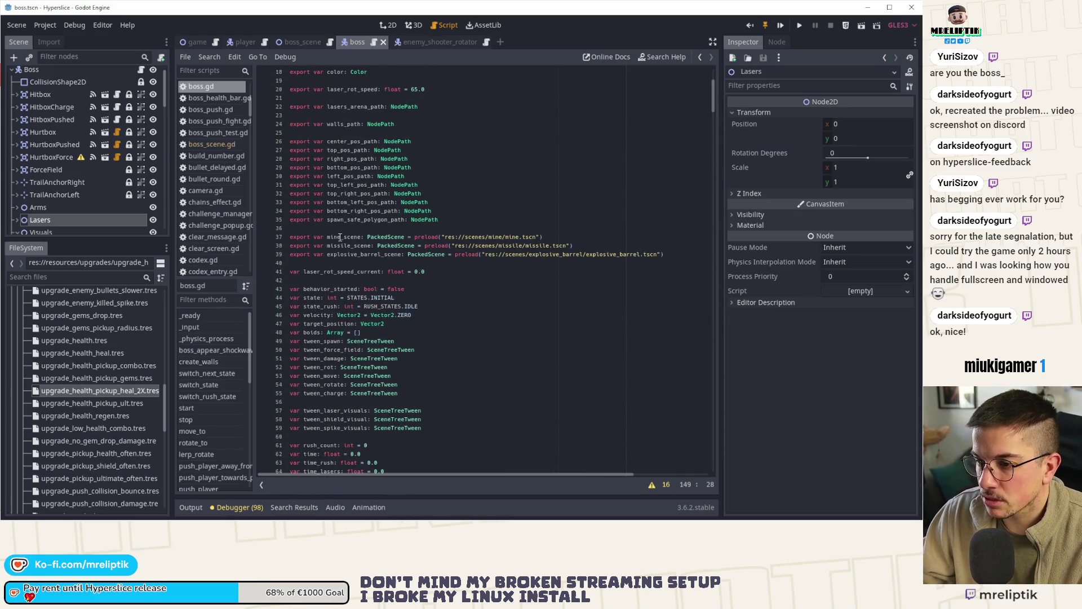
left_click(316, 263)
type("export var bullet_scene: PackedScene")
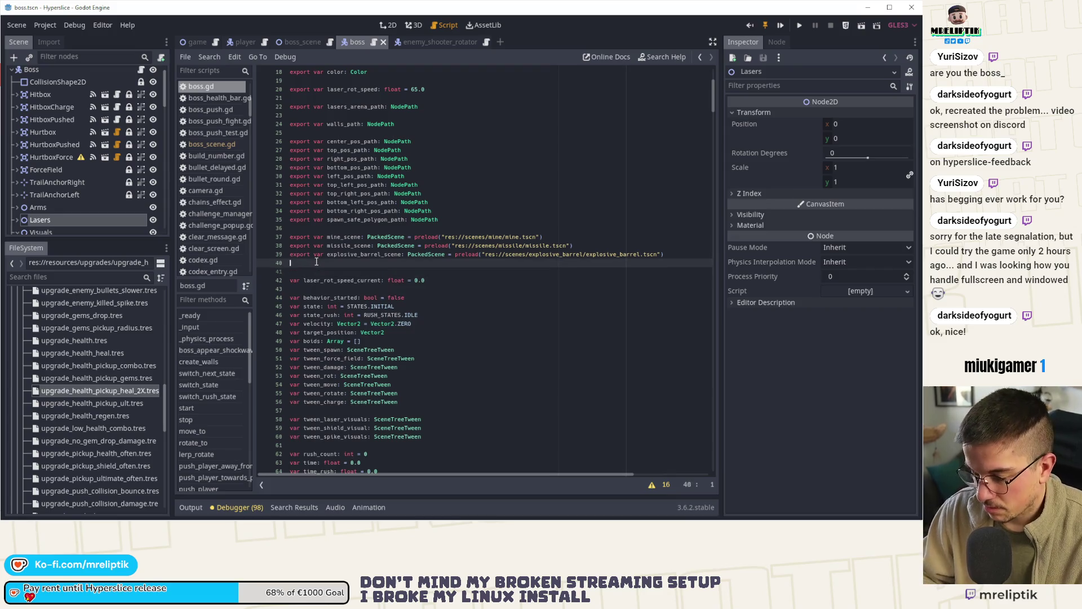
key("Return")
key("BackSpace")
key("ctrl+Left")
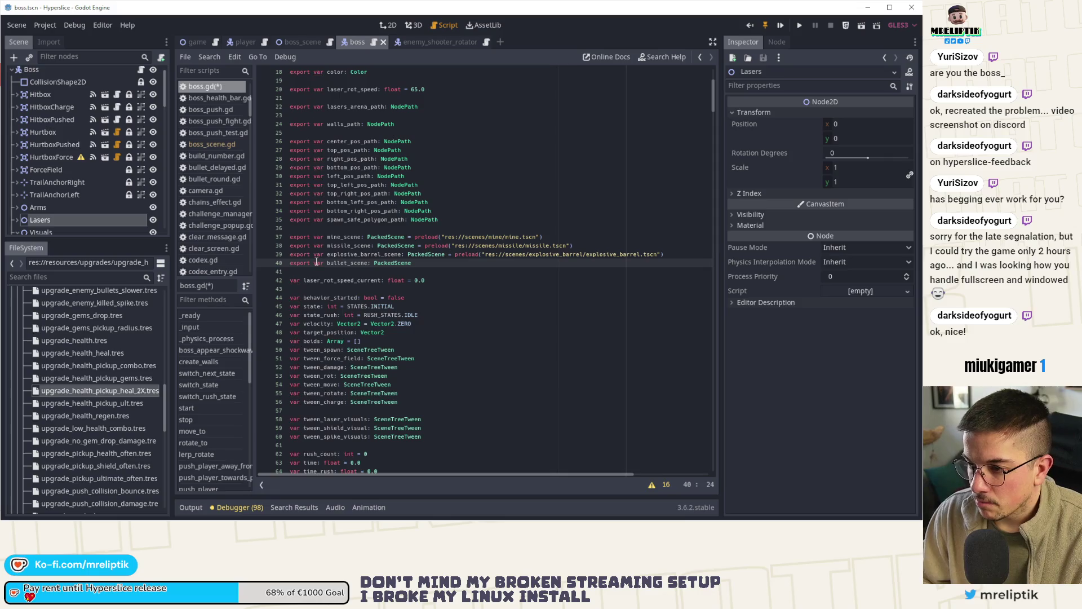
type("big_")
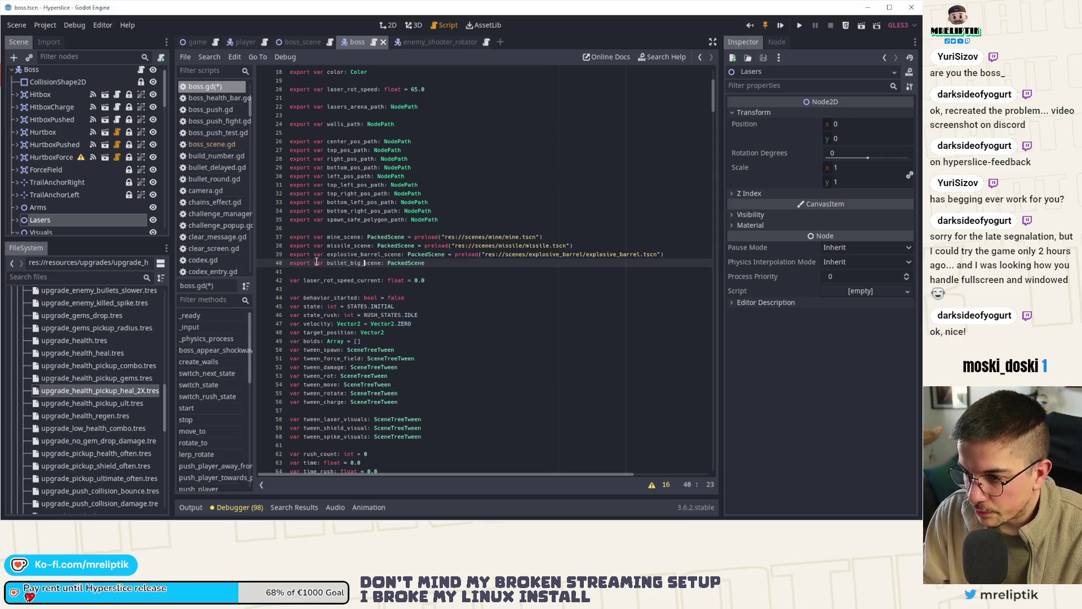
key("ctrl+b")
key("BackSpace")
key("BackSpace")
key("BackSpace")
key("BackSpace")
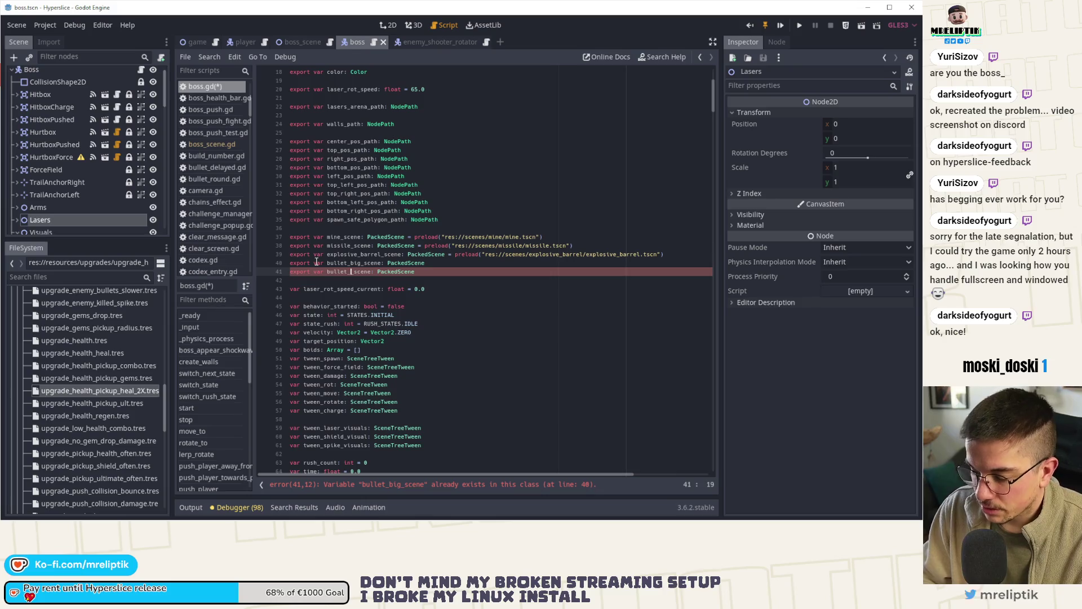
type("normal")
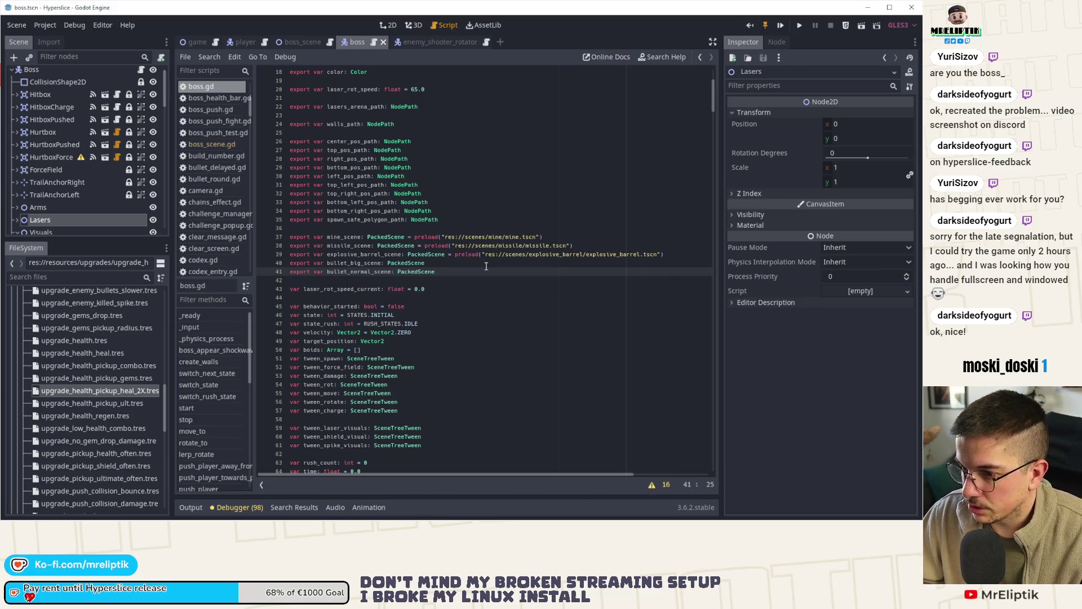
Preload bullet_round.tscn into bullet_normal_scene and bullet_big.tscn into bullet_big_scene, saving the script.
left_click(75, 278)
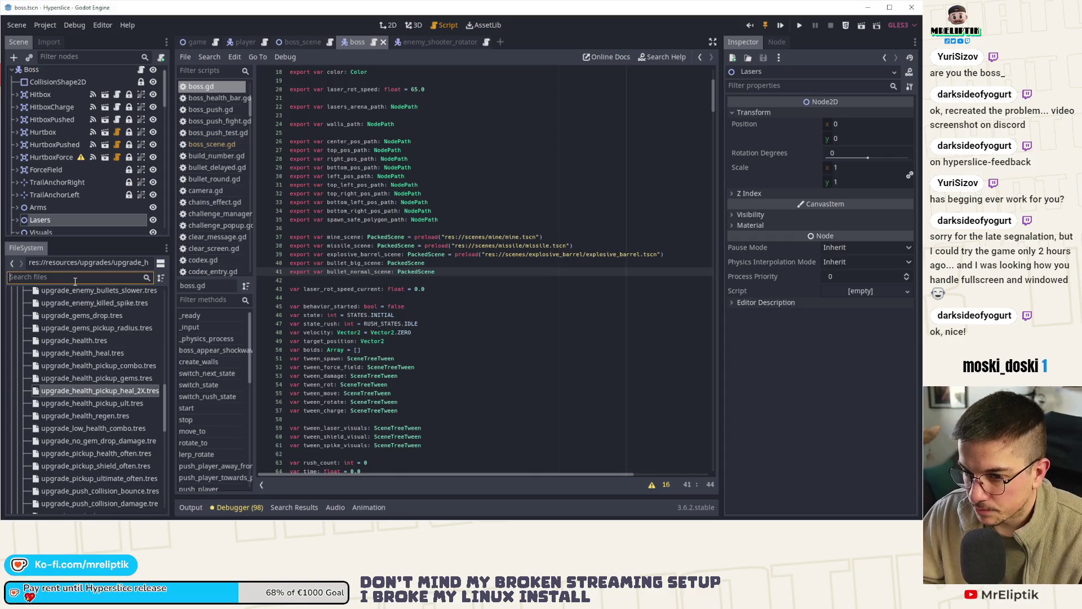
type("bullet")
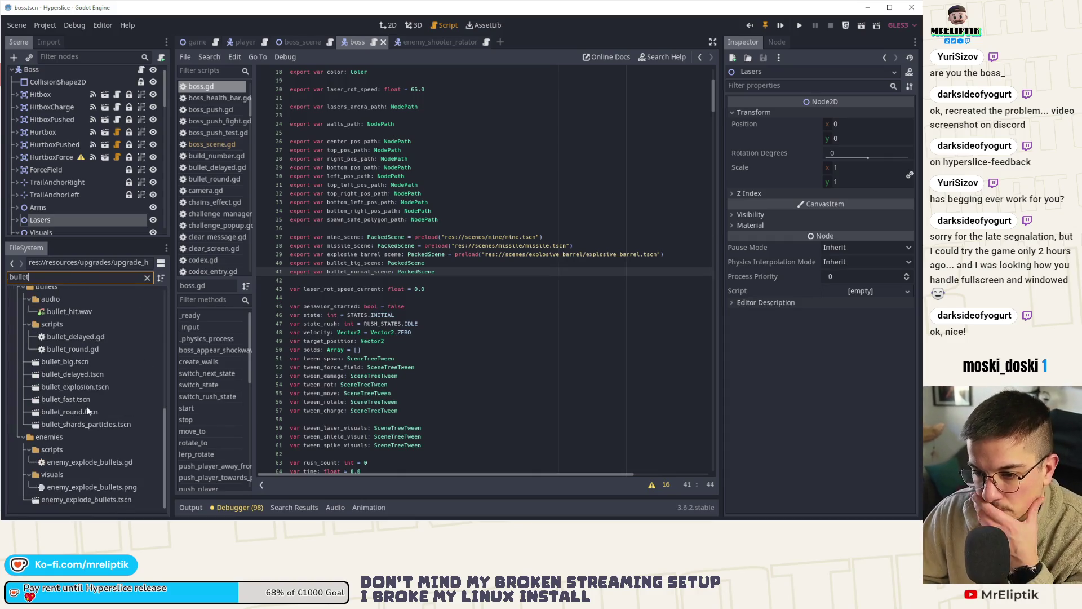
left_click(435, 263)
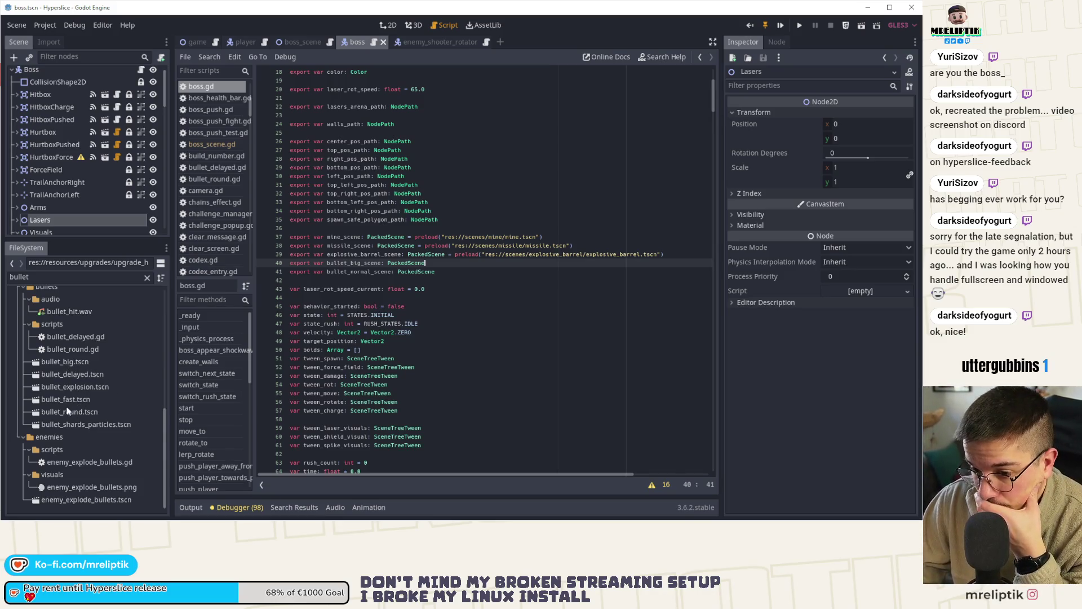
left_click(92, 411)
mouse_move(92, 411)
left_mouse_down()
mouse_move(454, 310)
mouse_move(456, 272)
mouse_move(435, 271)
left_mouse_up()
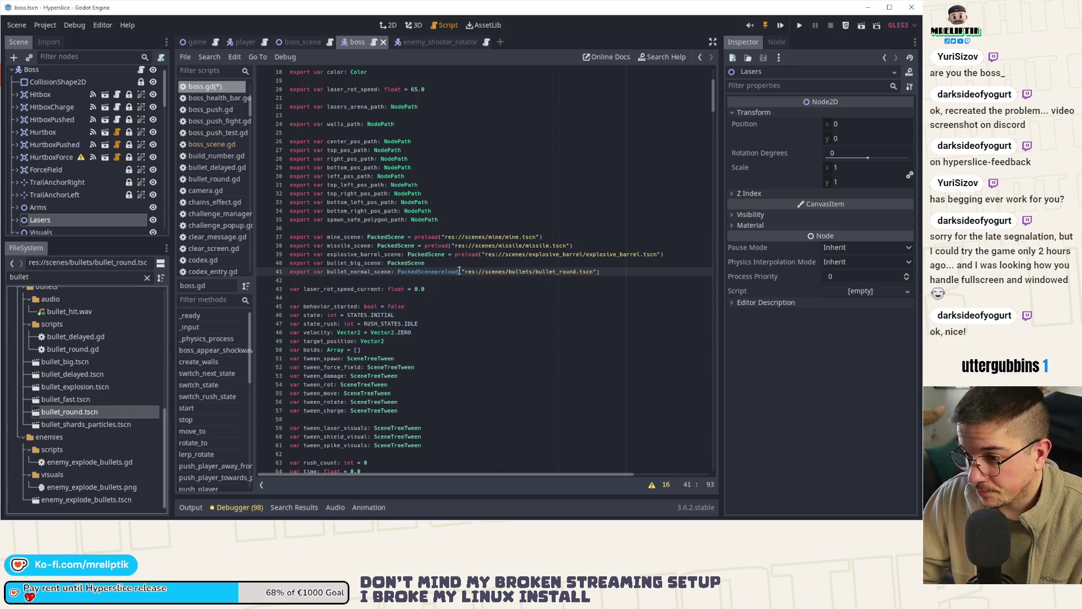
type("=")
key("ctrl+s")
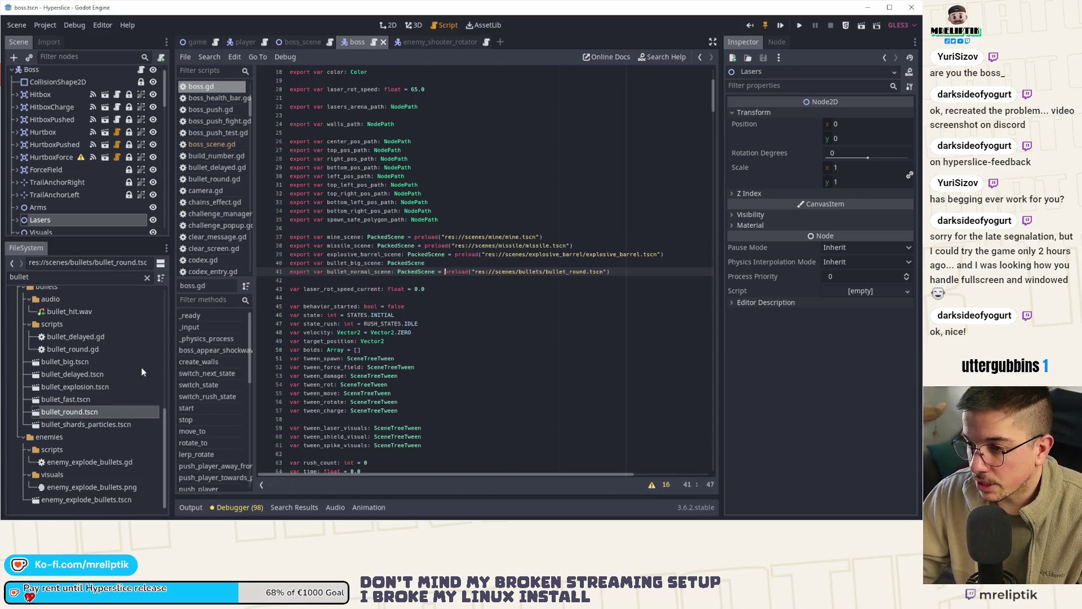
left_click(465, 267)
type("=")
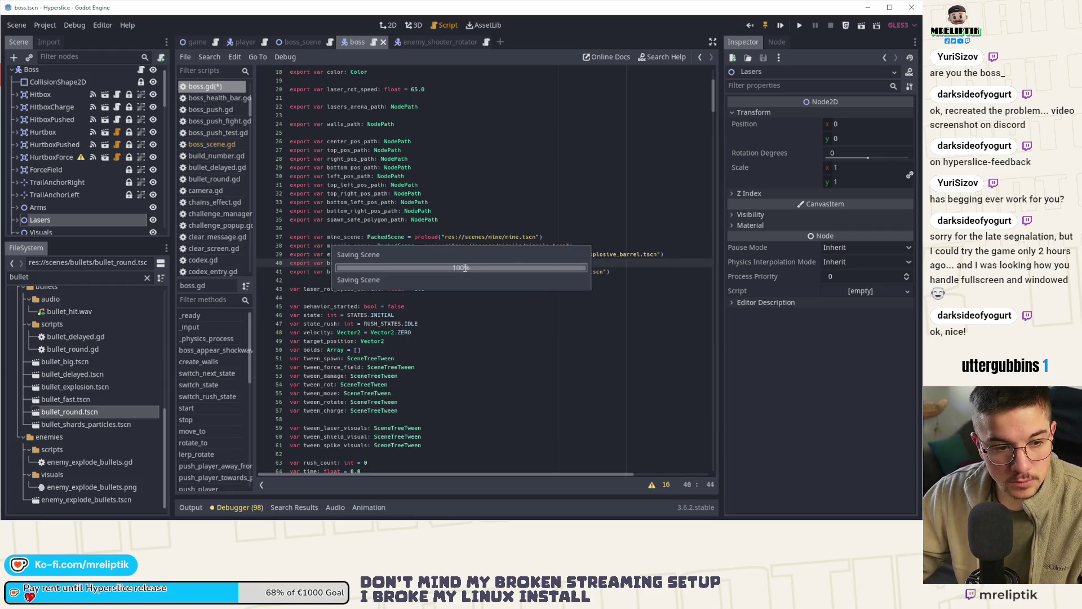
left_click(93, 399)
left_click_drag(73, 361, 467, 267)
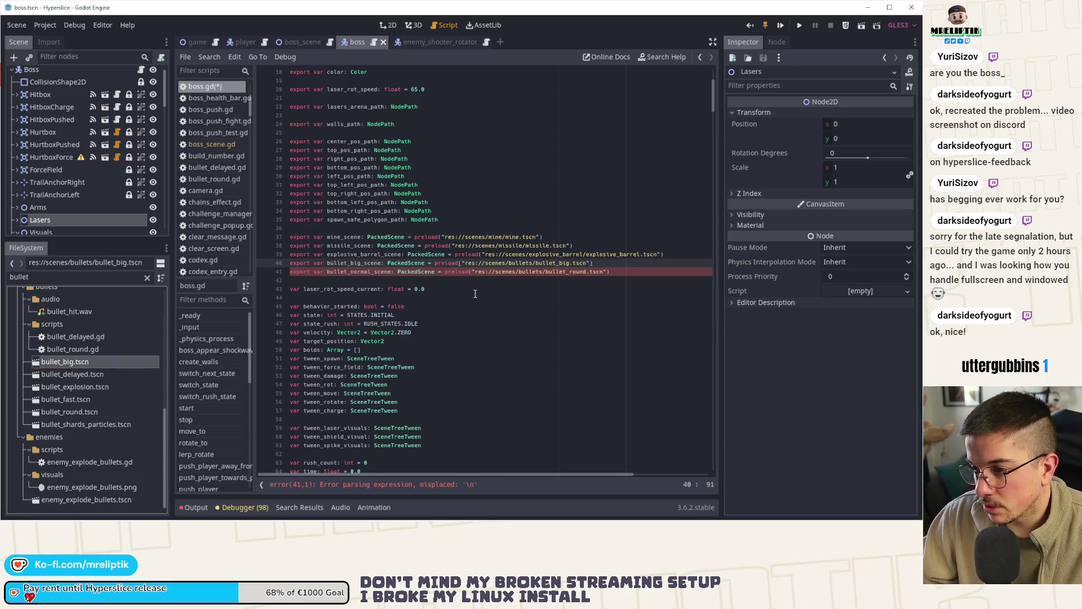
double_click(357, 263)
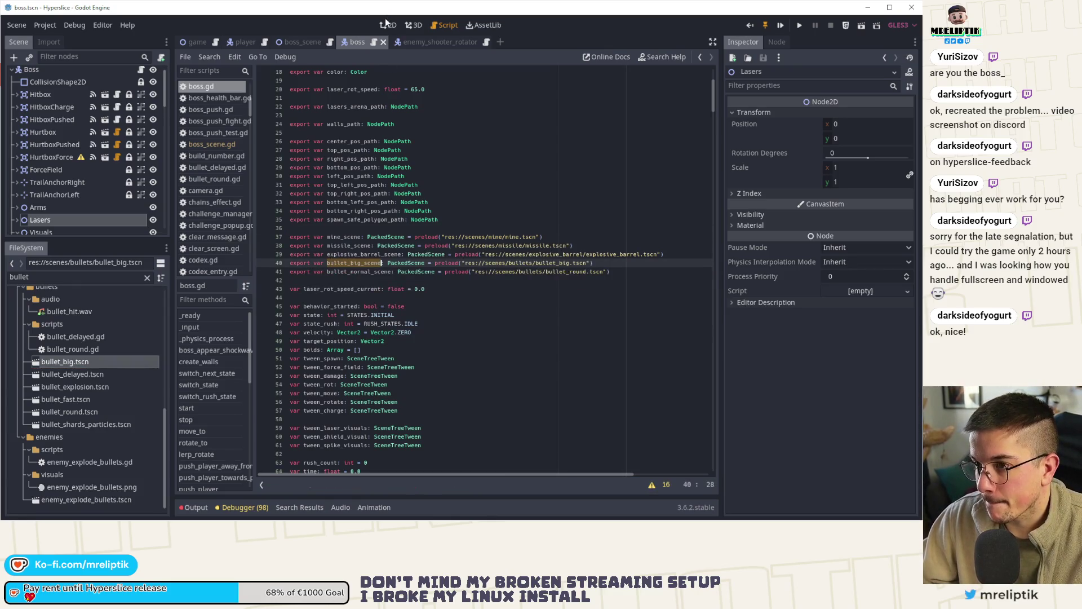
Add 'var tween_bullets: SceneTreeTween' below the tween_charge line.
left_click(387, 26)
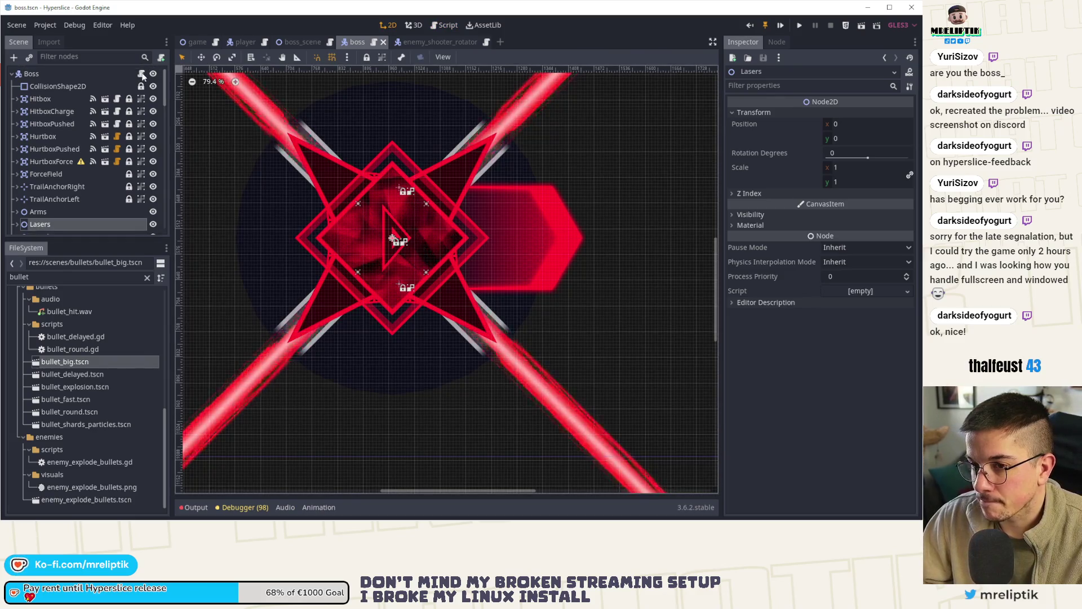
left_click(141, 74)
left_click(399, 411)
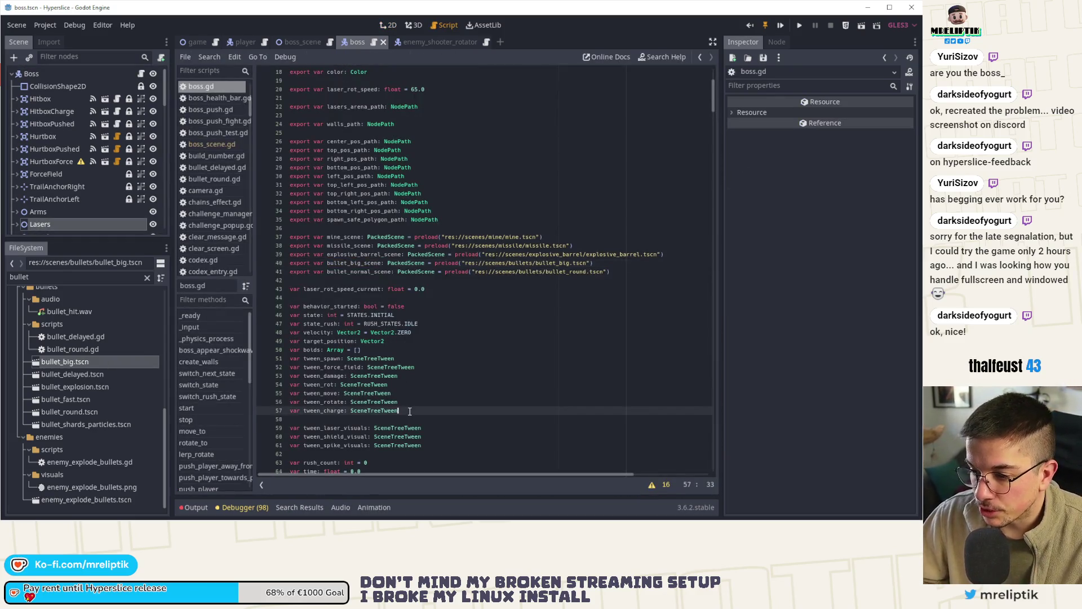
key("Return")
type("var tween_bullets: Scve")
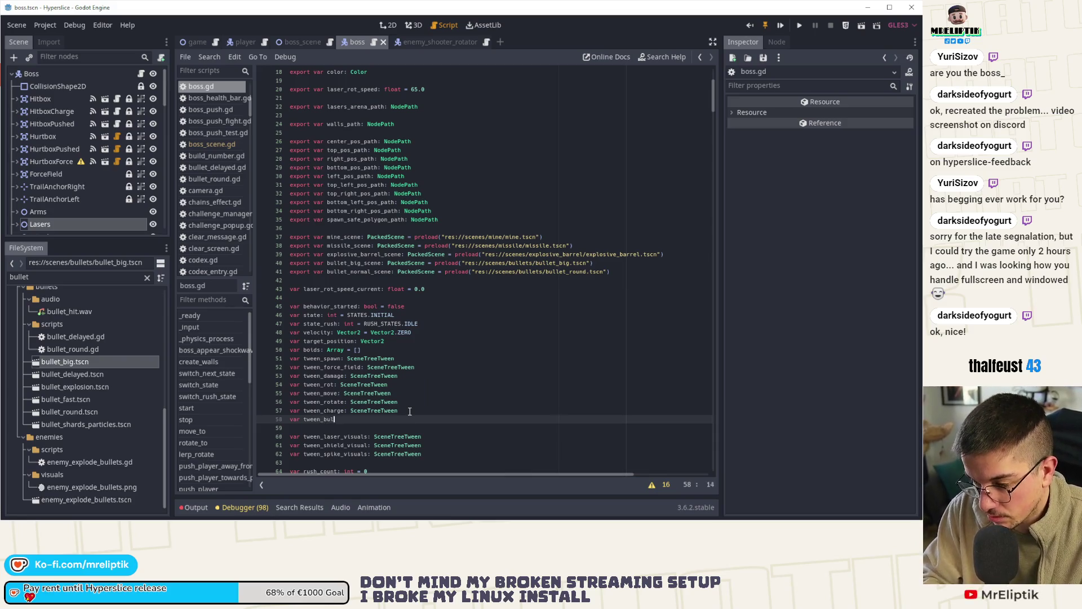
key("BackSpace")
key("BackSpace")
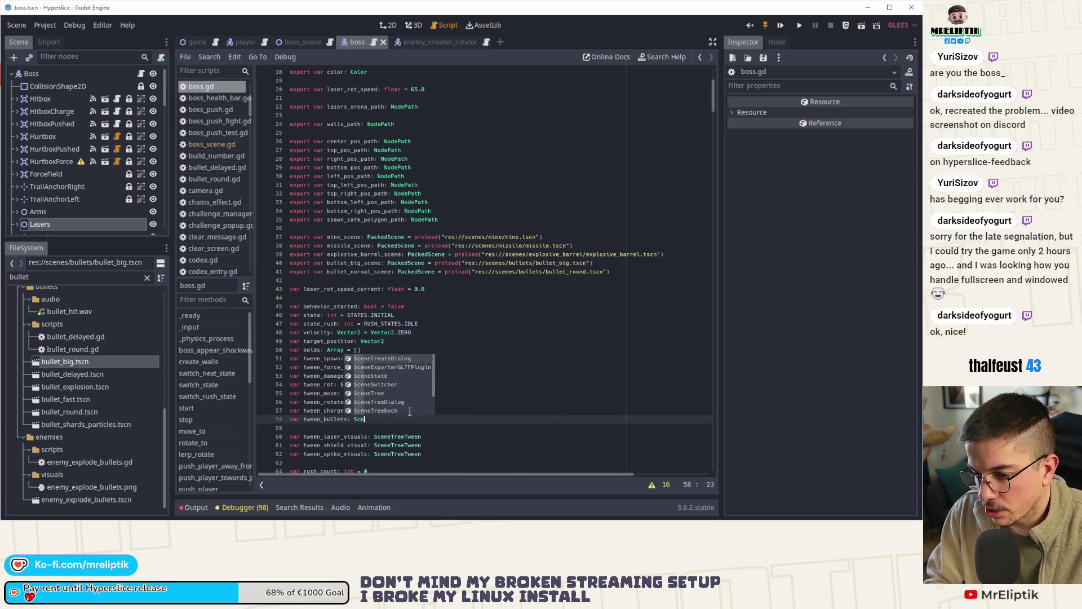
type("eneTreeTween")
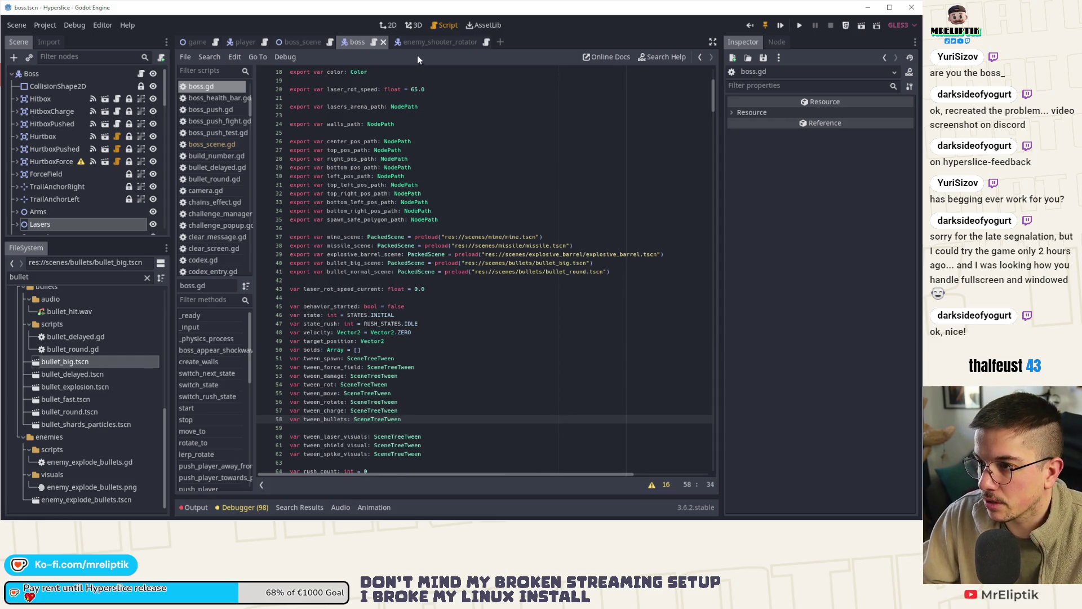
Review enemy_shooter_rotator's shoot_sequence, highlighting tween_shoot, start_timer and tween_callback uses.
left_click(431, 42)
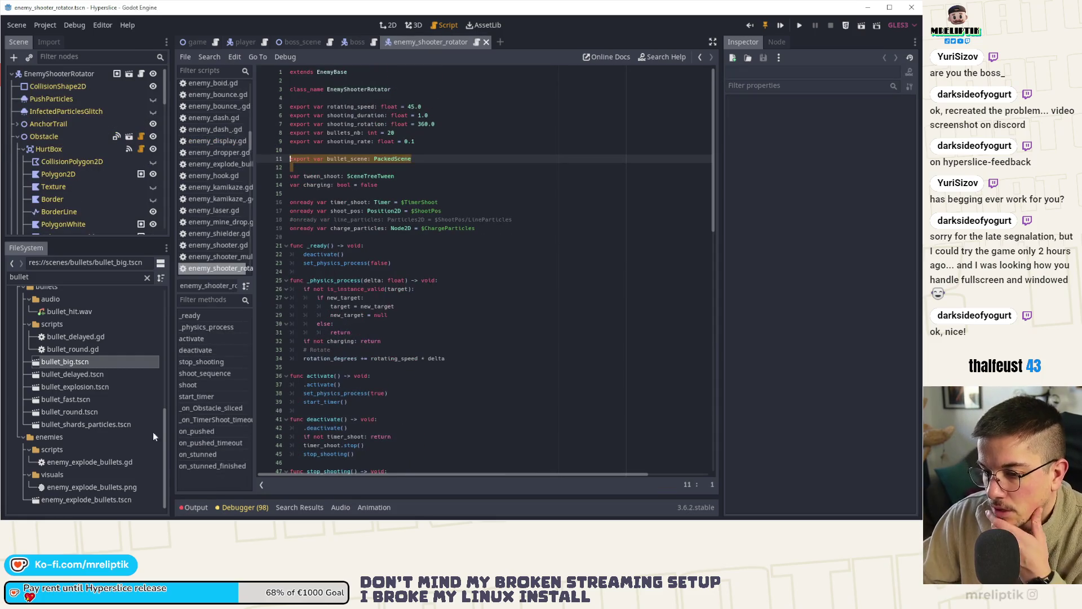
left_click(203, 374)
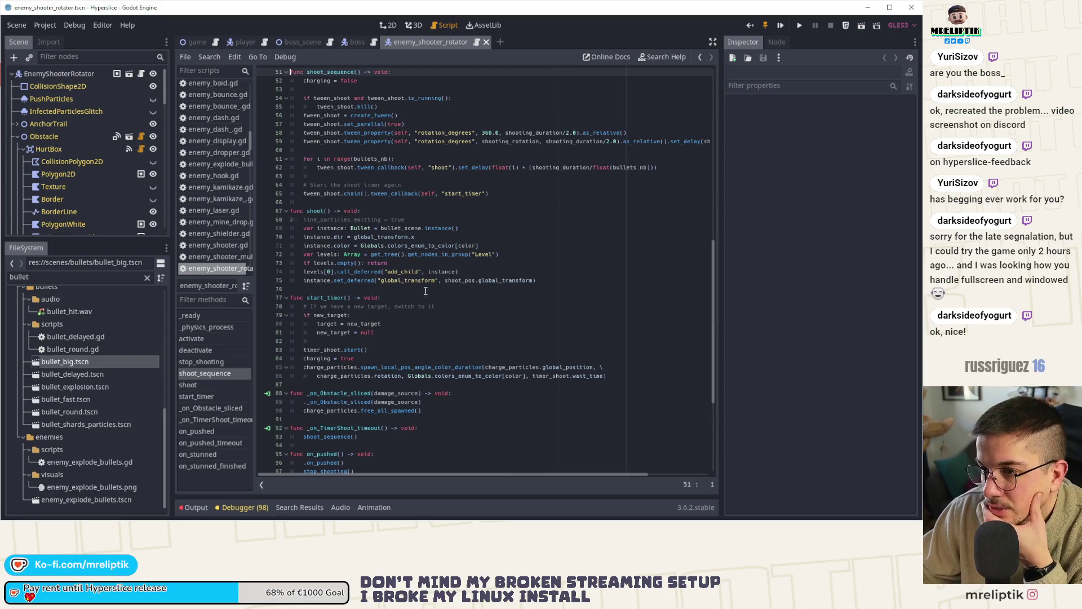
scroll(418, 262, "up", 2)
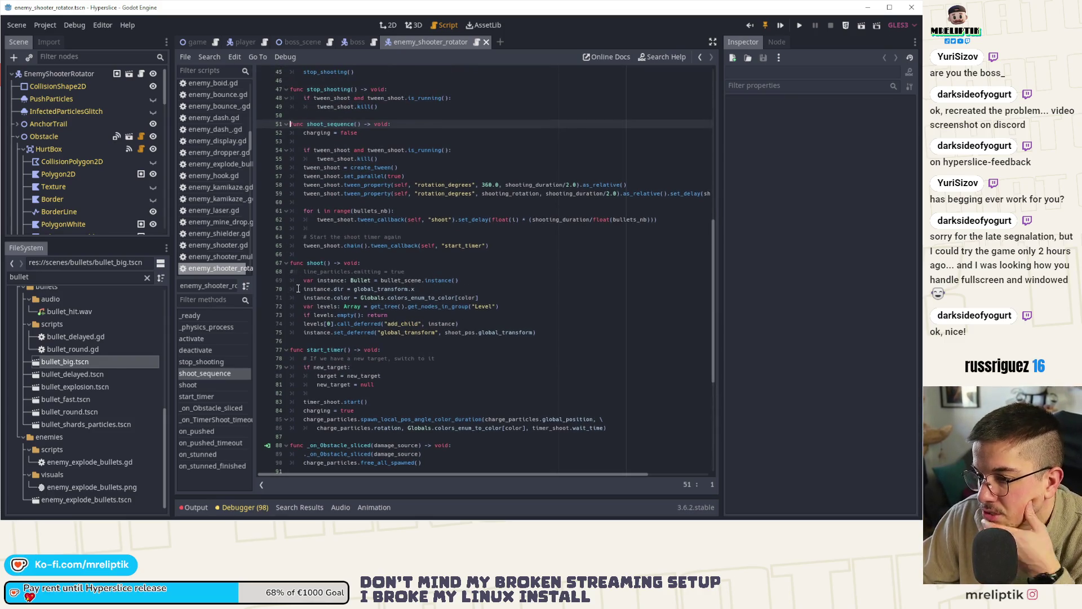
double_click(334, 151)
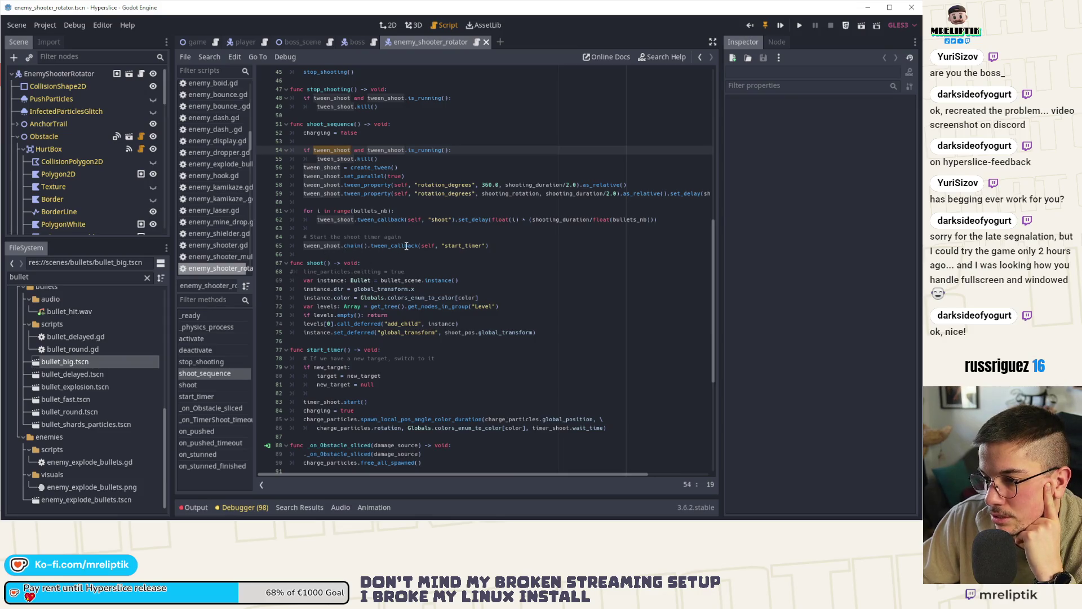
double_click(472, 245)
double_click(383, 220)
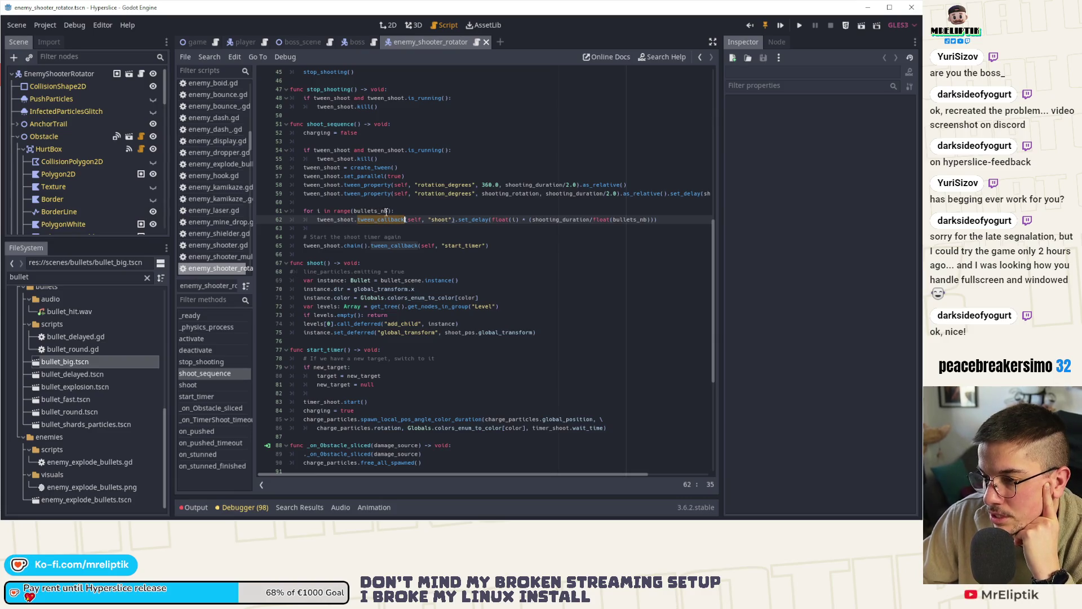
left_click(566, 219)
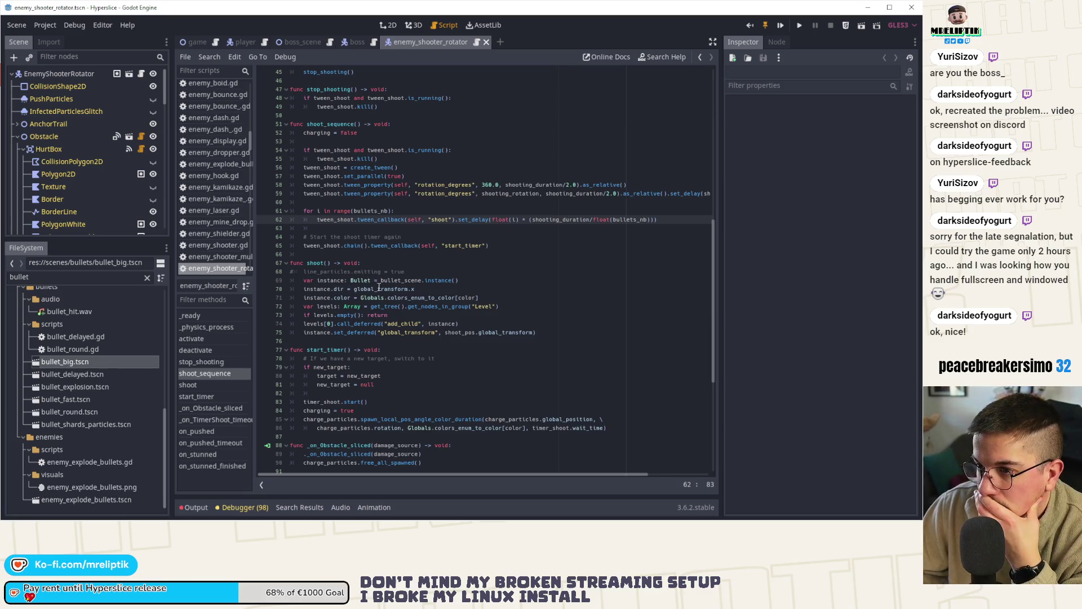
Copy the shoot_sequence and shoot functions and return to boss.gd.
mouse_move(542, 326)
left_mouse_down()
mouse_move(304, 242)
mouse_move(285, 124)
left_mouse_up()
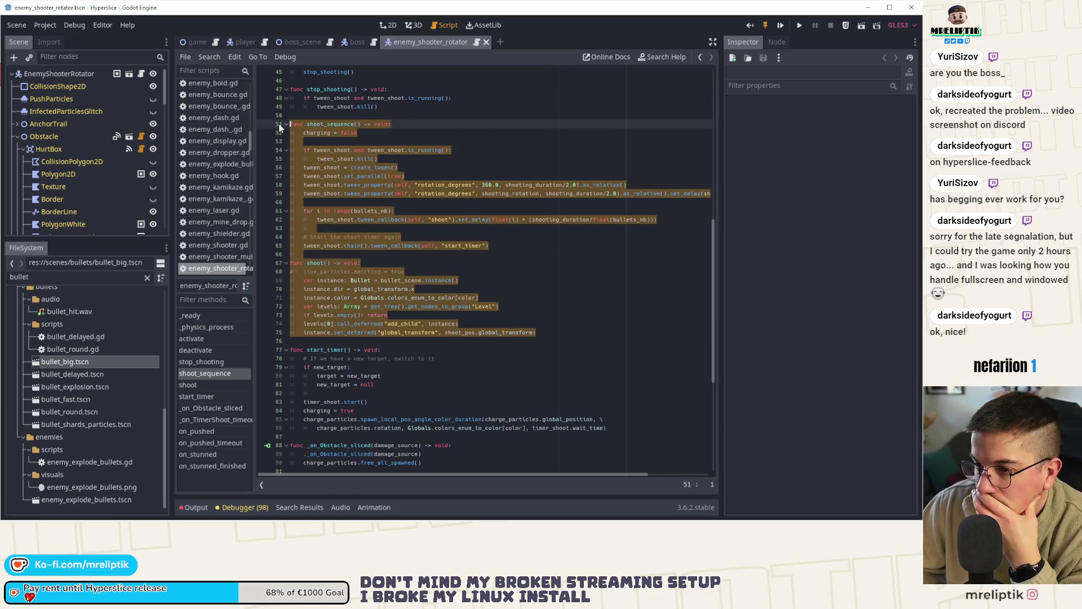
right_click(338, 151)
left_click(357, 204)
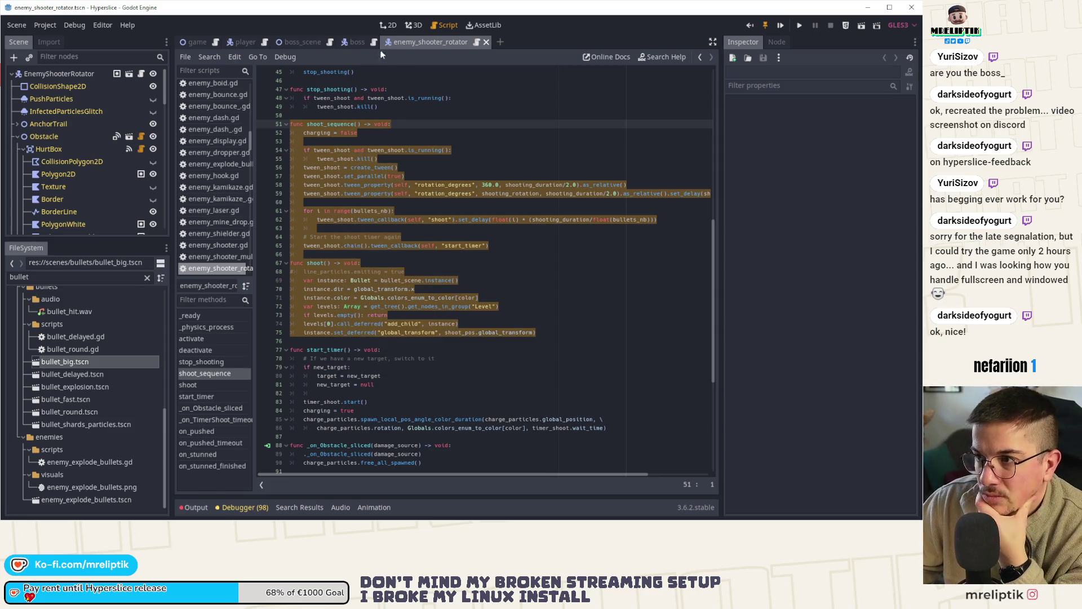
left_click(355, 42)
Paste shoot_sequence and shoot after despawn_explosive_barrels and delete the 'charging = false' line.
scroll(332, 353, "down", 5)
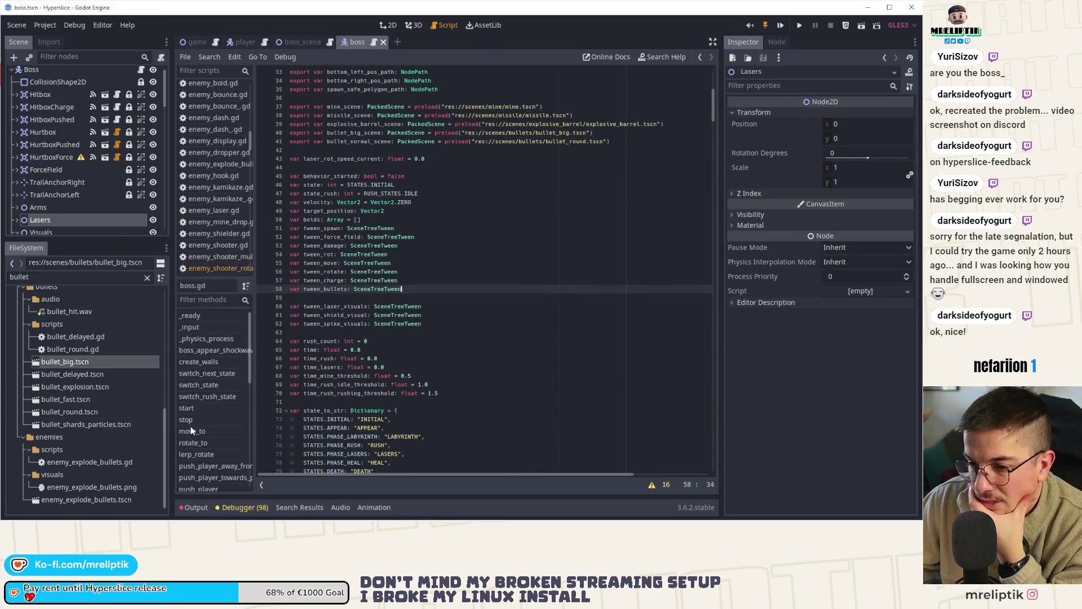
scroll(199, 422, "down", 3)
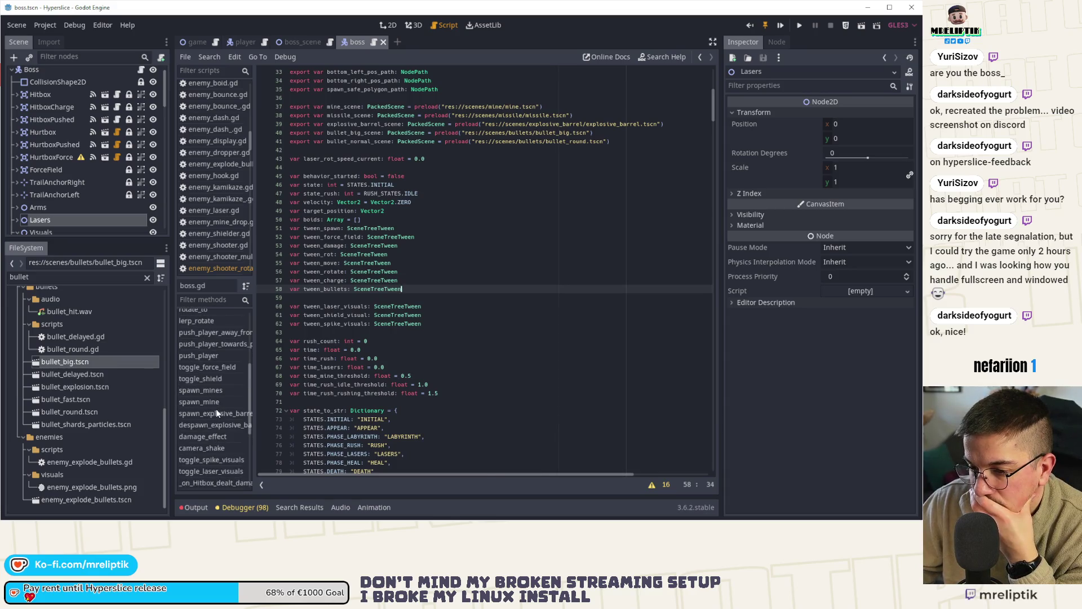
left_click(201, 405)
left_click(198, 414)
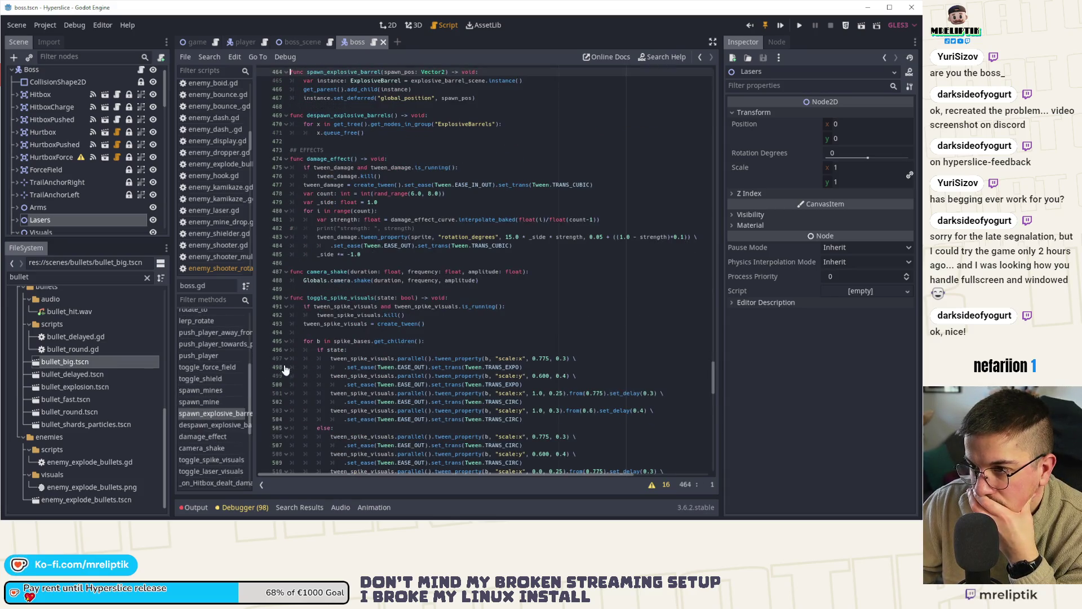
scroll(325, 217, "up", 3)
left_click(326, 218)
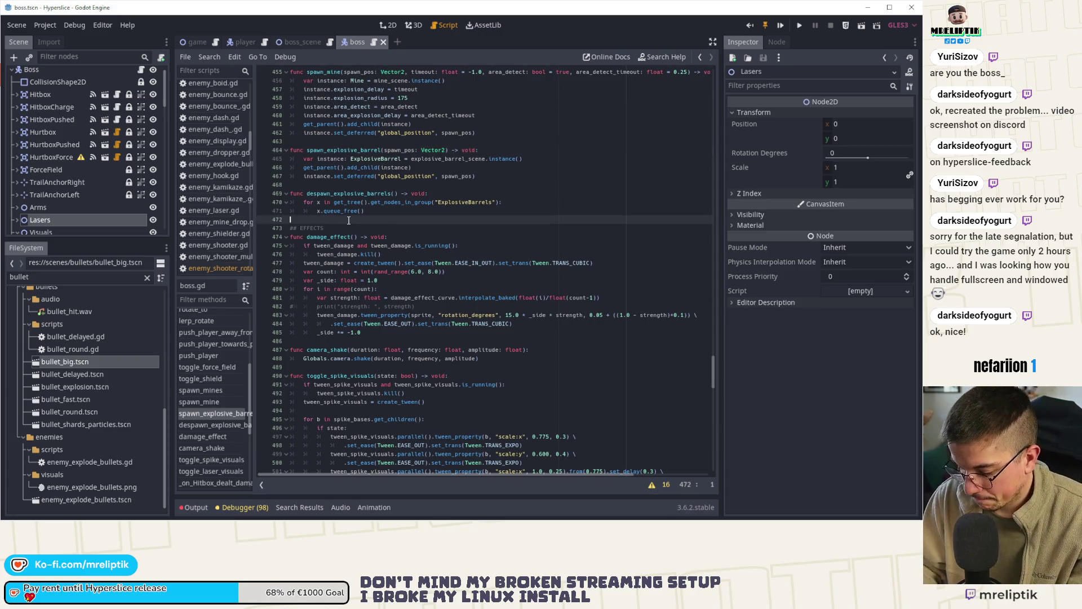
key("ctrl+v")
left_click(380, 238)
key("ctrl+shift+k")
key("ctrl+shift+k")
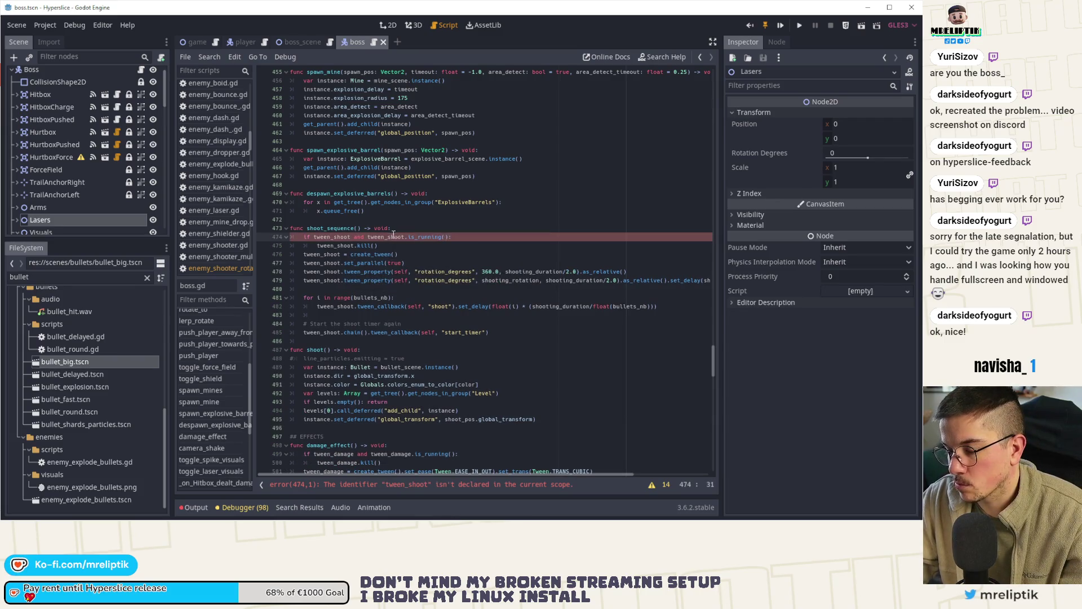
Rename every tween_shoot in the pasted functions to tween_bullets.
double_click(329, 238)
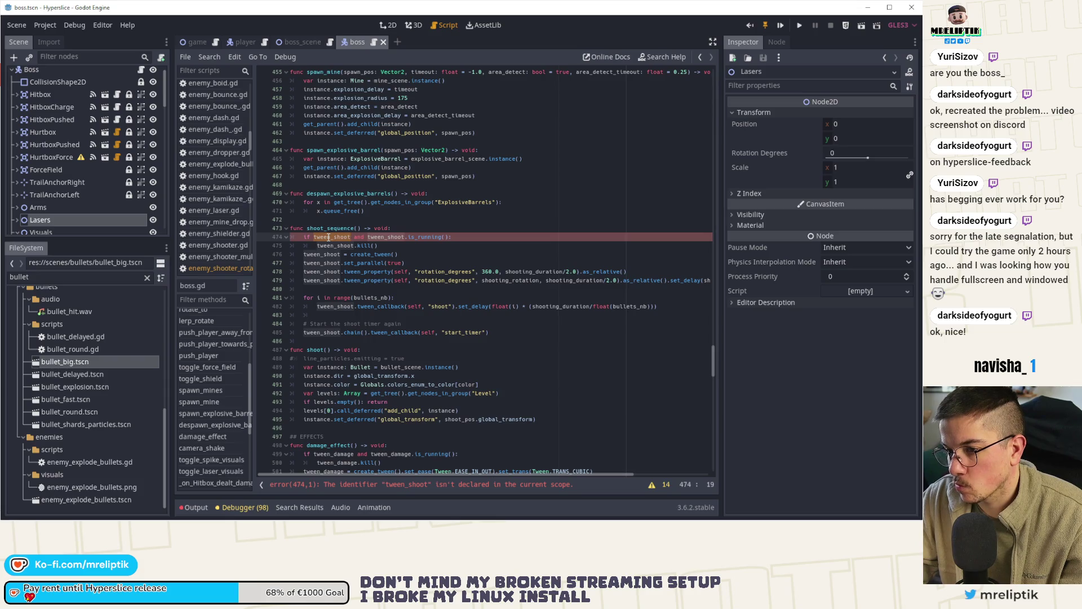
type("twee")
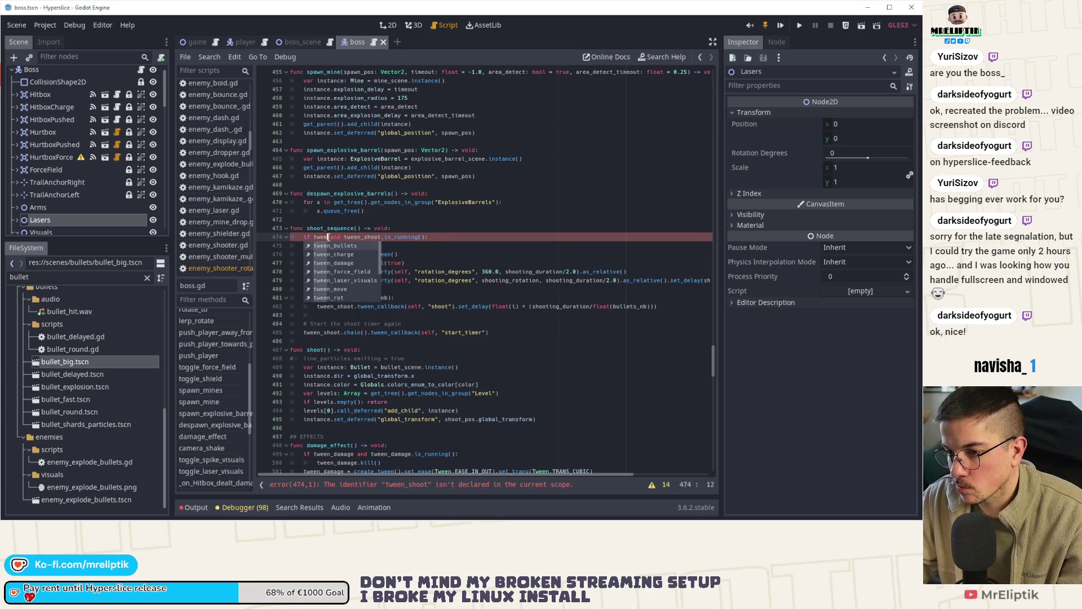
left_click(339, 245)
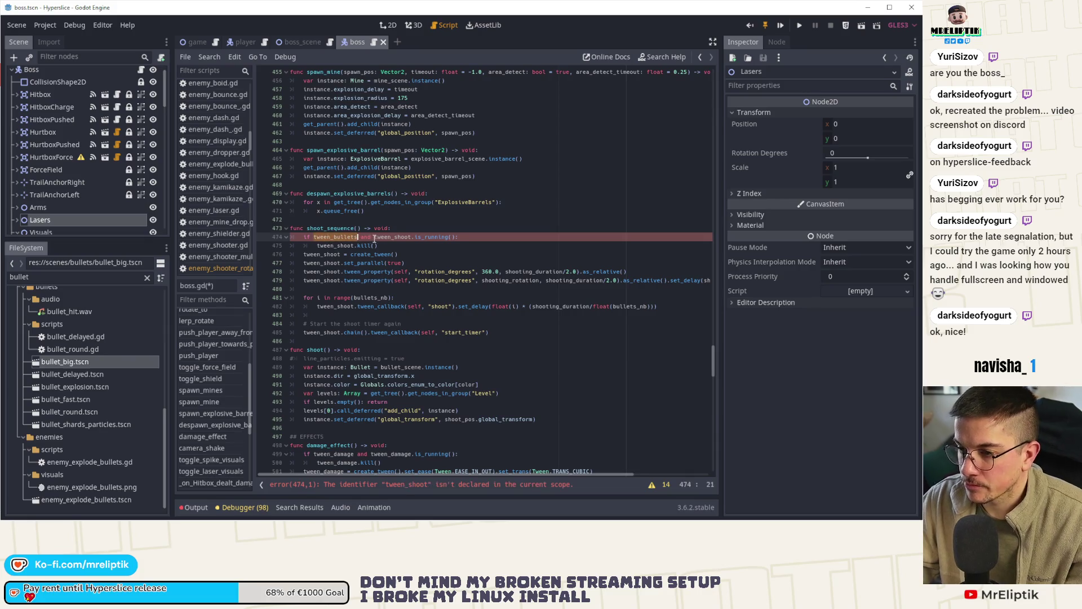
double_click(392, 237)
key("ctrl+v")
double_click(328, 245)
key("ctrl+v")
double_click(315, 254)
key("ctrl+v")
double_click(316, 263)
key("ctrl+v")
double_click(314, 272)
key("ctrl+v")
double_click(319, 280)
key("ctrl+v")
left_click(335, 306)
double_click(334, 306)
key("ctrl+v")
double_click(324, 332)
key("ctrl+v")
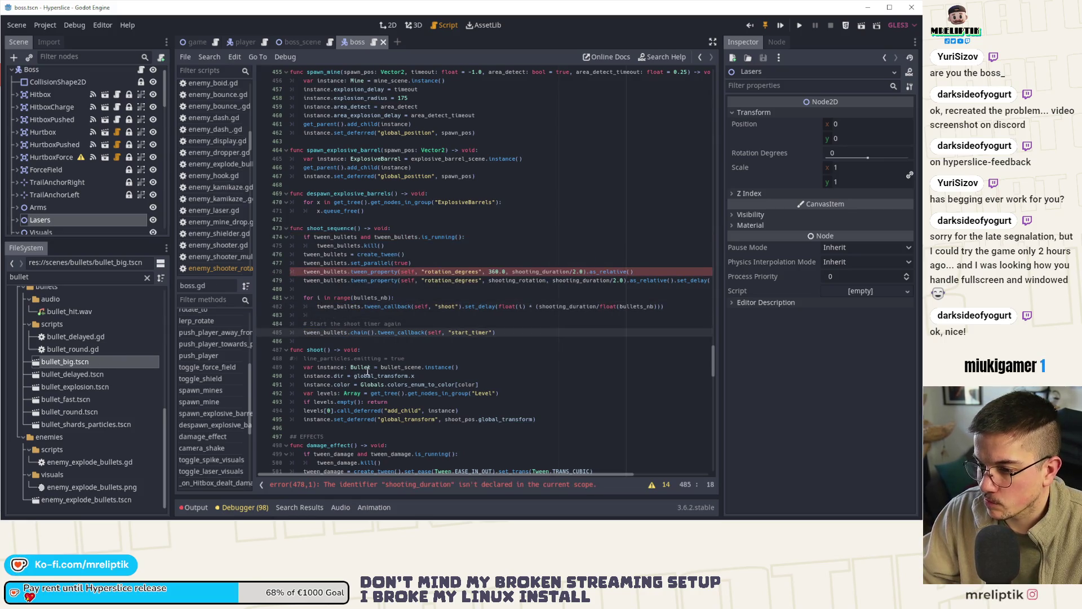
Delete the commented line_particles line and inspect the undeclared shooting_duration on line 478.
left_click(362, 367)
key("Up")
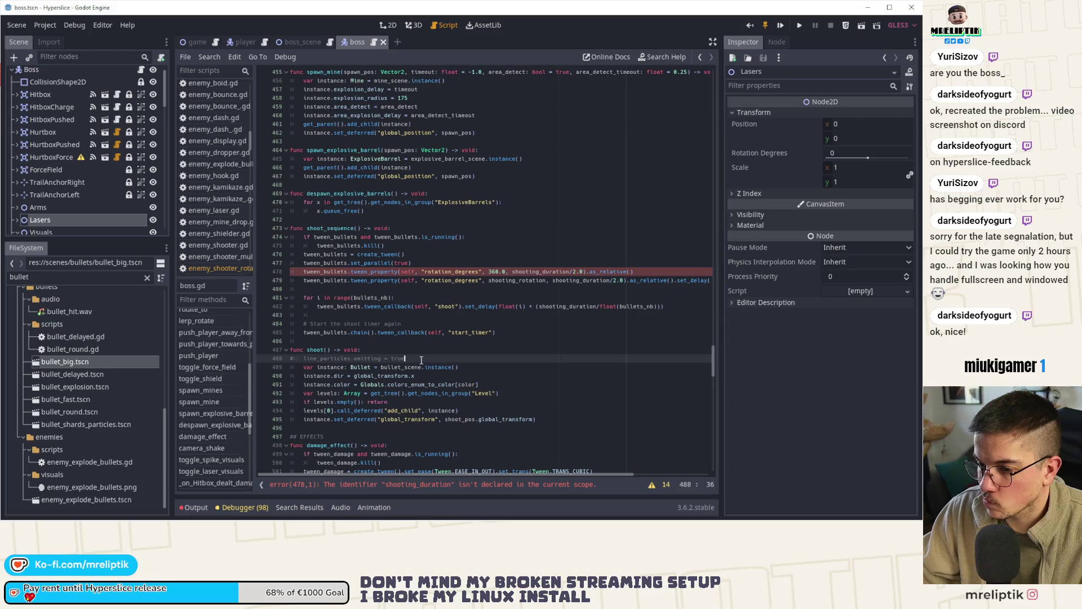
key("ctrl+shift+k")
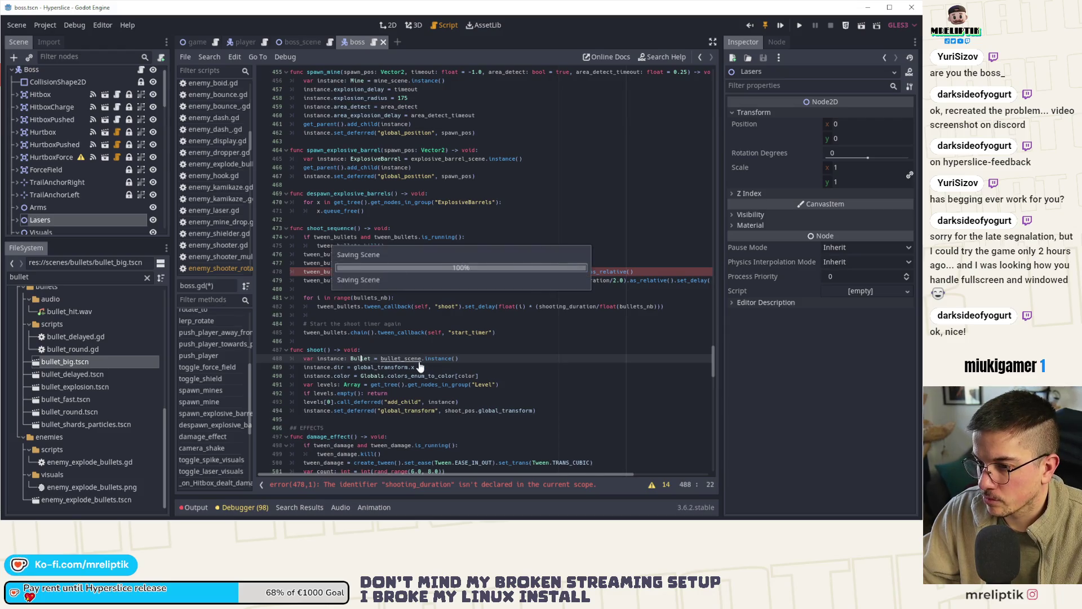
left_click(441, 271)
left_click(570, 271)
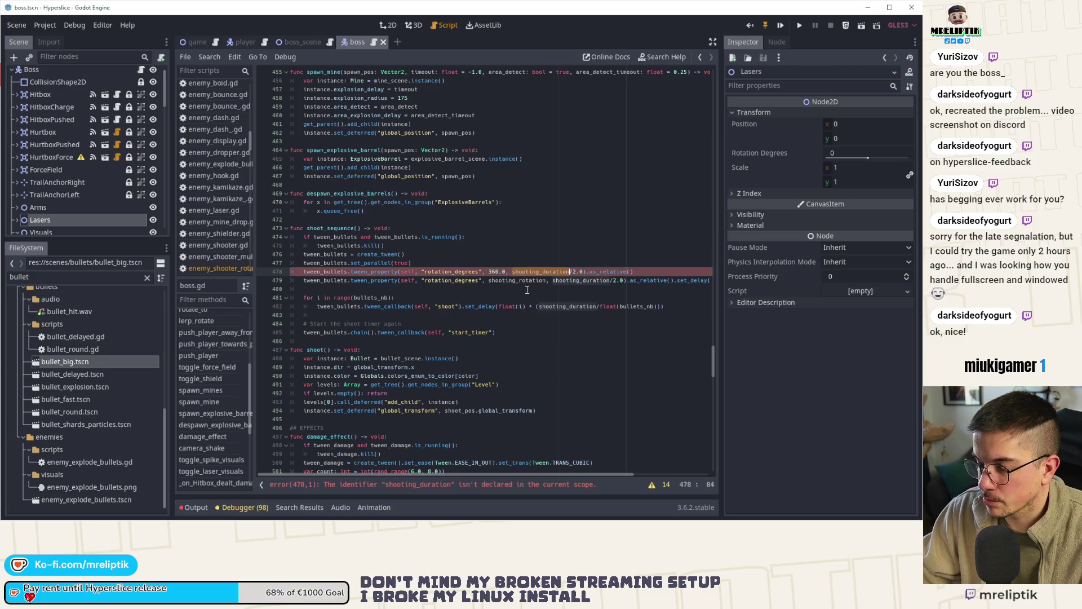
left_click_drag(714, 358, 484, 106)
left_click(369, 221)
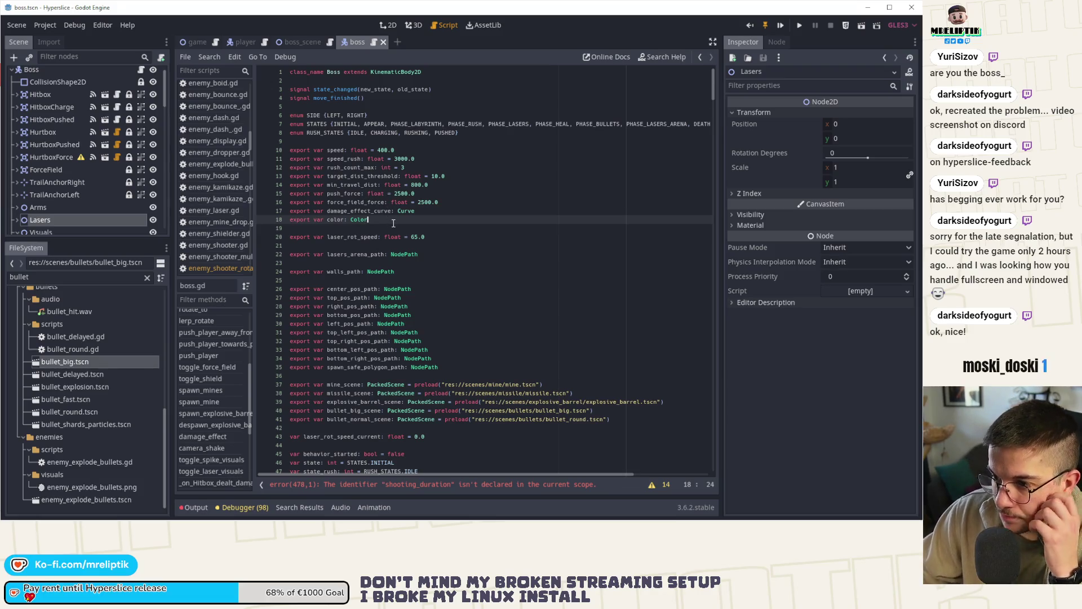
Add 'export var shooting_duration: float = 1.0' after the color export and save.
key("Return")
key("Return")
type("export var shooting_duration")
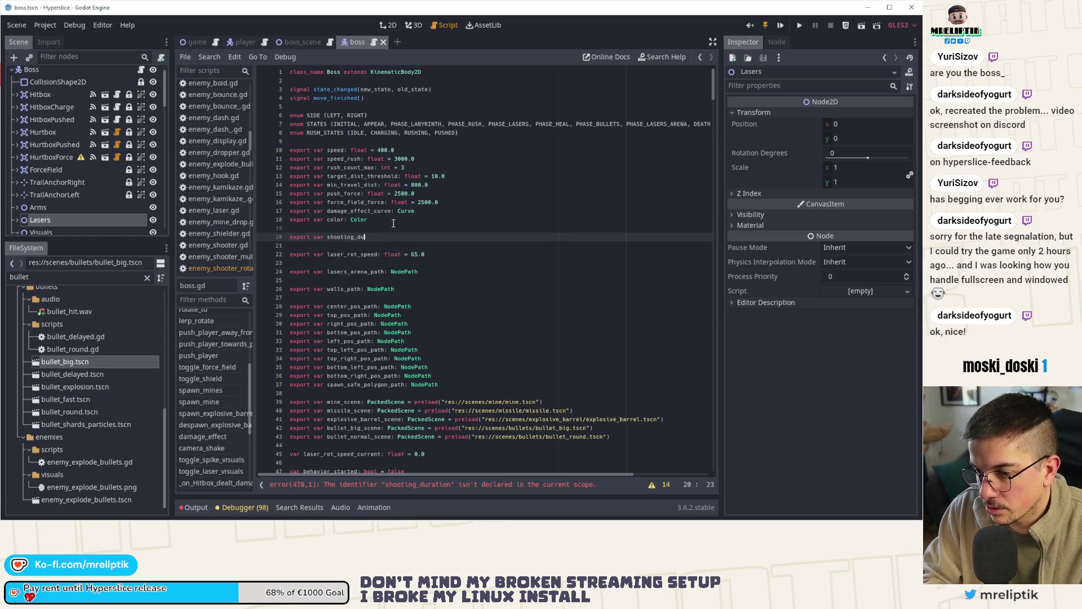
type(": float")
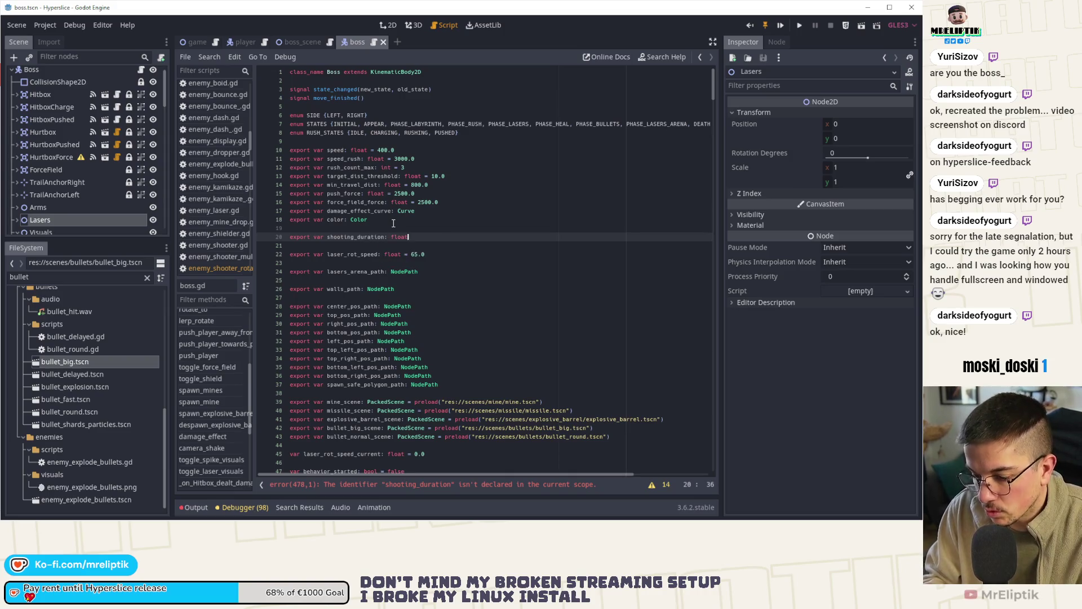
type(" = 1.0")
key("ctrl+s")
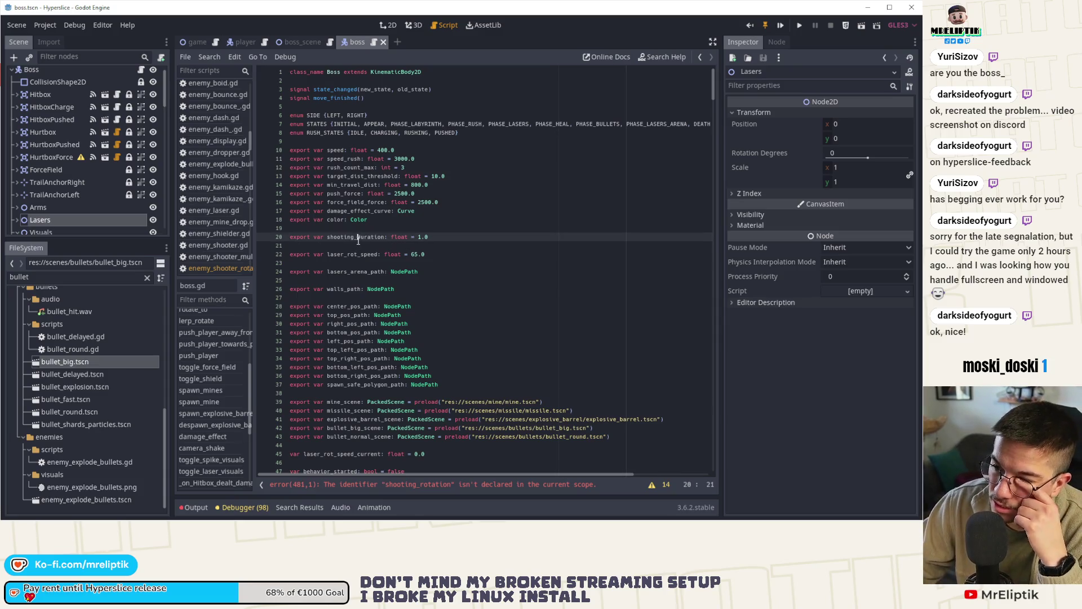
double_click(358, 237)
right_click(357, 238)
left_click(384, 289)
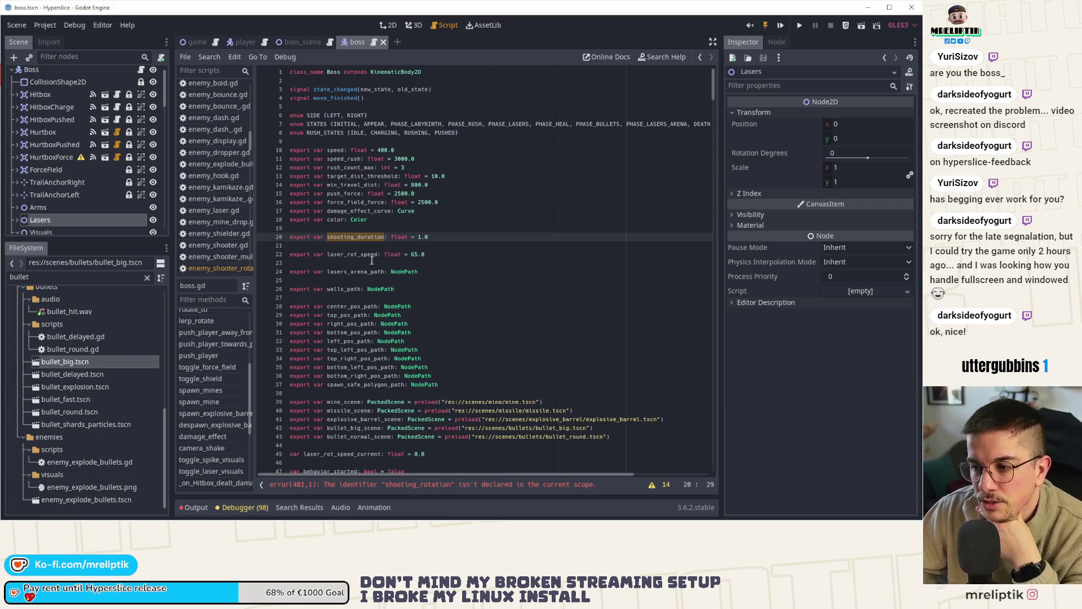
Follow the error to the undeclared shooting_rotation and locate the shooting_duration declaration.
left_click(407, 488)
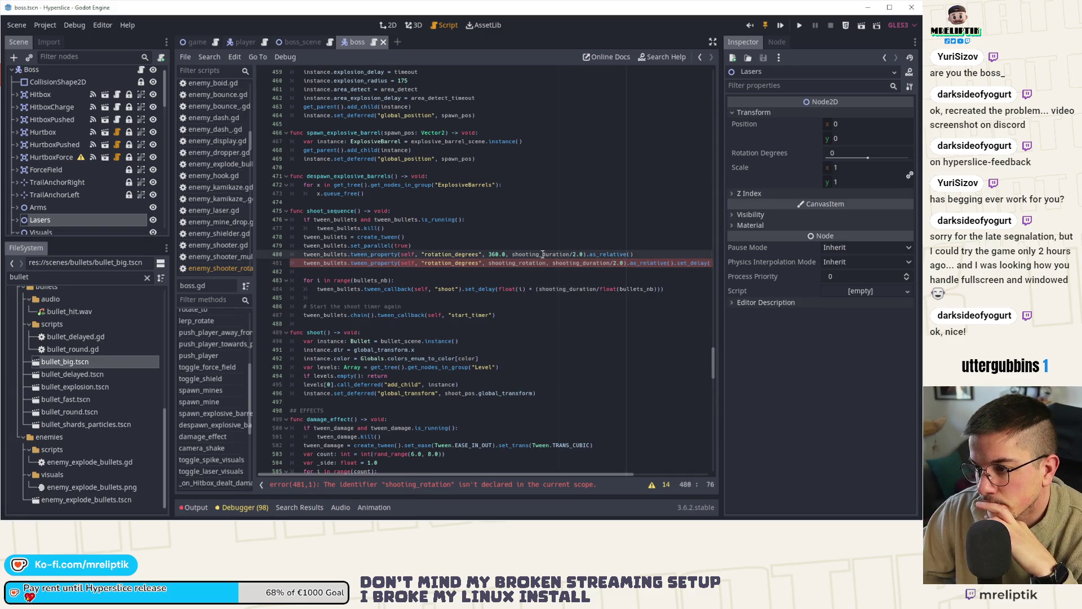
double_click(516, 263)
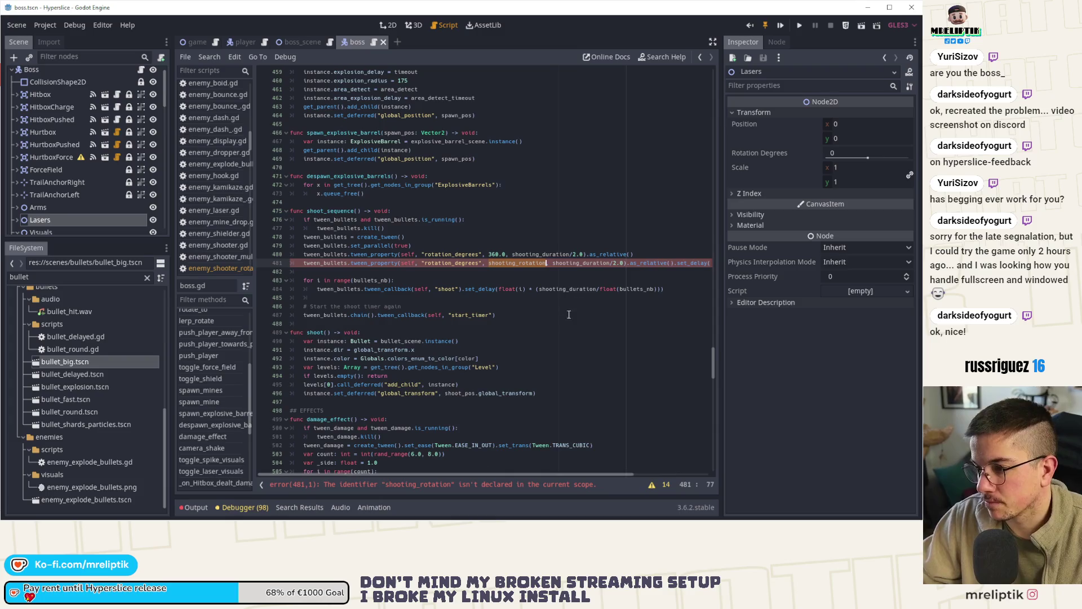
double_click(583, 263)
key("ctrl+f")
left_click(574, 471)
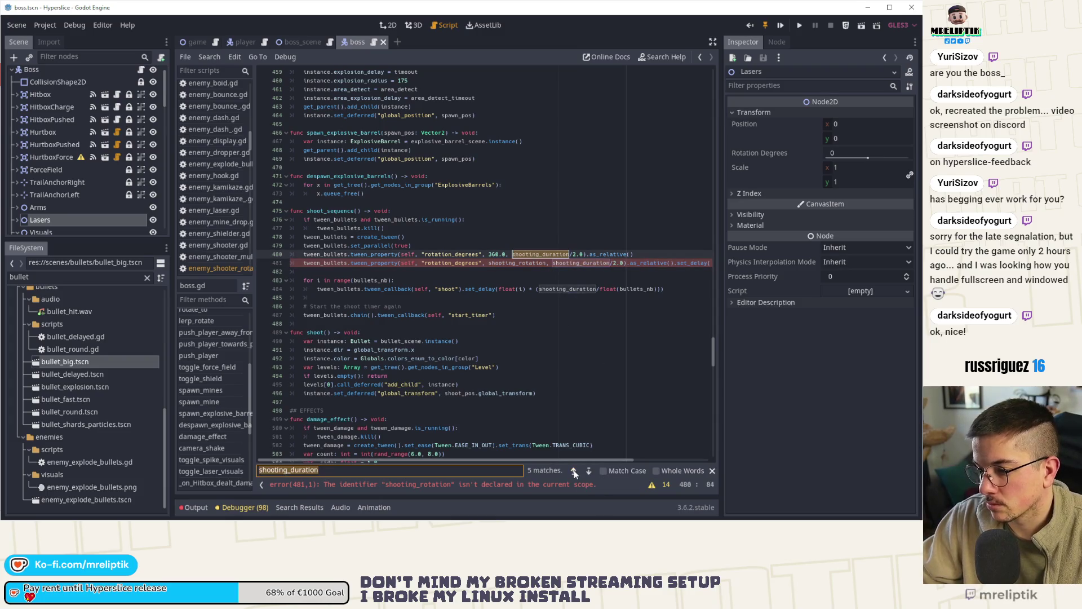
left_click(574, 471)
left_click(441, 236)
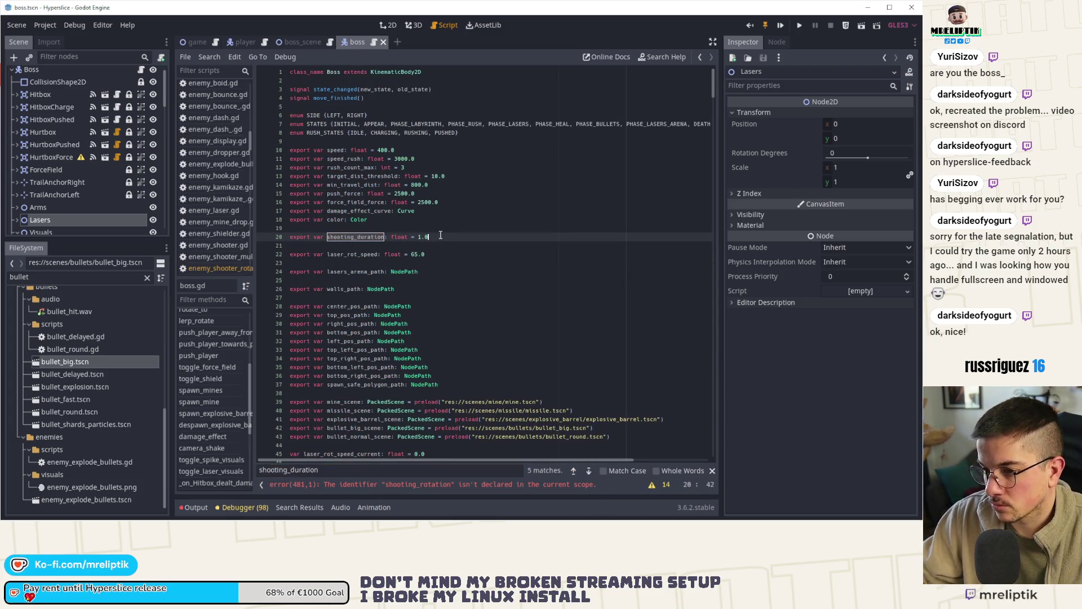
Declare 'export var shooting_rotation: float' below shooting_duration and check the remaining bullets_nb error.
key("Return")
type("export var s")
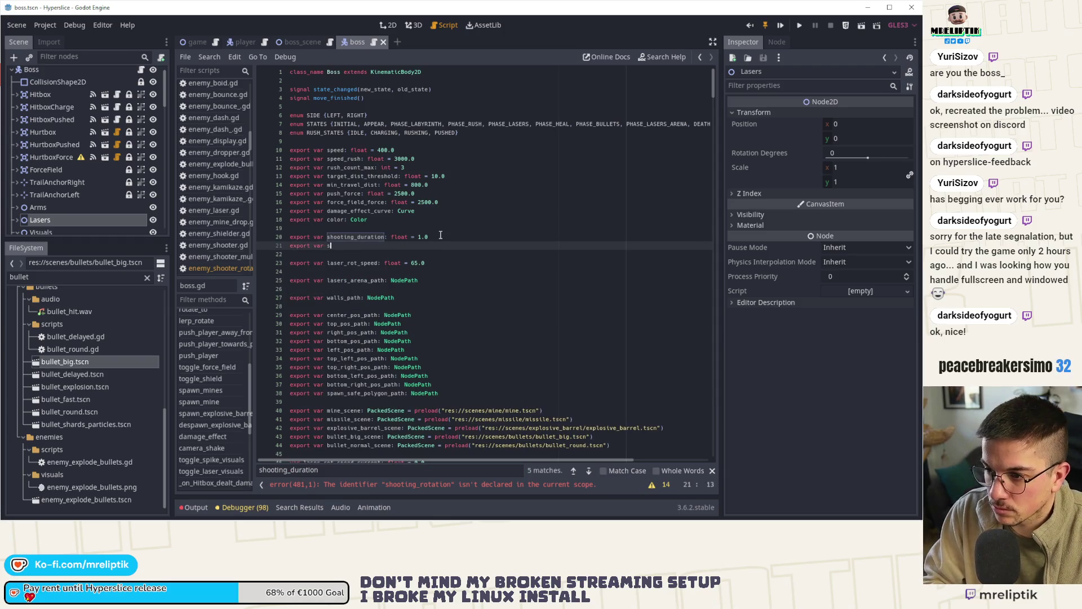
type("hooting_rotation: float = 360.0")
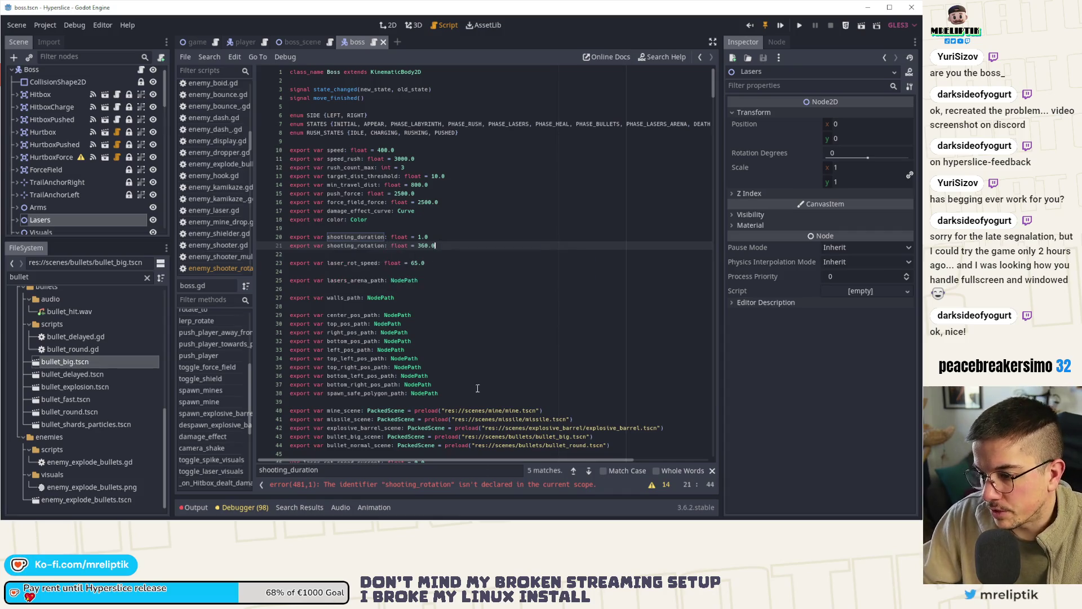
left_click(435, 485)
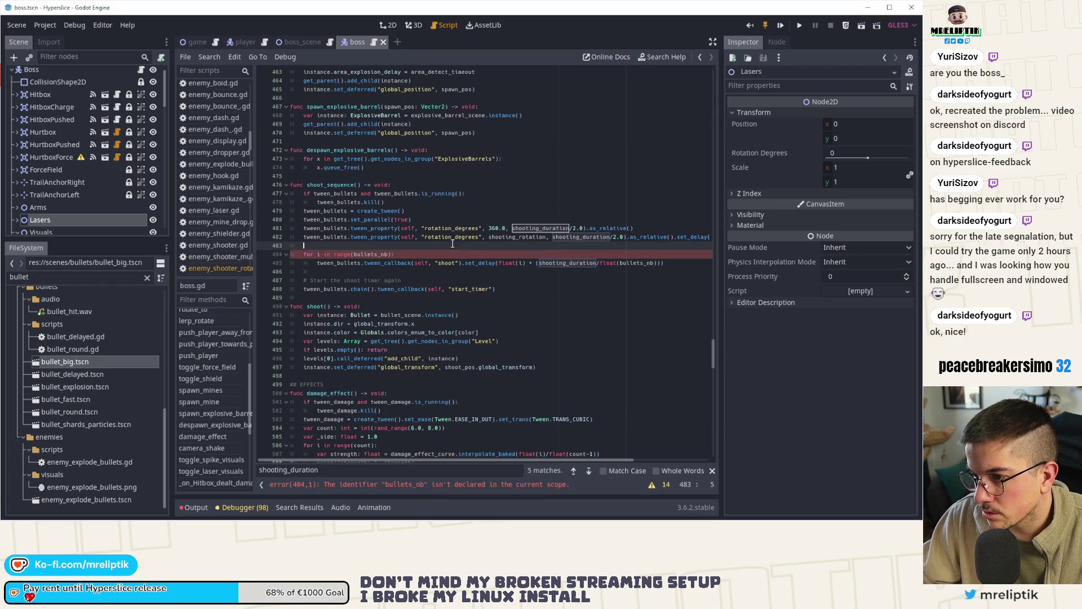
double_click(562, 263)
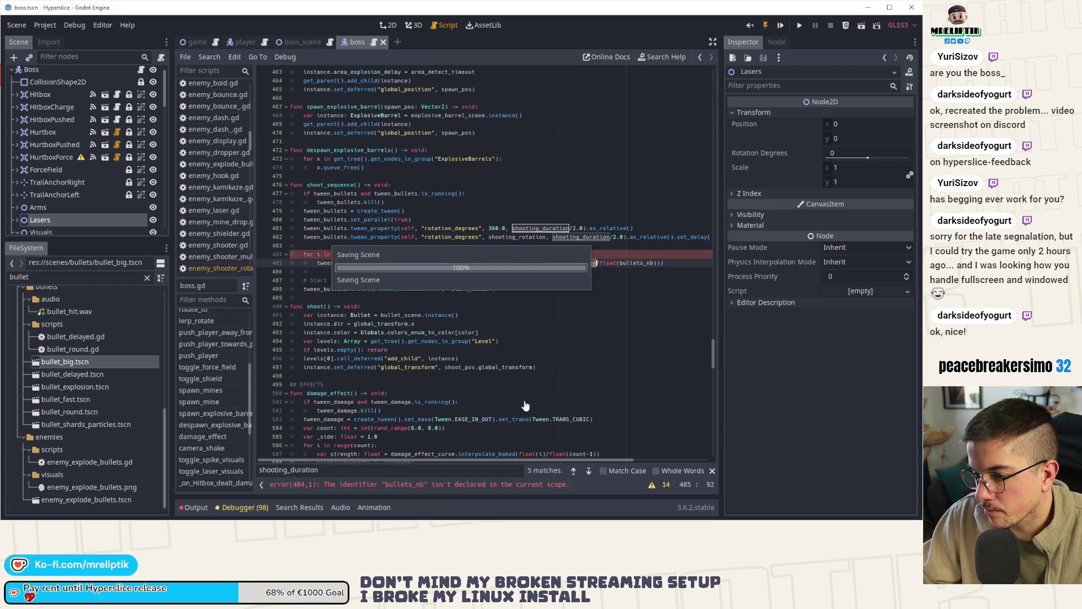
left_click(406, 485)
double_click(640, 263)
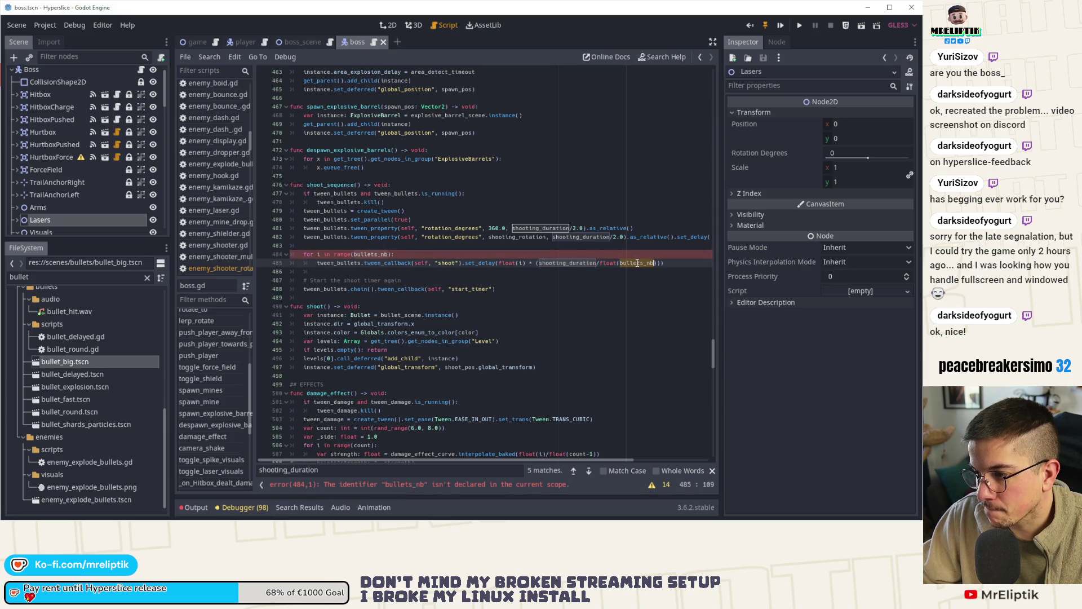
key("ctrl+shift+o")
Check the EnemyShooterRotator scene's exported properties, then close that scene.
type("rotato")
key("Return")
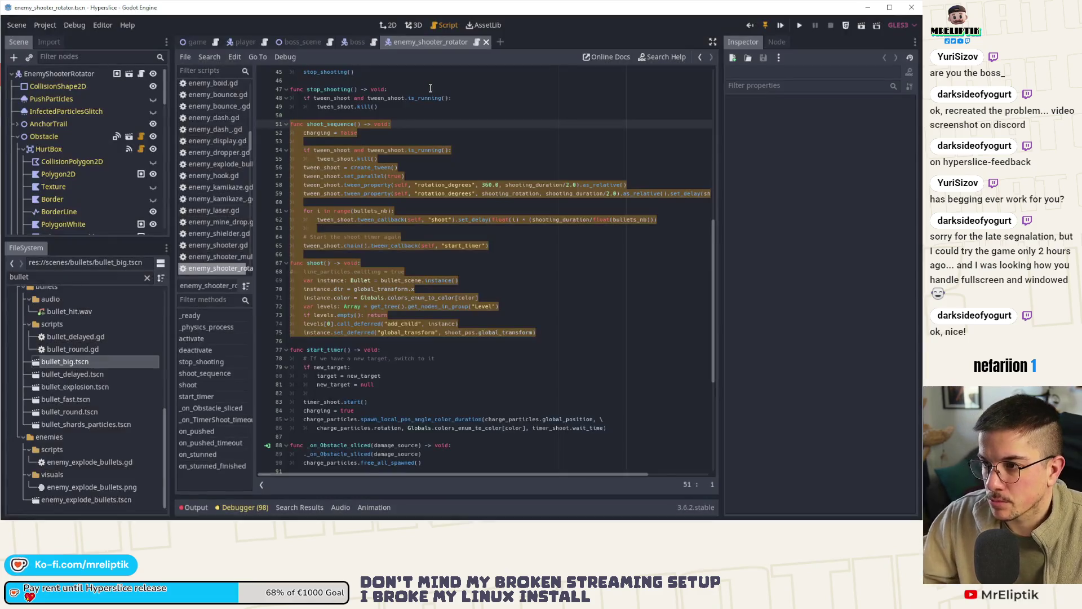
left_click(79, 73)
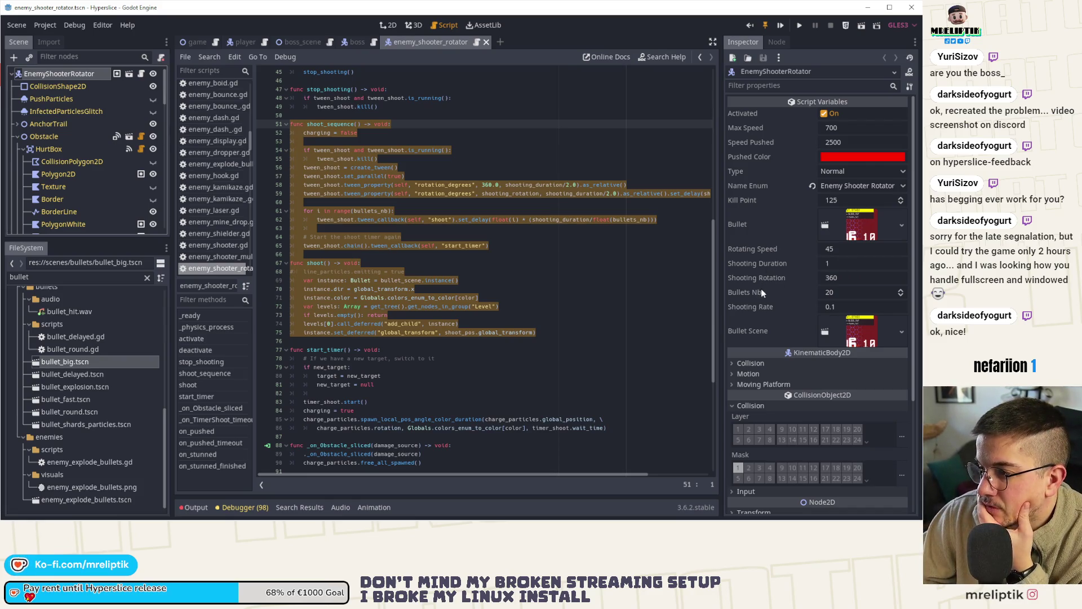
middle_click(449, 39)
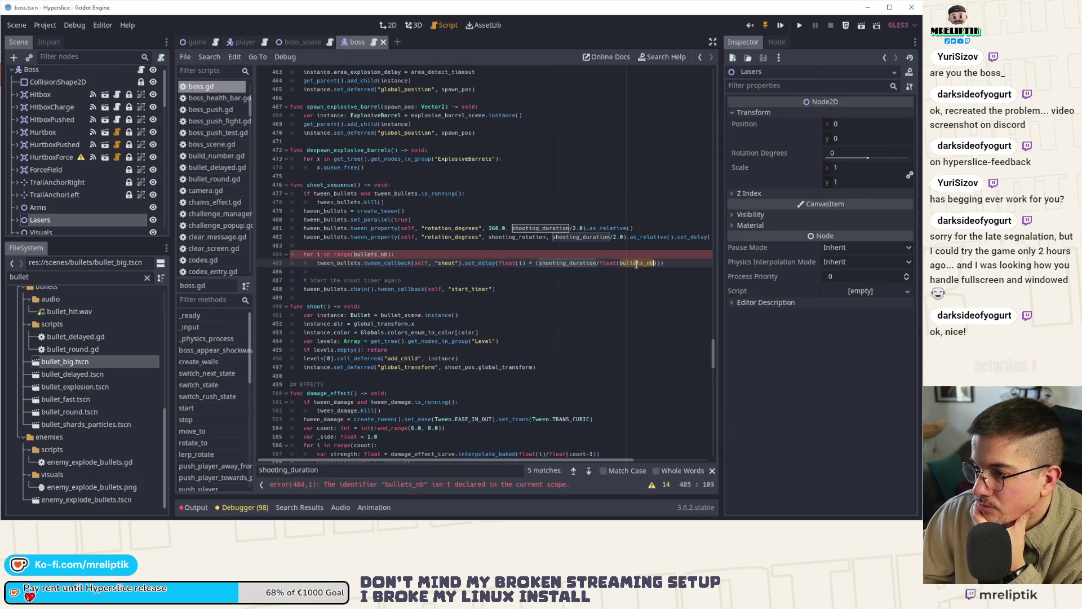
Add 'export var bullets_nb: int = 20' below shooting_rotation in boss.gd and save.
key("ctrl+Home")
left_click(555, 264)
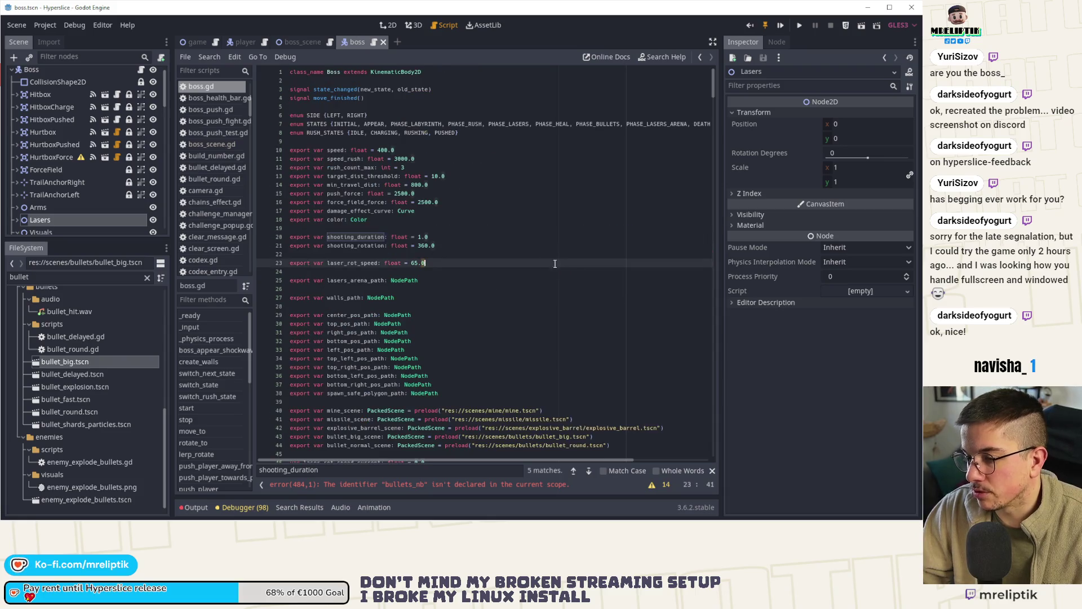
left_click(455, 244)
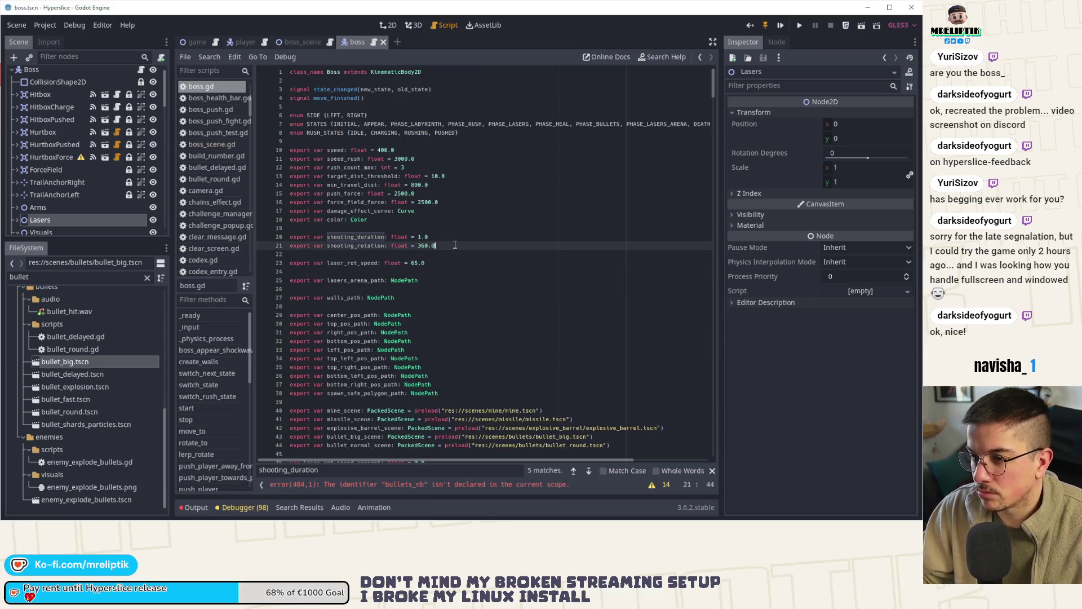
key("Return")
type("export")
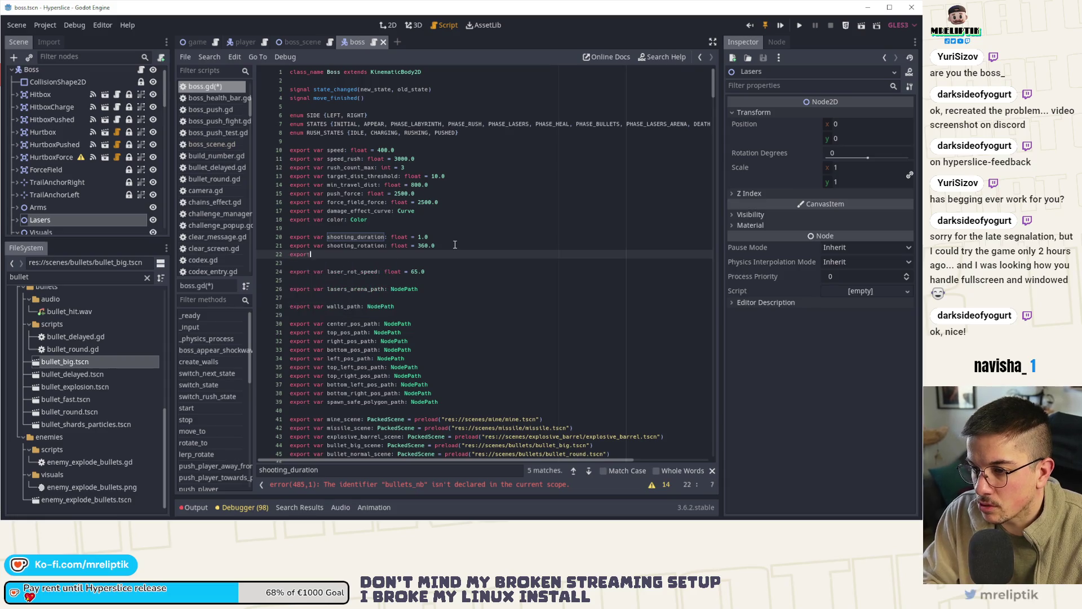
type(" var bullets_nb: int = 10")
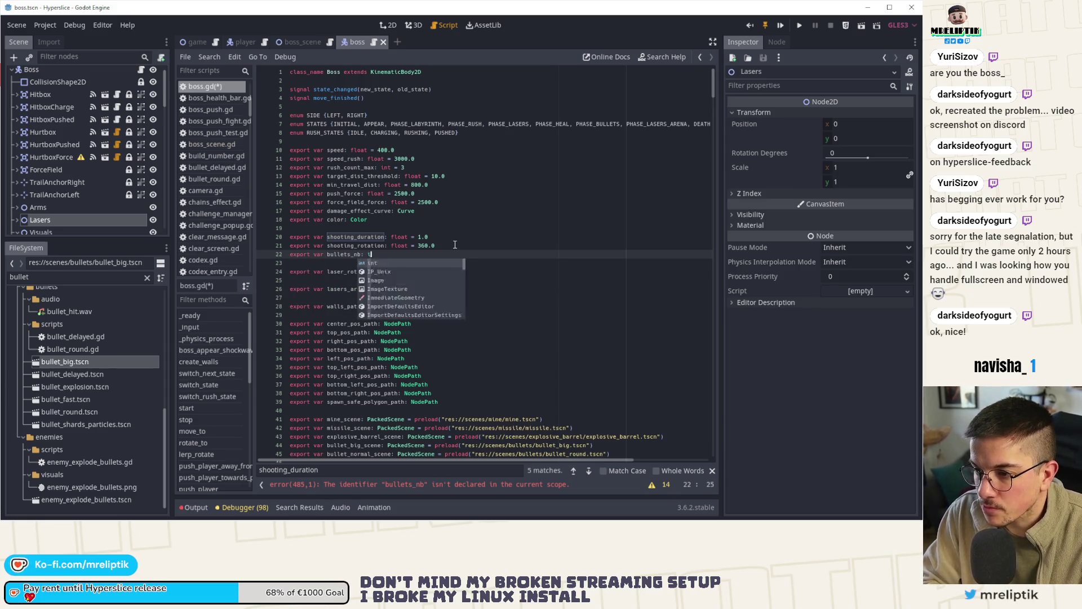
key("ctrl+s")
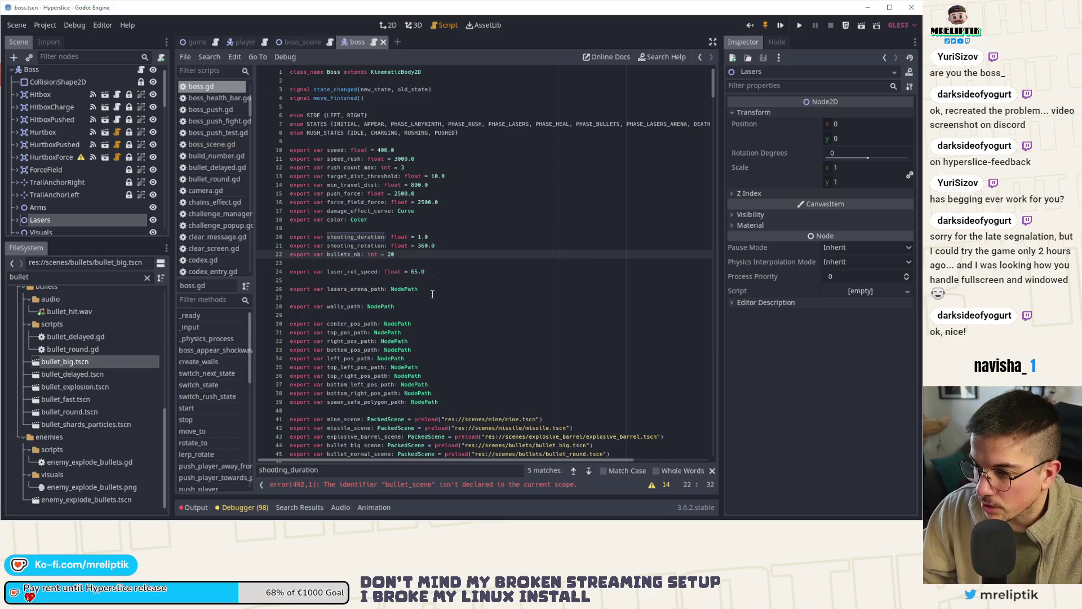
Jump to the undeclared bullet_scene error inside the shoot() function.
left_click(411, 486)
double_click(401, 254)
left_click(327, 246)
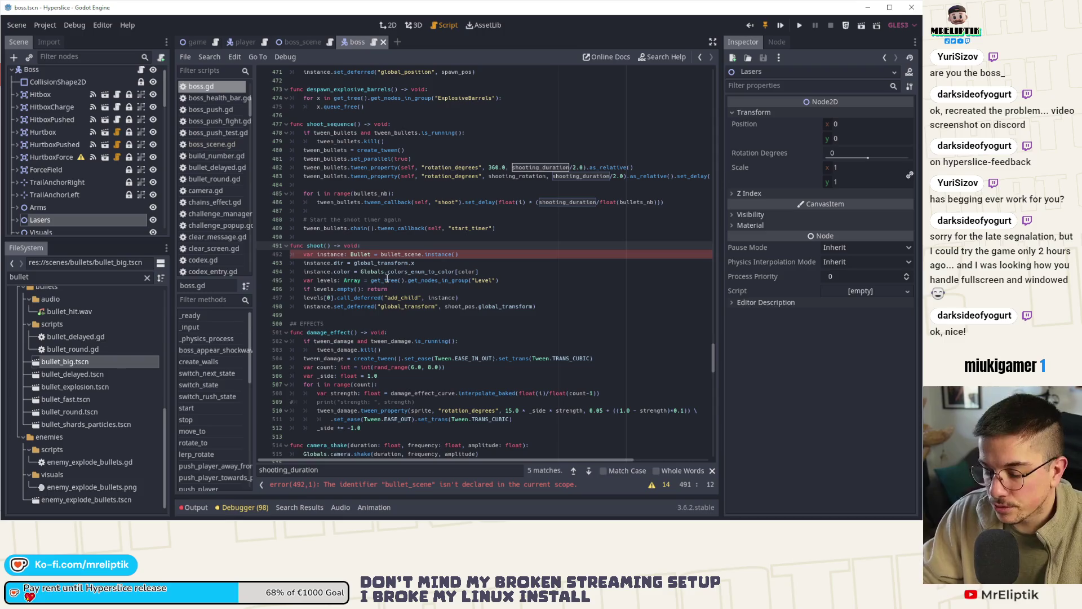
Give shoot() a bullet_type: int parameter, type bullet as Bullet, and add an 'if bullet_type BULLET.NORMAL:' condition.
type("bullet_type")
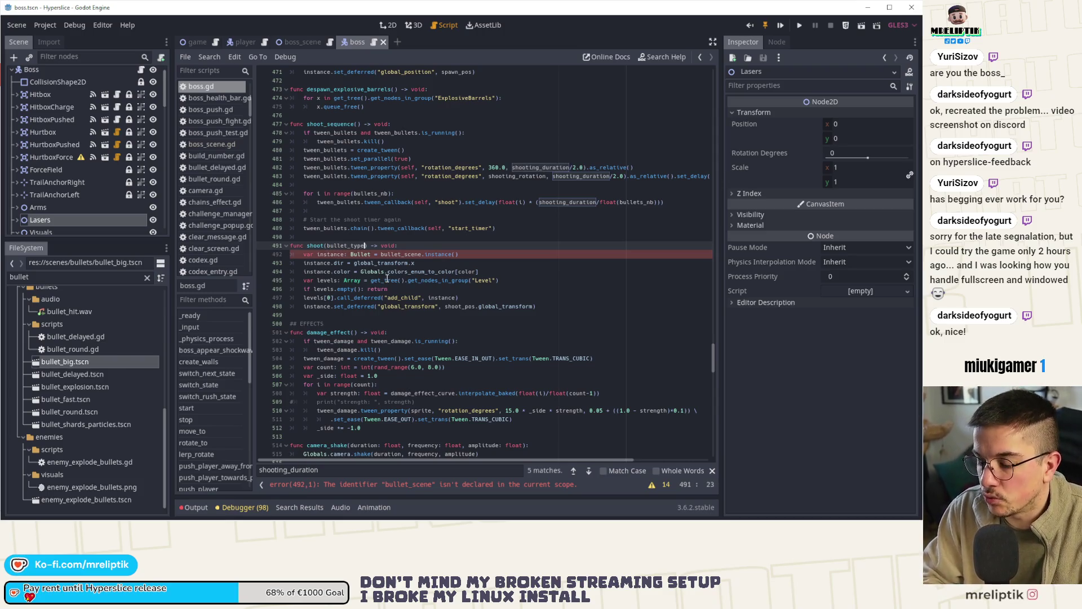
type(": int")
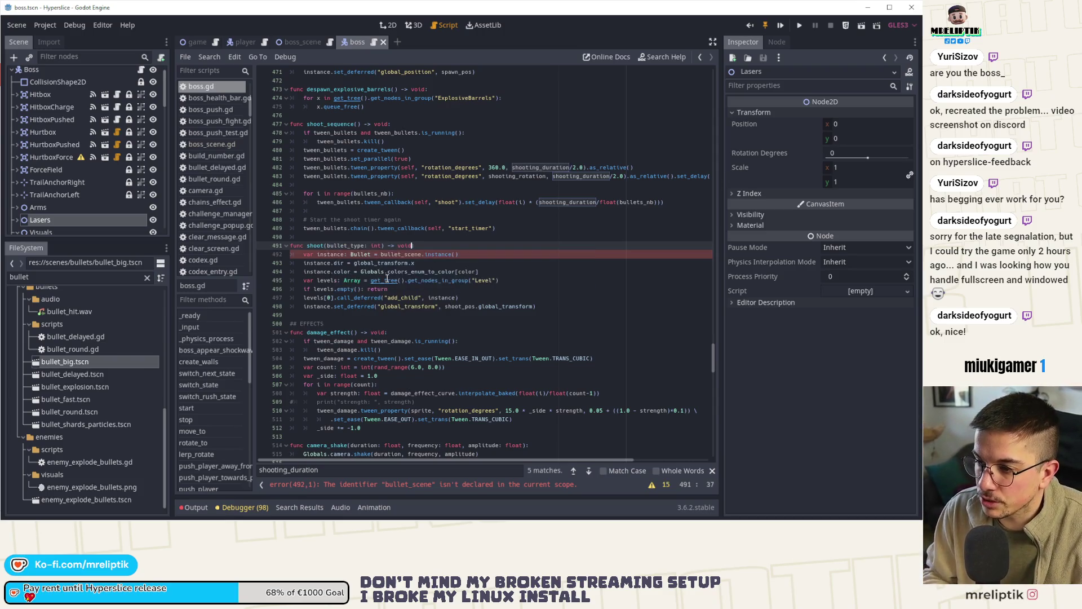
key("Down")
key("ctrl+Left")
key("BackSpace")
key("BackSpace")
key("BackSpace")
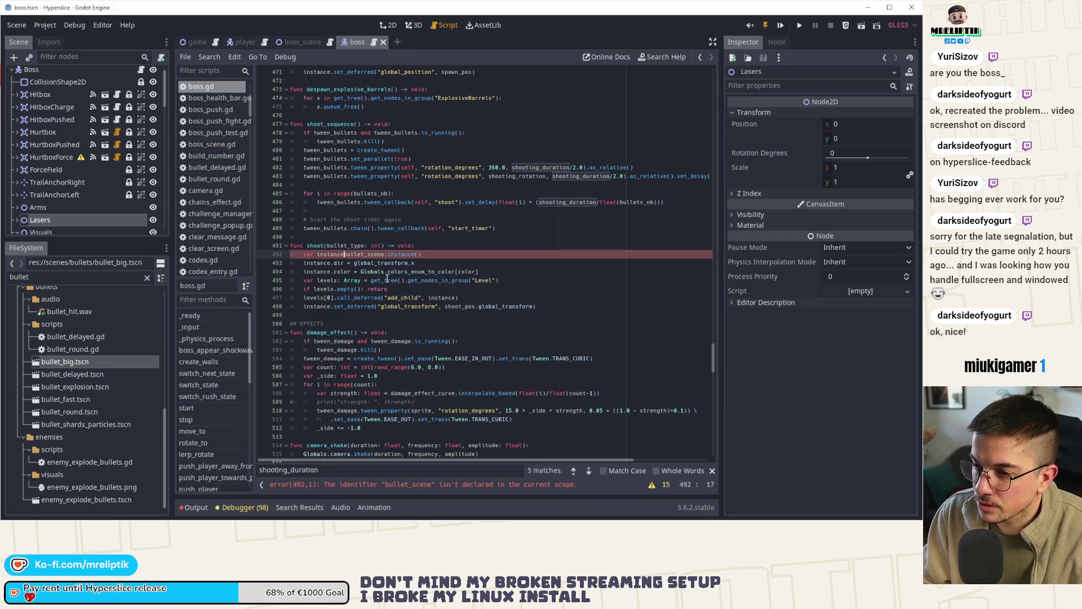
type(": B")
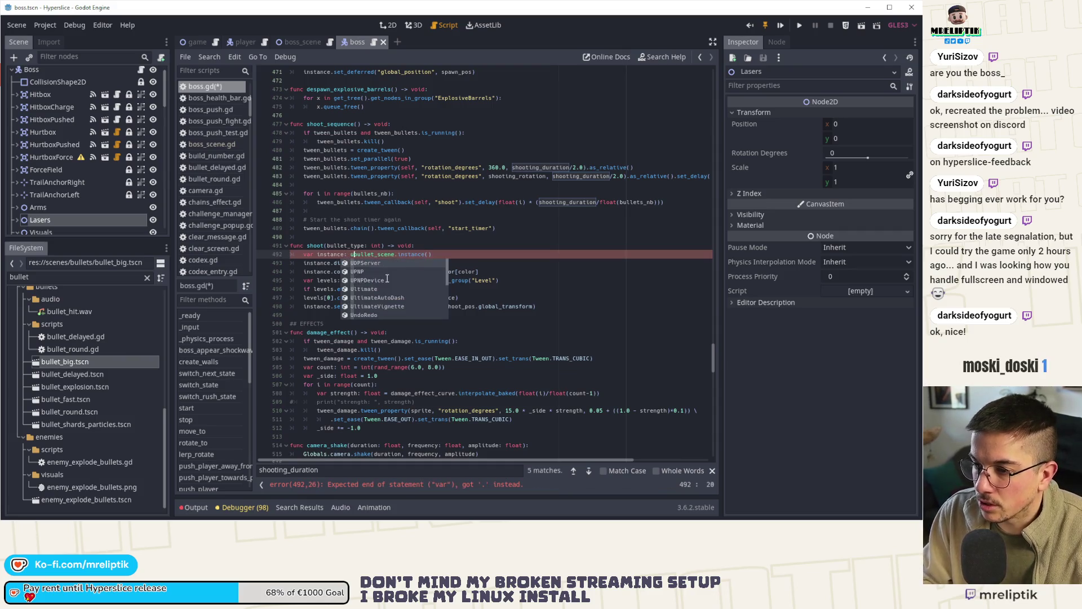
type("ullet")
key("Return")
key("Return")
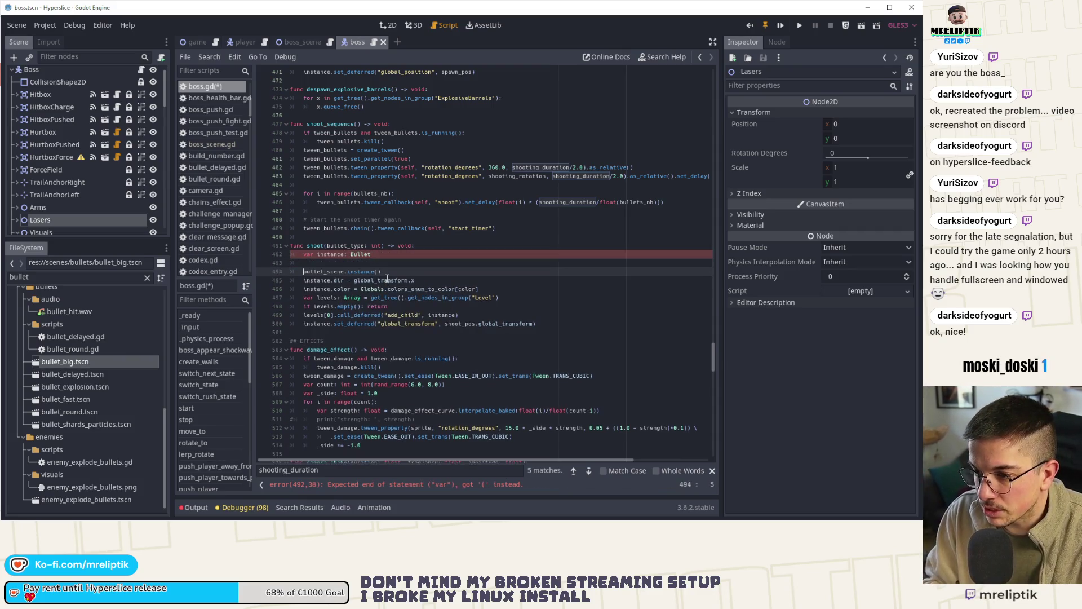
key("Up")
type("if ")
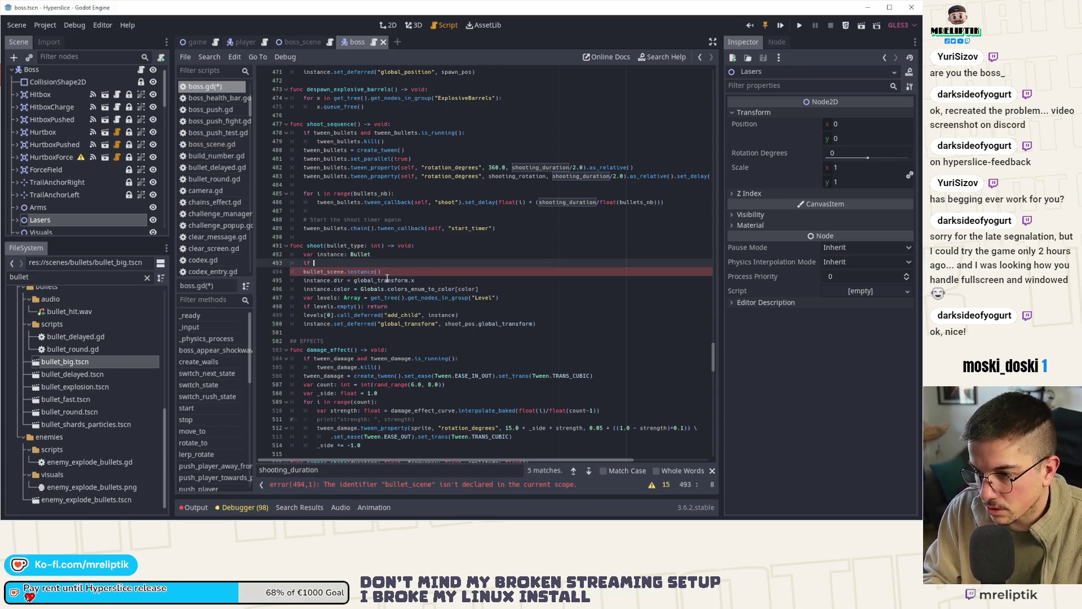
type(" bullet_type ==")
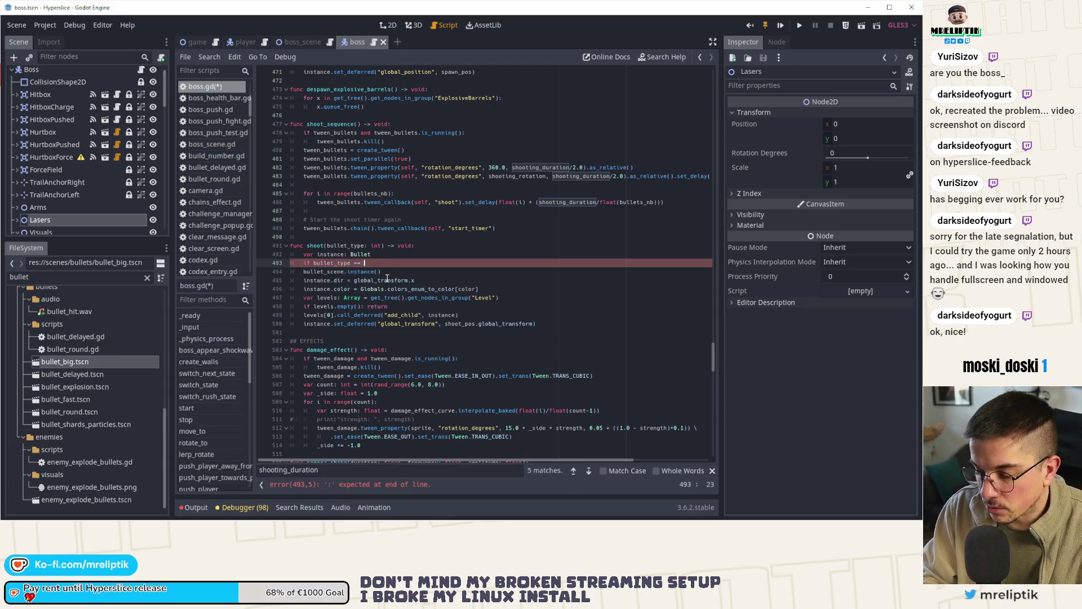
type(" BULLET.NORMAL:")
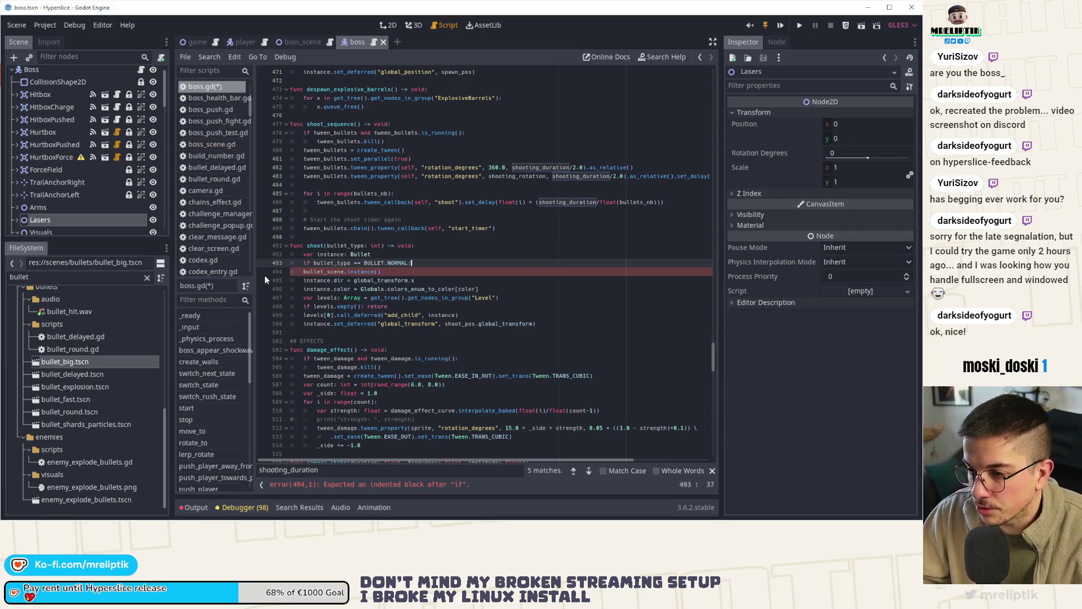
Add a BULLET.BIG condition whose branch instances bullet_big_scene.
left_click(302, 272)
key("Tab")
key("End")
key("Return")
type("if bullet_type == BULLET.NORMAL:")
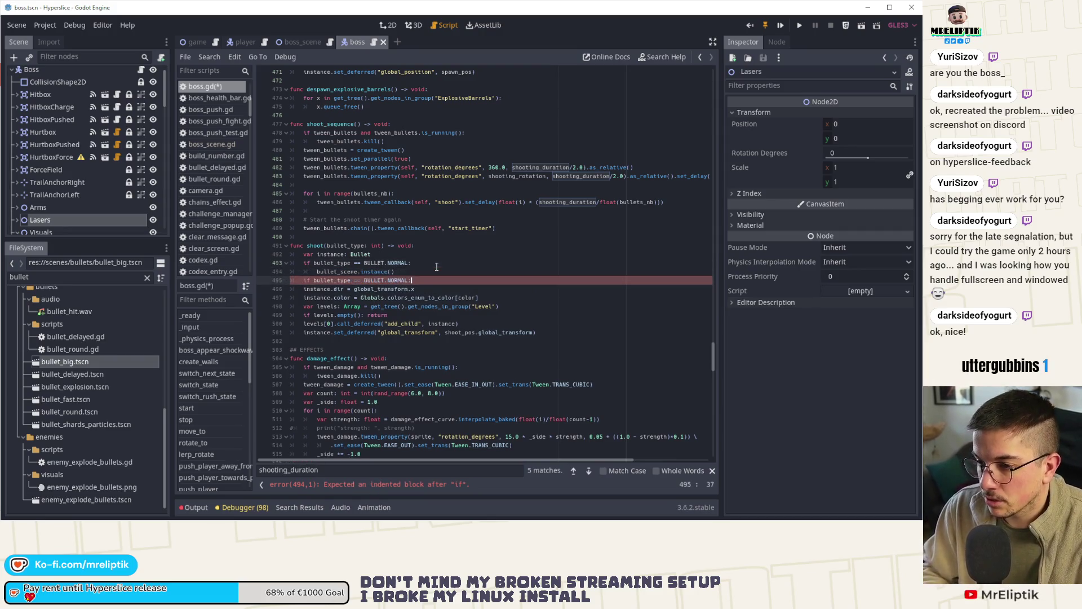
key("BackSpace")
key("BackSpace")
key("BackSpace")
type("BIG")
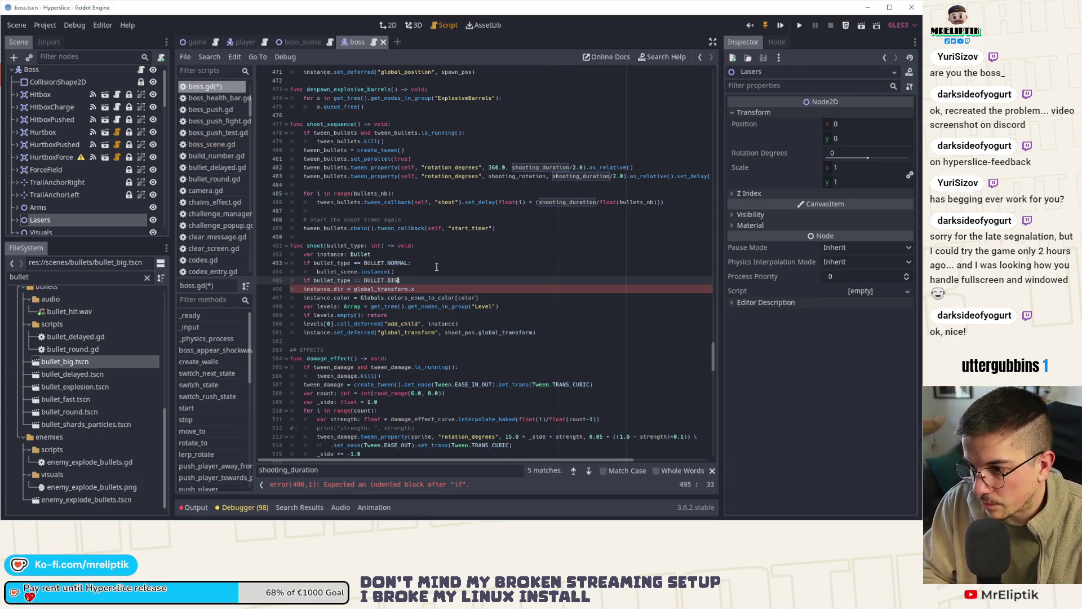
key("Return")
type("instance()")
key("Home")
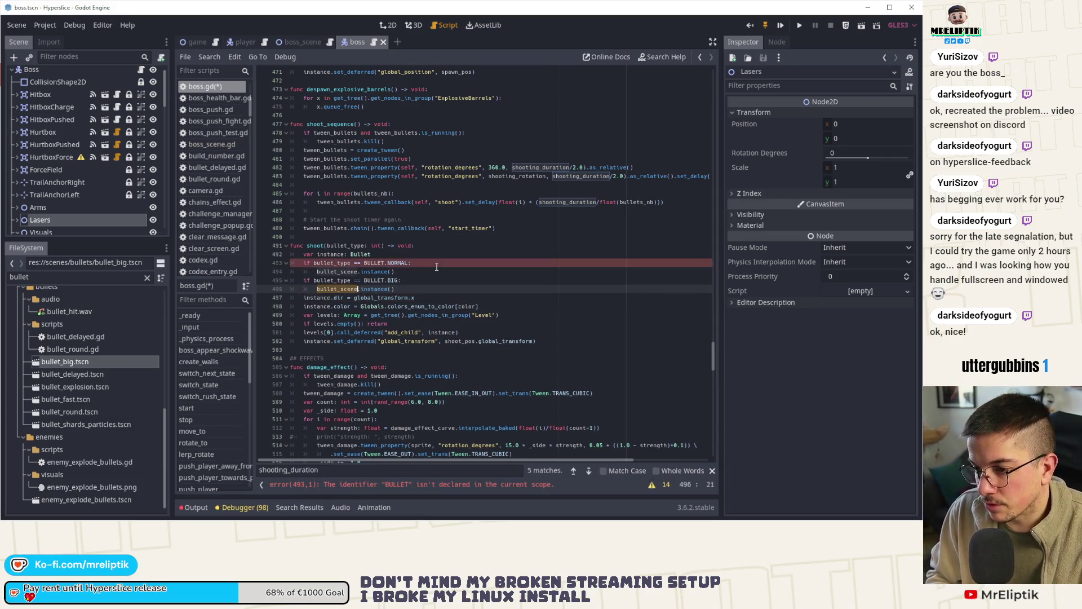
type("bullet")
key("Return")
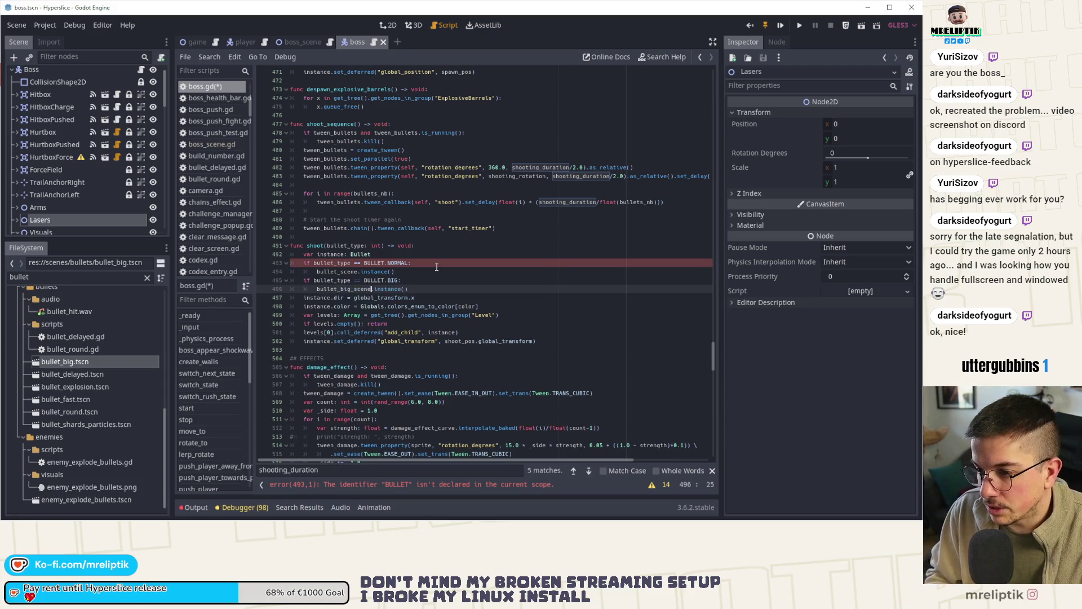
Make the NORMAL branch assign instance = bullet_normal_scene.instance().
key("Up")
key("Up")
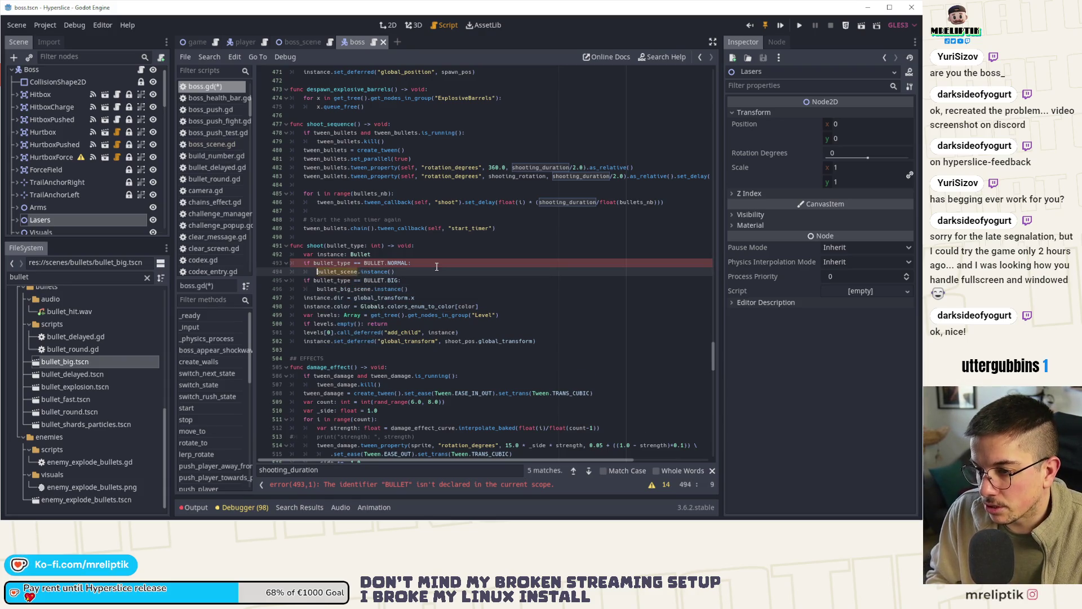
key("Home")
key("ctrl+shift+Right")
type("bullet_n")
key("Return")
key("Home")
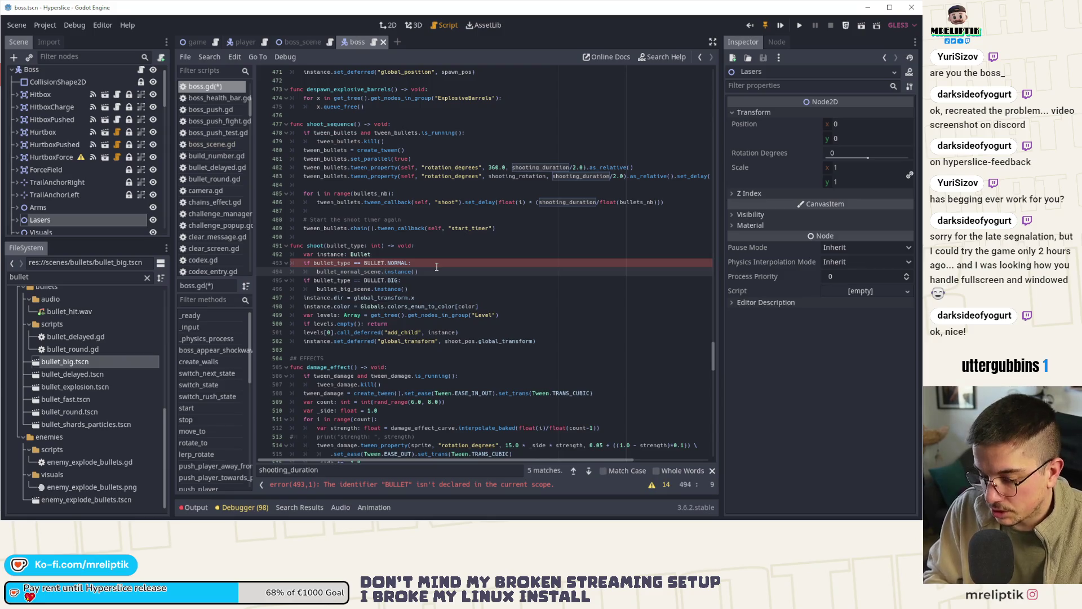
type("instance")
type(" =")
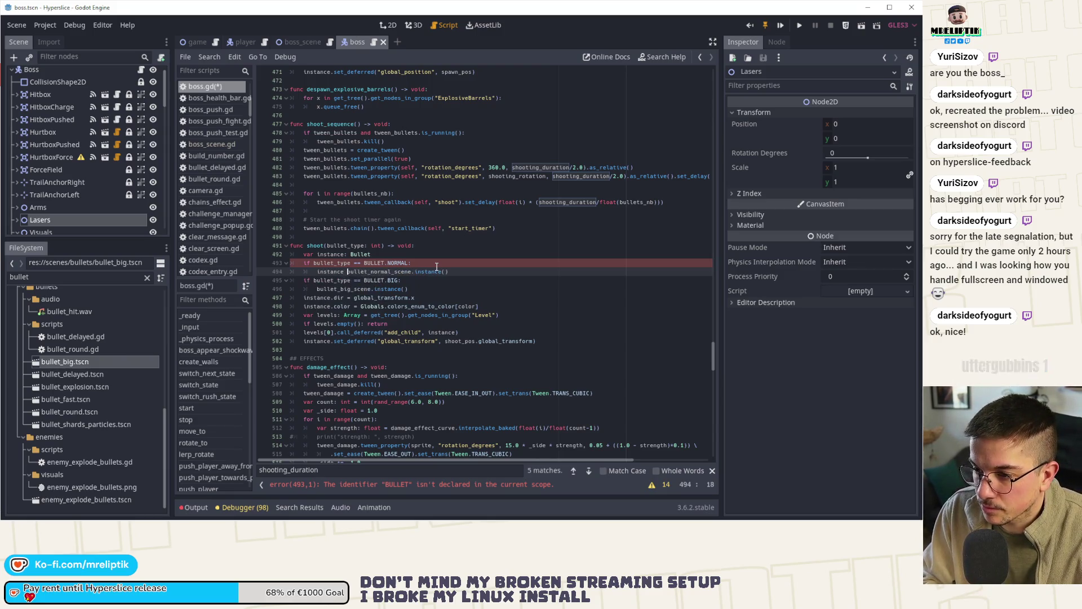
key("Down")
key("Down")
key("Home")
type("instance =")
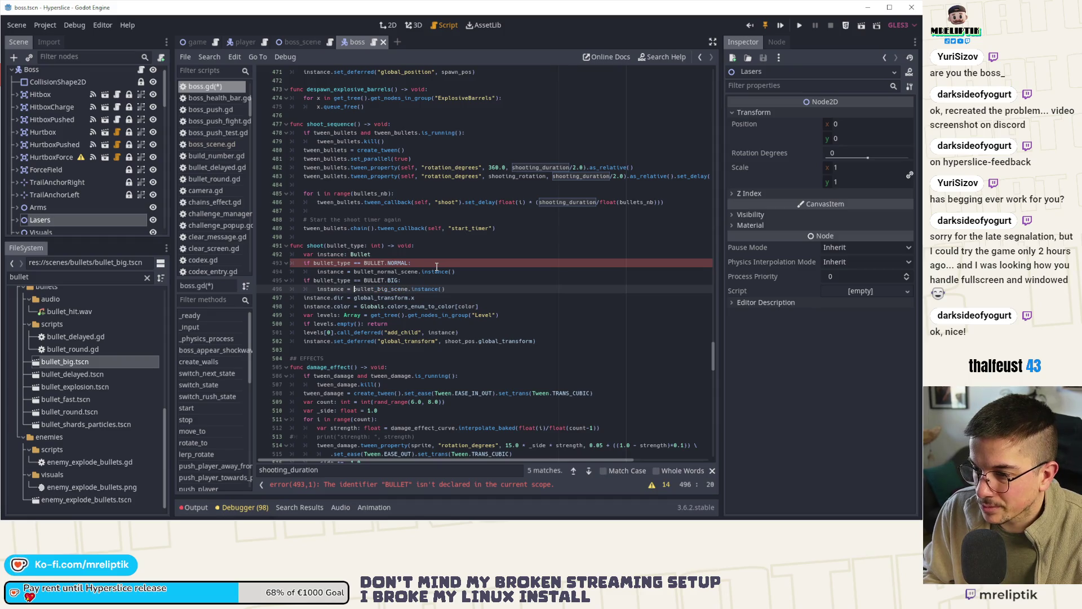
Turn the BIG condition into an elif and save boss.gd.
key("Up")
key("Home")
type("el")
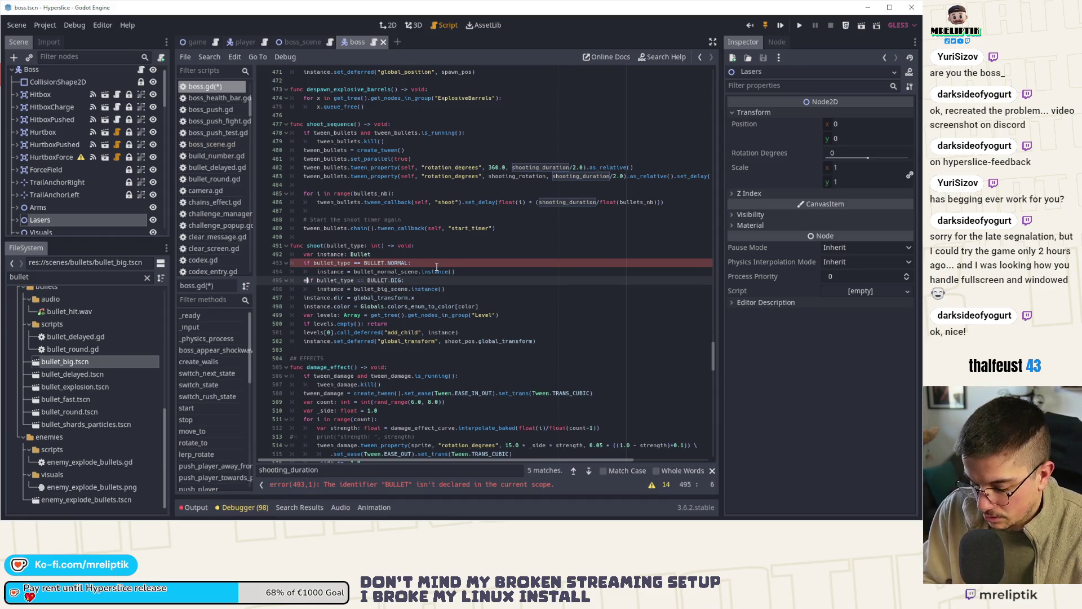
key("ctrl+s")
Start a new 'enum NORMAL' declaration below the existing enums at the top of the script.
left_click(377, 263)
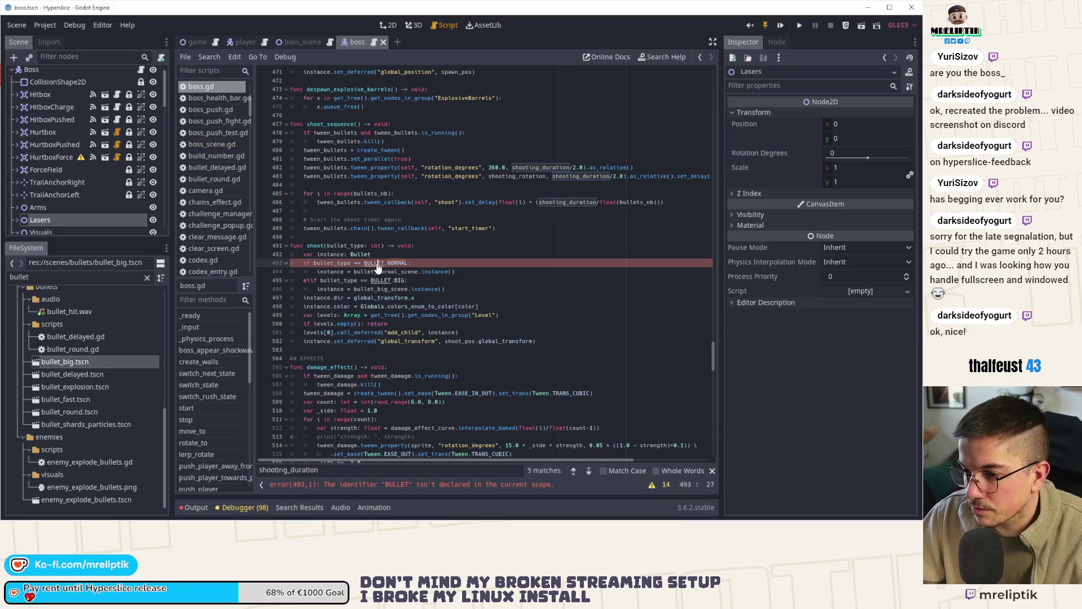
mouse_move(713, 352)
left_mouse_down()
mouse_move(710, 322)
mouse_move(497, 74)
left_mouse_up()
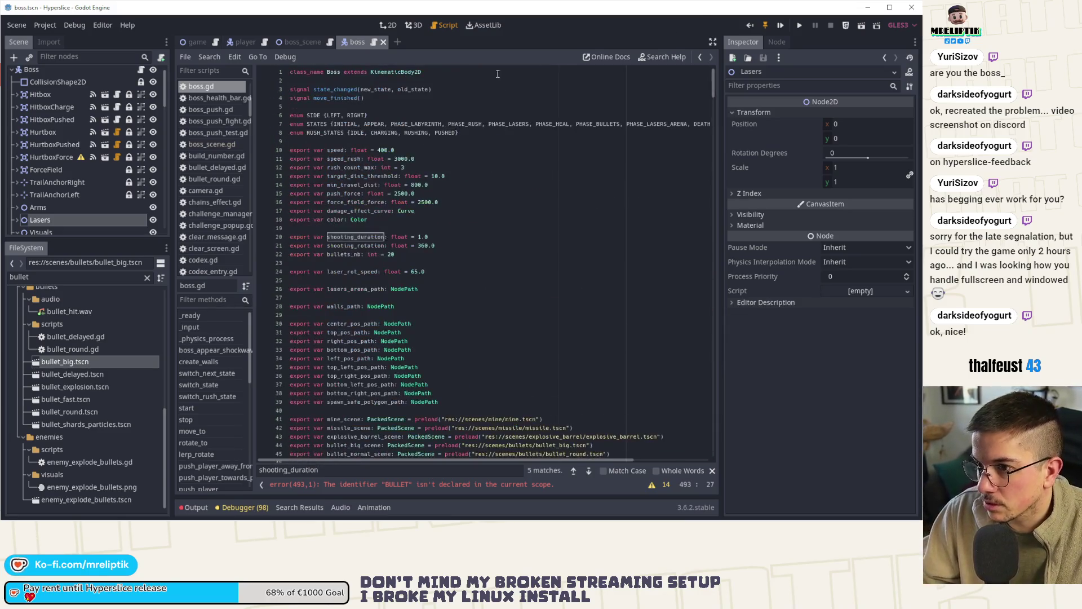
left_click(322, 144)
key("Return")
key("Up")
type("enum NORMAL")
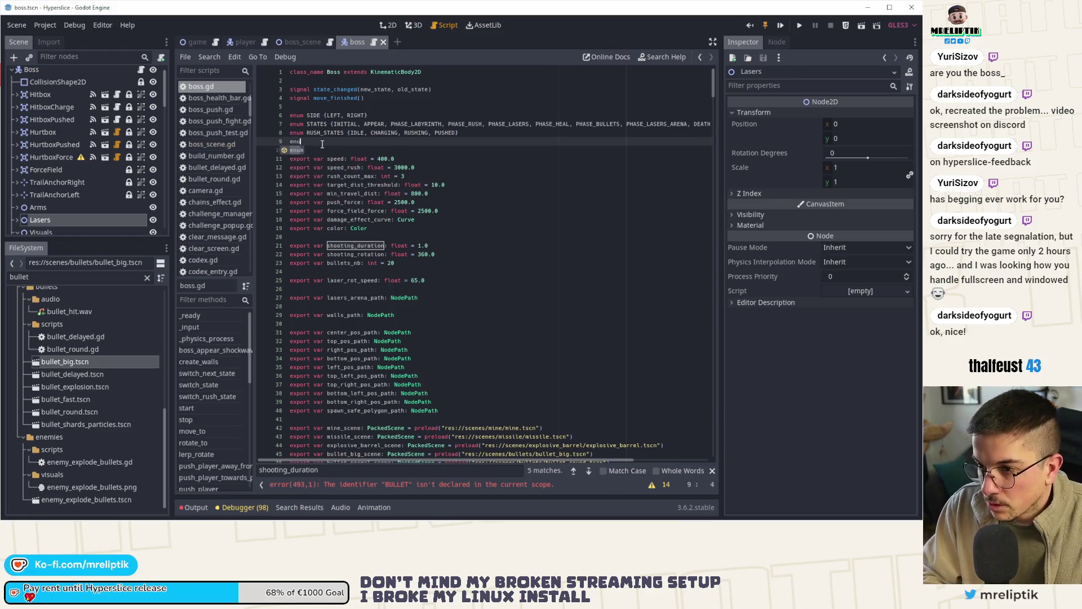